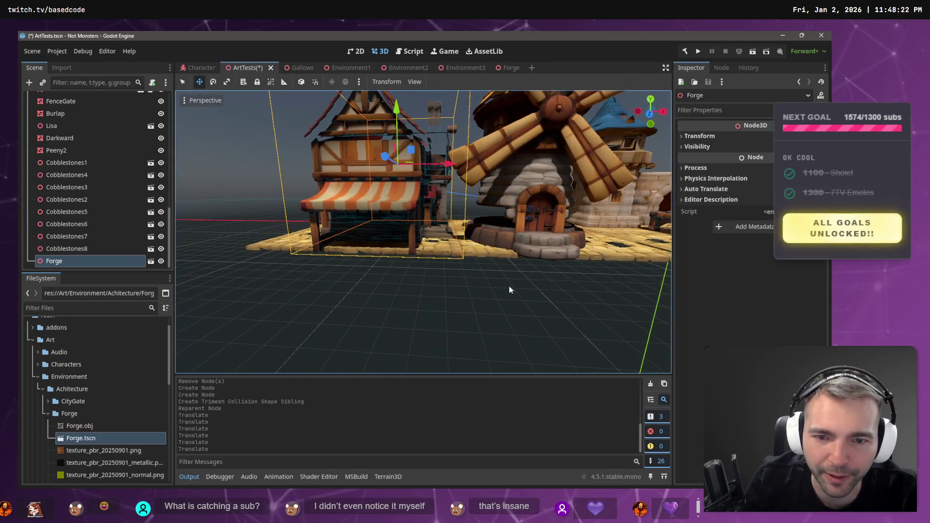
# Frame the view on the windmill and save the ArtTests scene
pyautogui.click(509, 288)
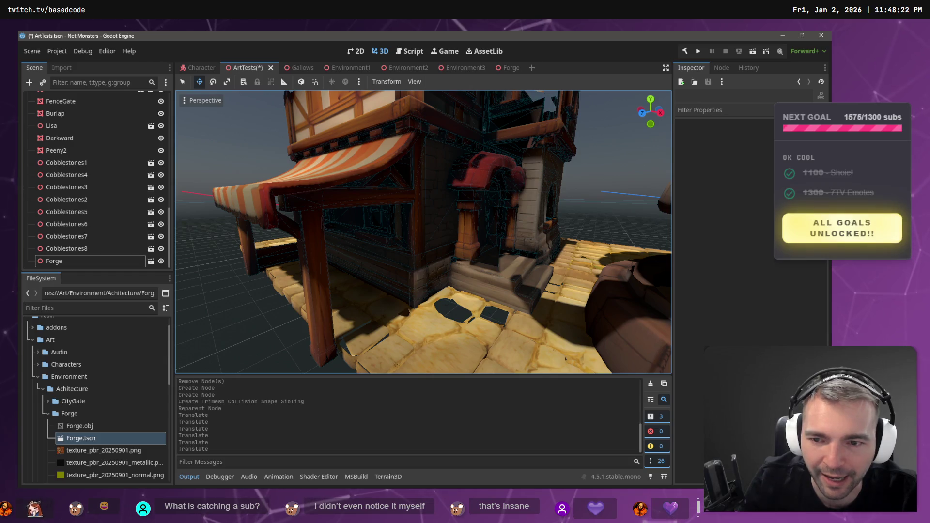
pyautogui.press('s')
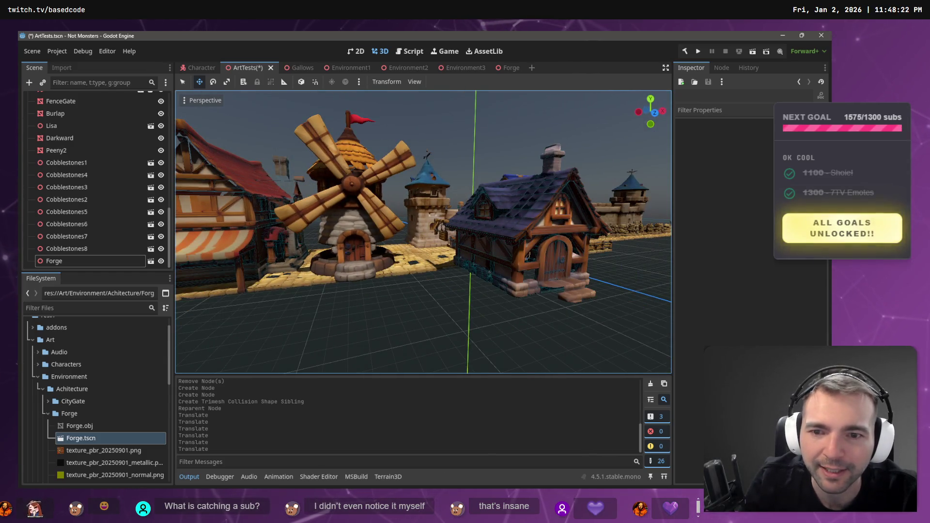
pyautogui.click(378, 241)
pyautogui.press('s')
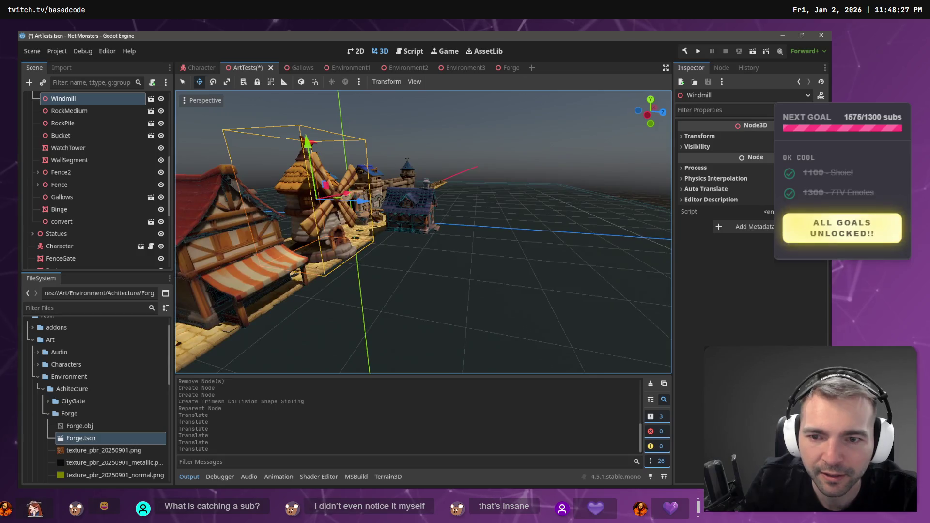
pyautogui.hotkey('ctrl', 's')
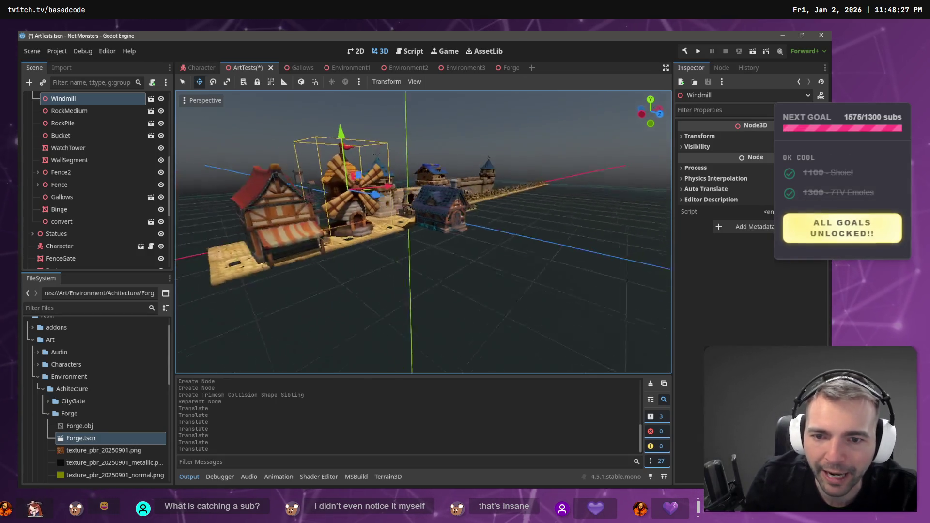
# Check the white placeholder box on the Environment3 map from another angle
pyautogui.click(458, 68)
pyautogui.click(439, 208)
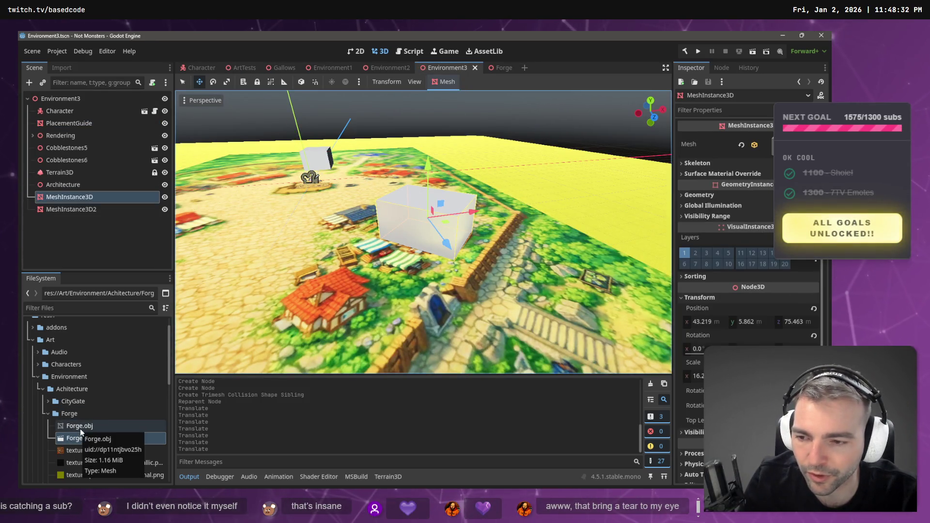
pyautogui.scroll(-2, 77, 428)
pyautogui.moveTo(294, 324); pyautogui.dragTo(247, 318)
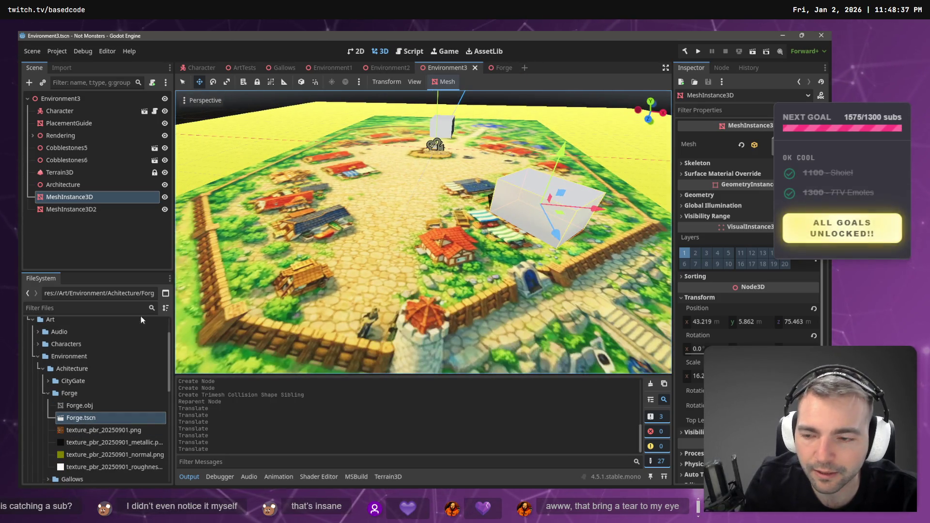
# Open Forge.tscn in its own tab and select the Forge.obj model file
pyautogui.doubleClick(80, 418)
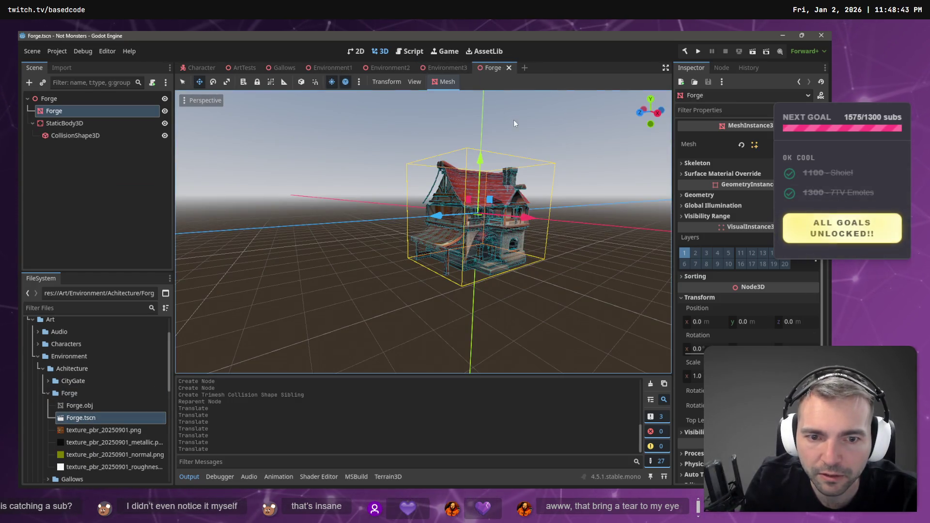
pyautogui.click(538, 169)
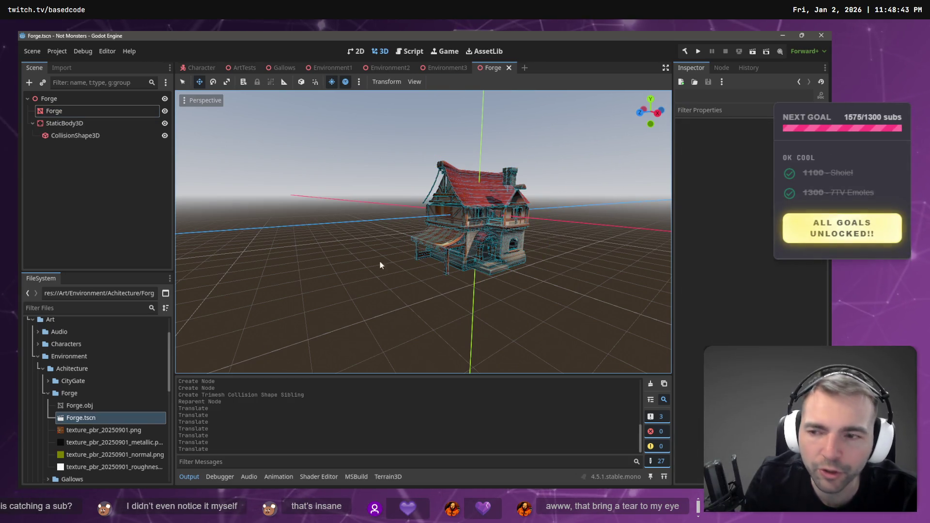
pyautogui.click(81, 405)
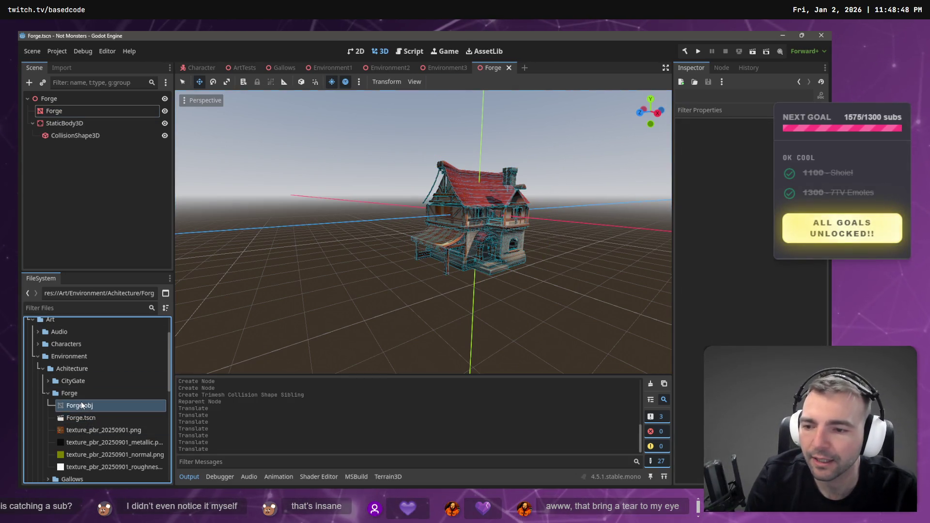
# Keep the Forge folder name and expand Achitecture > Tavern to show its files
pyautogui.click(72, 393)
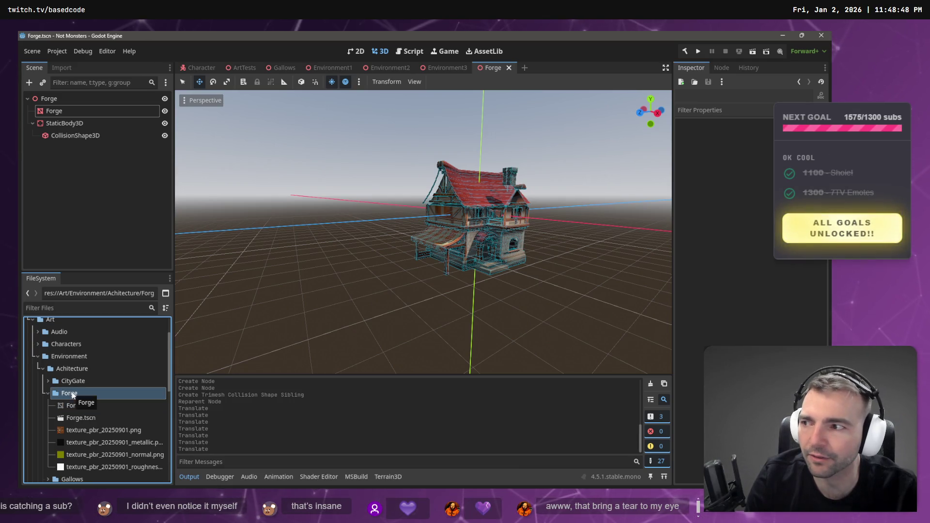
pyautogui.click(77, 393)
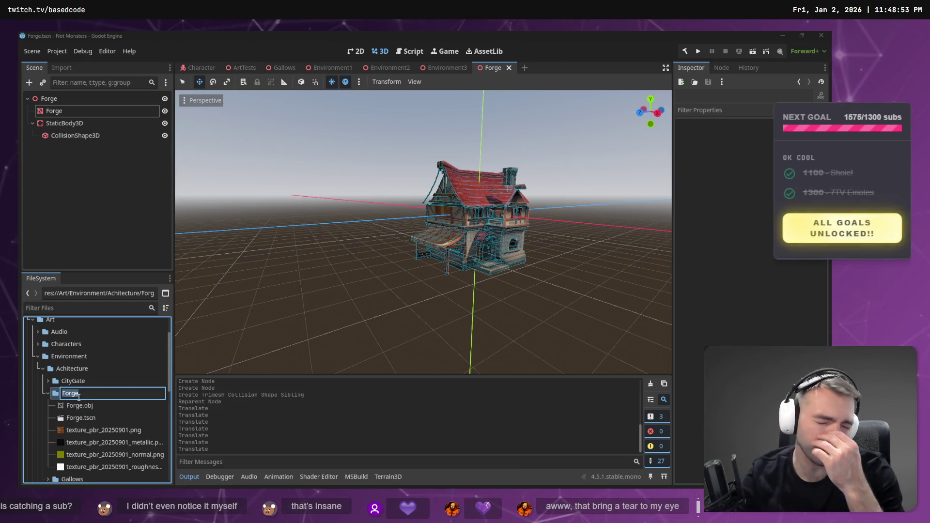
pyautogui.write('Tarvern')
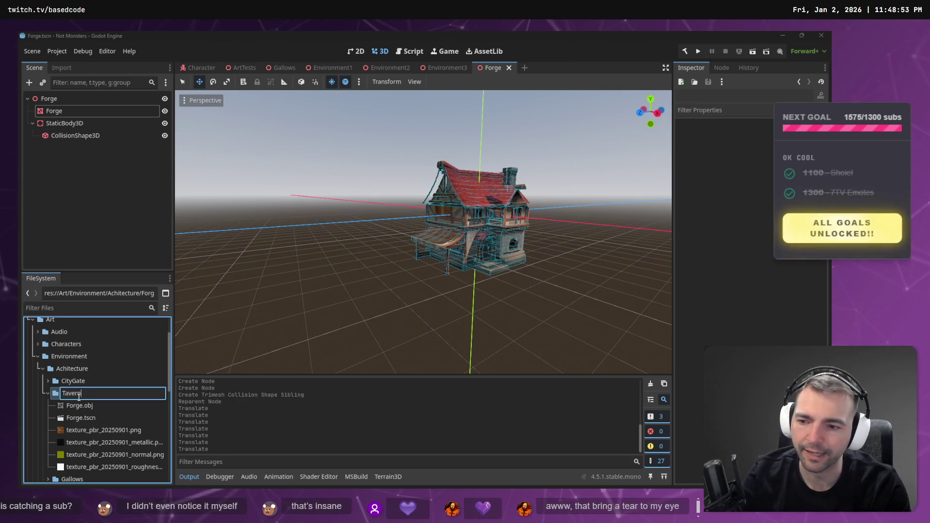
pyautogui.press('Escape')
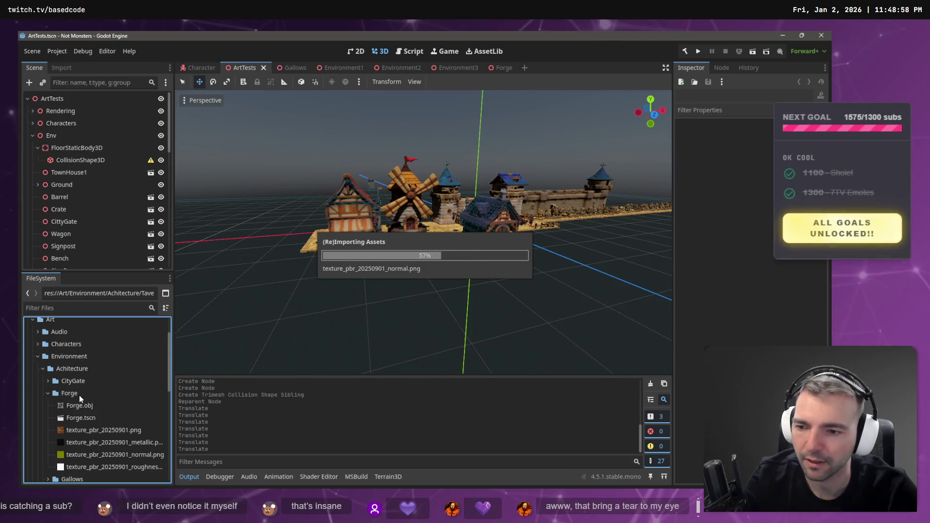
pyautogui.scroll(-5, 76, 394)
pyautogui.scroll(5, 68, 385)
pyautogui.click(42, 368)
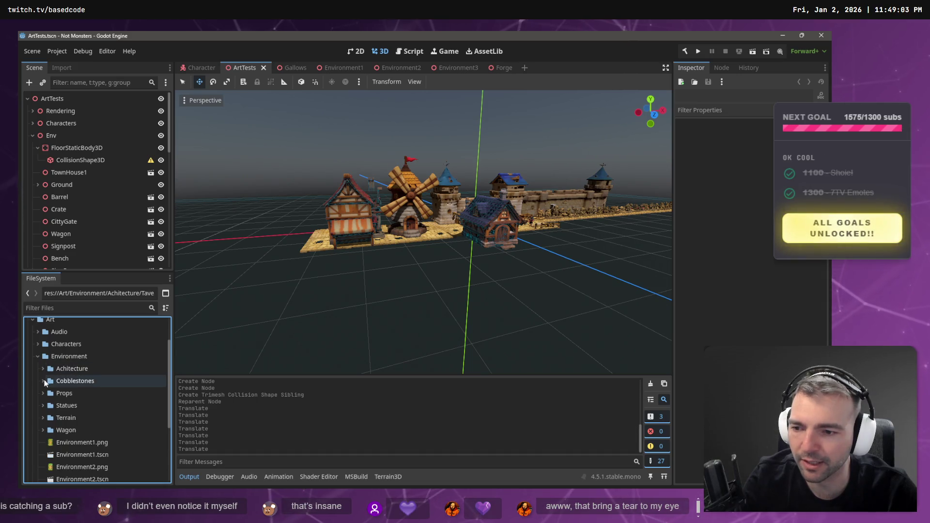
pyautogui.scroll(-2, 45, 432)
pyautogui.scroll(3, 45, 429)
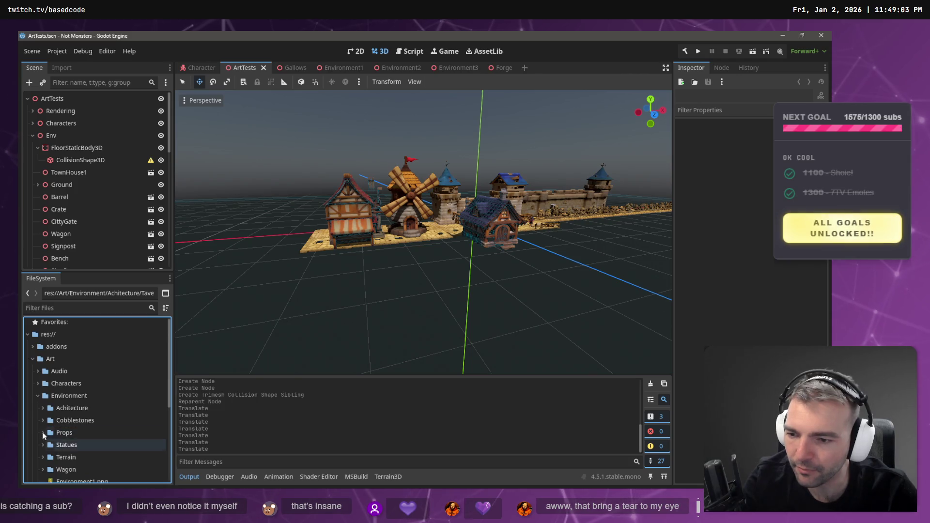
pyautogui.click(42, 408)
pyautogui.scroll(-2, 72, 402)
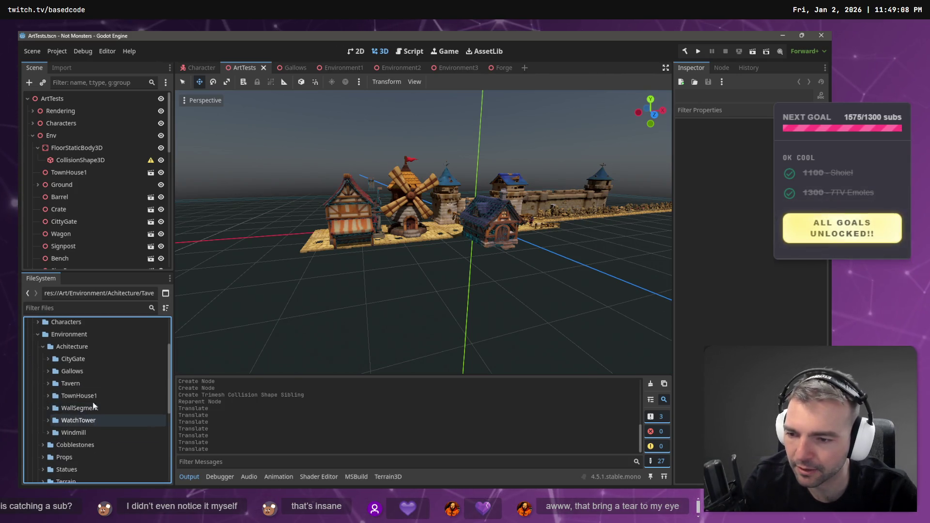
pyautogui.click(47, 384)
# Rename the Tavern folder's Forge.obj to Tavern.obj and Forge.tscn to Tavern.tscn
pyautogui.click(78, 395)
pyautogui.press('F2')
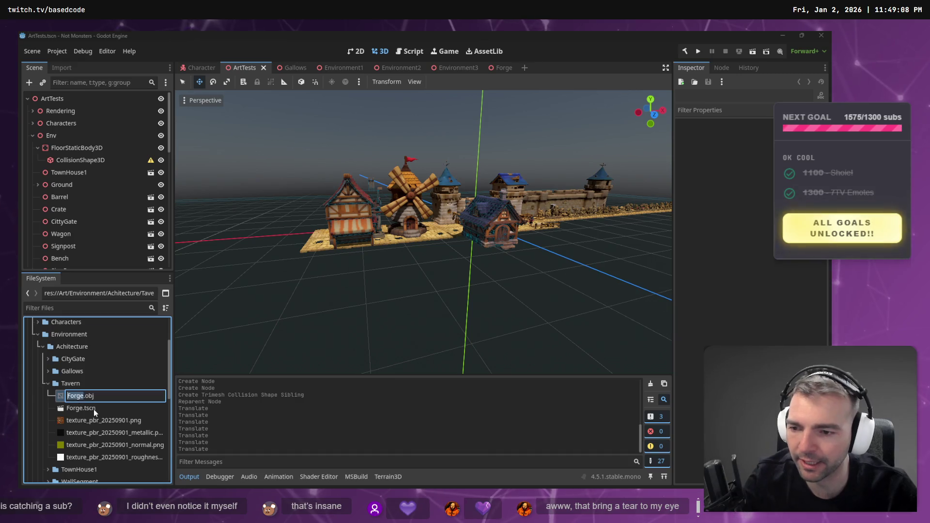
pyautogui.write('Tavern')
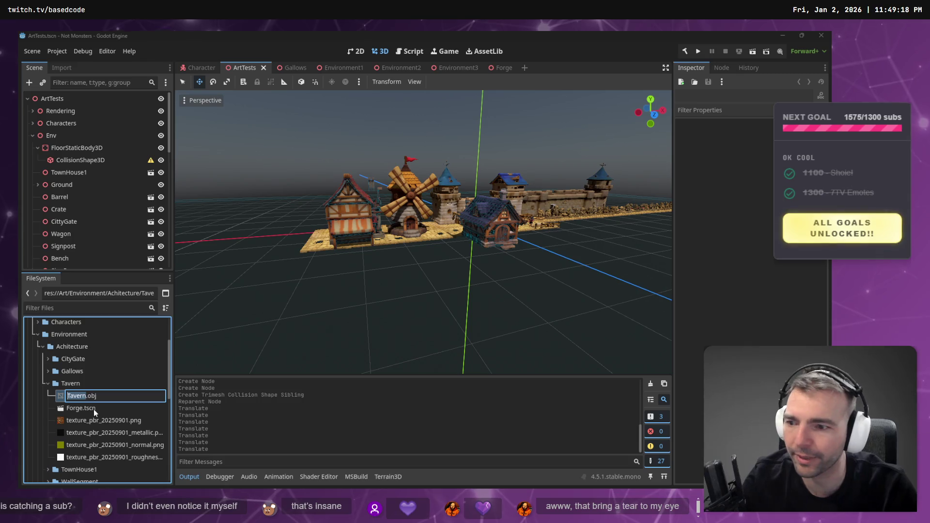
pyautogui.press('Return')
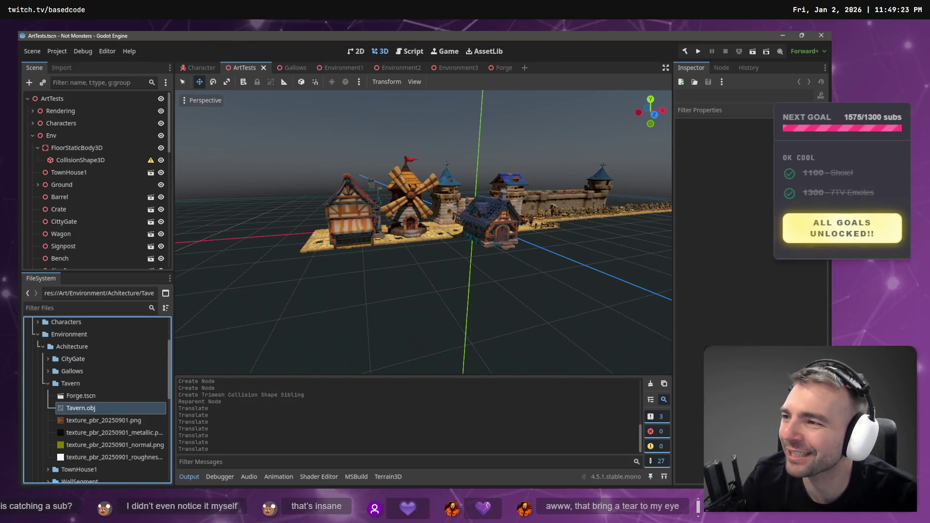
pyautogui.click(86, 396)
pyautogui.press('F2')
pyautogui.write('Tavern')
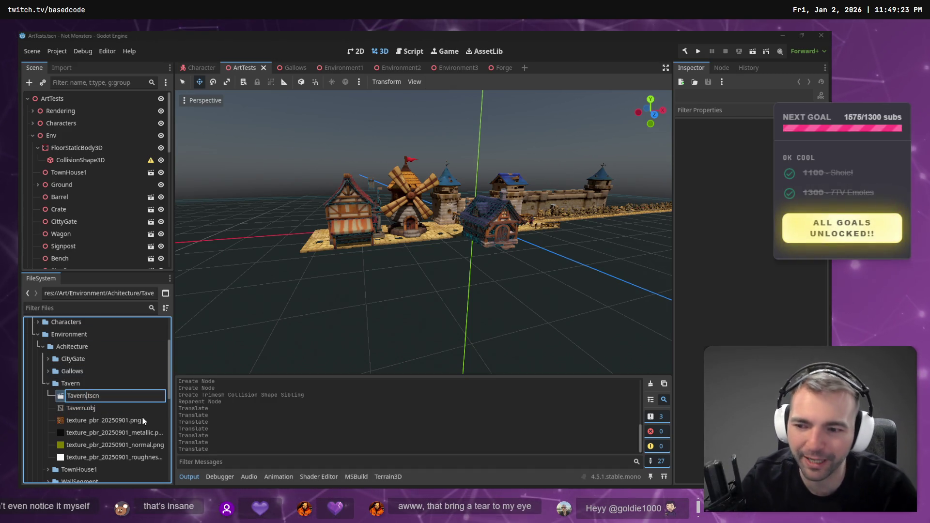
pyautogui.click(256, 251)
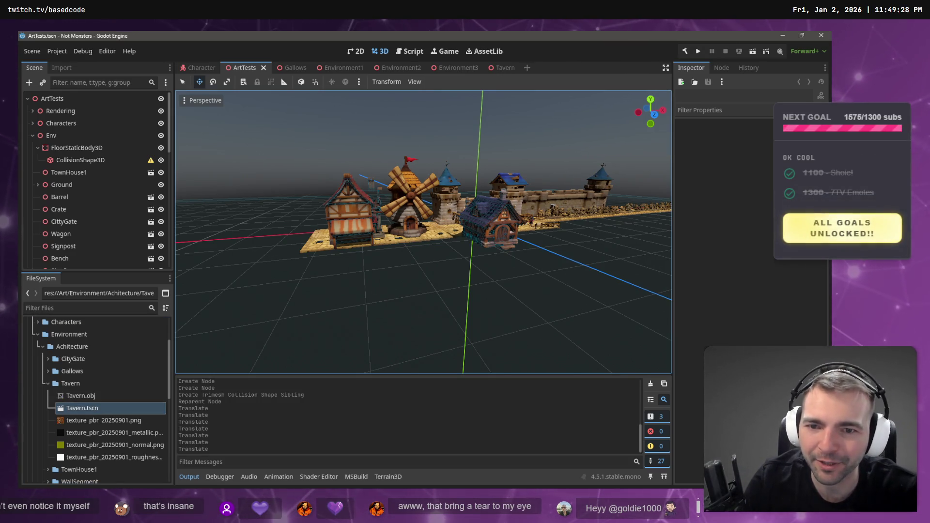
pyautogui.scroll(5, 423, 190)
# Select and deselect the Forge building, then save the ArtTests scene
pyautogui.click(424, 189)
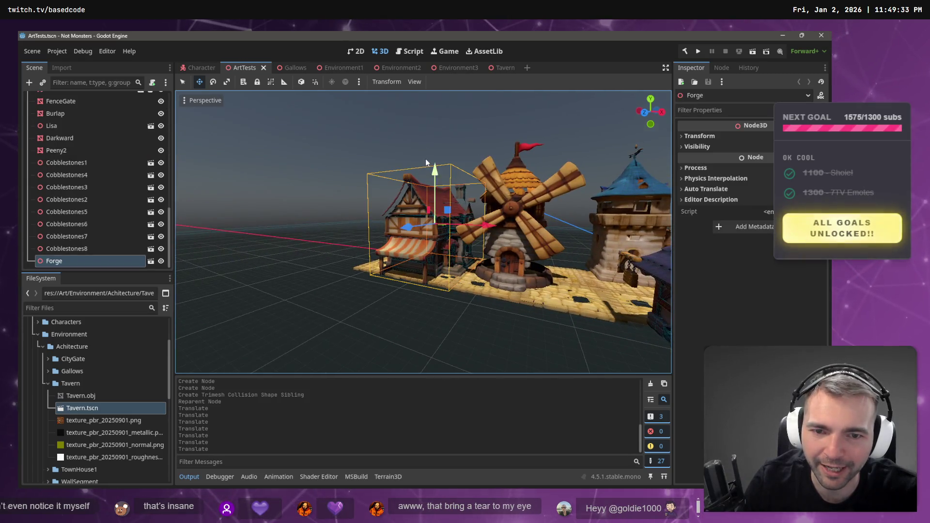
pyautogui.click(393, 134)
pyautogui.scroll(-5, 393, 135)
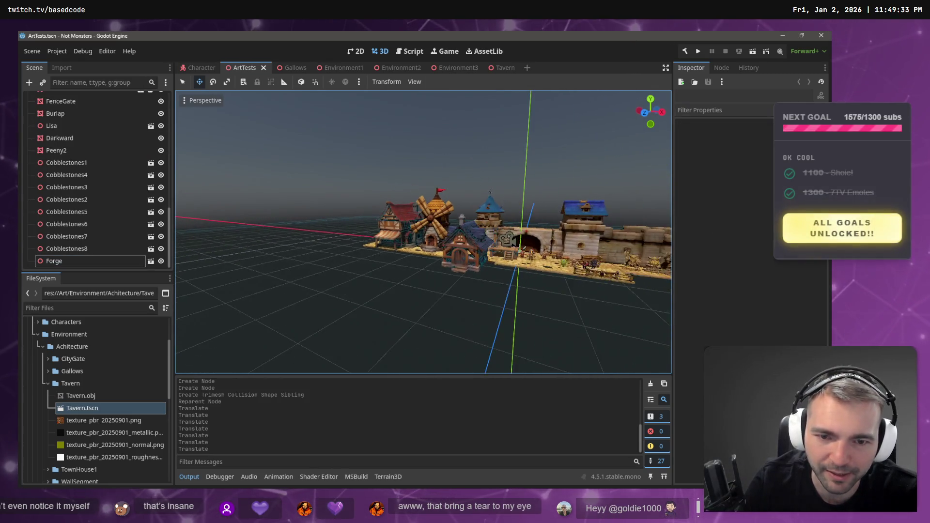
pyautogui.scroll(3, 394, 133)
pyautogui.hotkey('ctrl', 's')
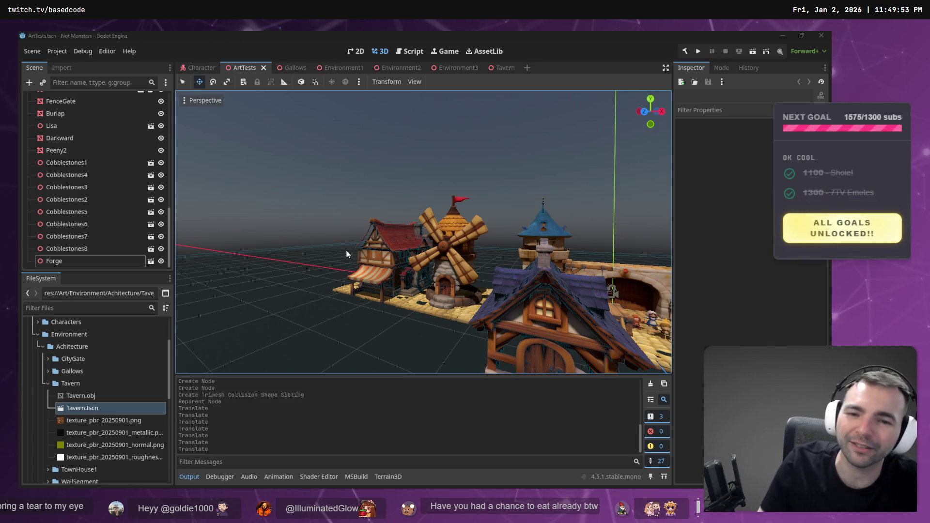
# Orbit along the wall behind the windmill to view the village buildings lined up
pyautogui.scroll(5, 336, 237)
pyautogui.moveTo(422, 233)
pyautogui.mouseDown()
pyautogui.moveTo(184, 240)
pyautogui.moveTo(337, 275)
pyautogui.moveTo(339, 254)
pyautogui.moveTo(332, 251)
pyautogui.moveTo(342, 272)
pyautogui.moveTo(330, 267)
pyautogui.mouseUp()
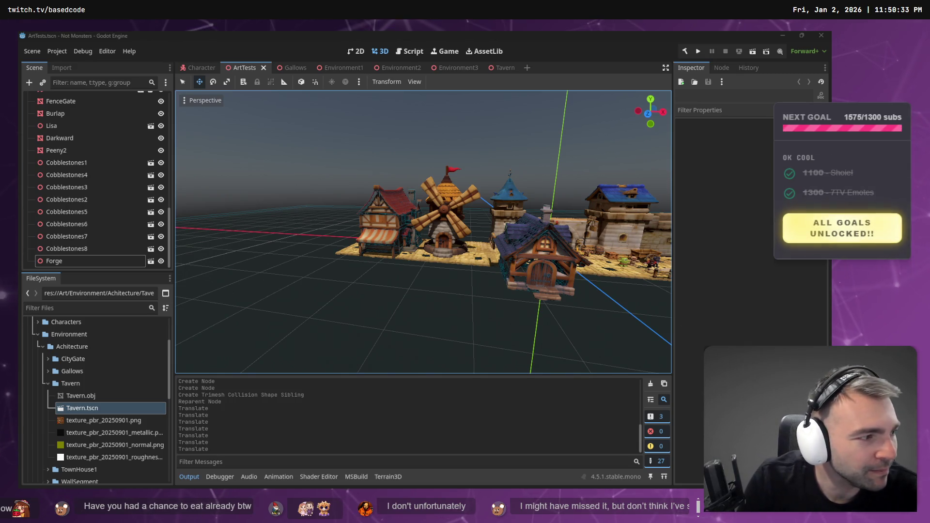
pyautogui.scroll(-3, 407, 196)
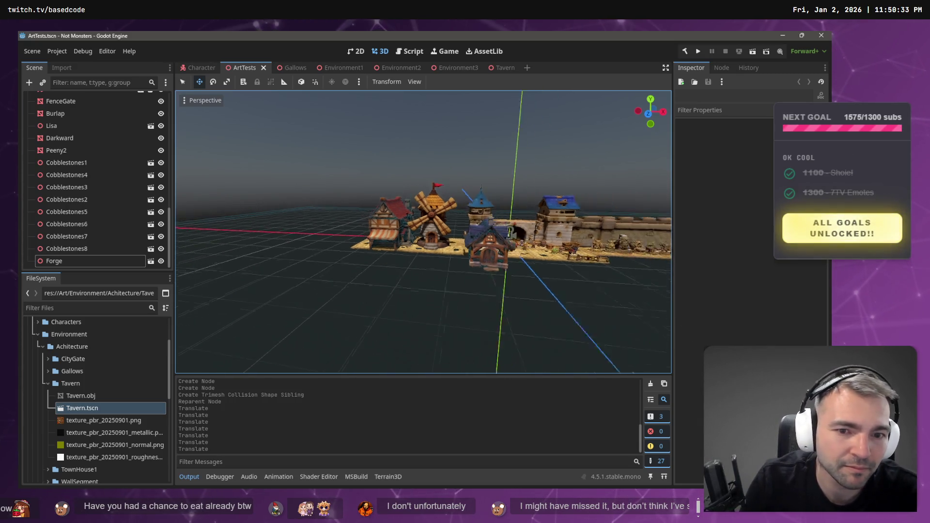
pyautogui.moveTo(407, 196); pyautogui.dragTo(467, 289)
pyautogui.scroll(5, 466, 289)
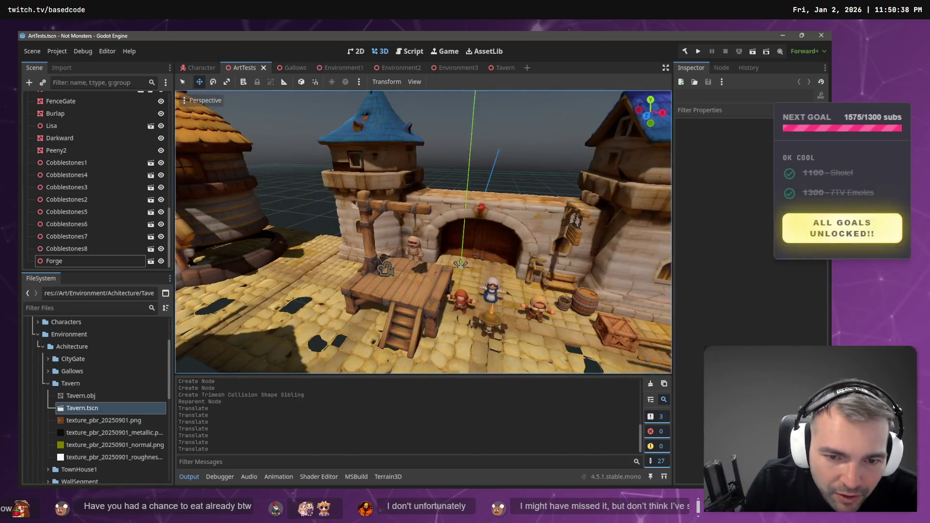
pyautogui.hotkey('alt', 'Tab')
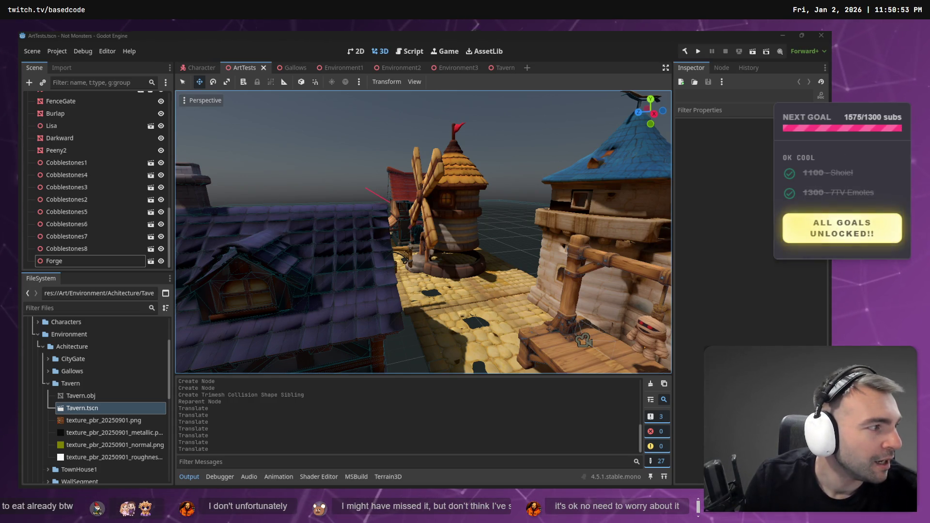
pyautogui.scroll(-10, 423, 232)
pyautogui.scroll(-5, 424, 231)
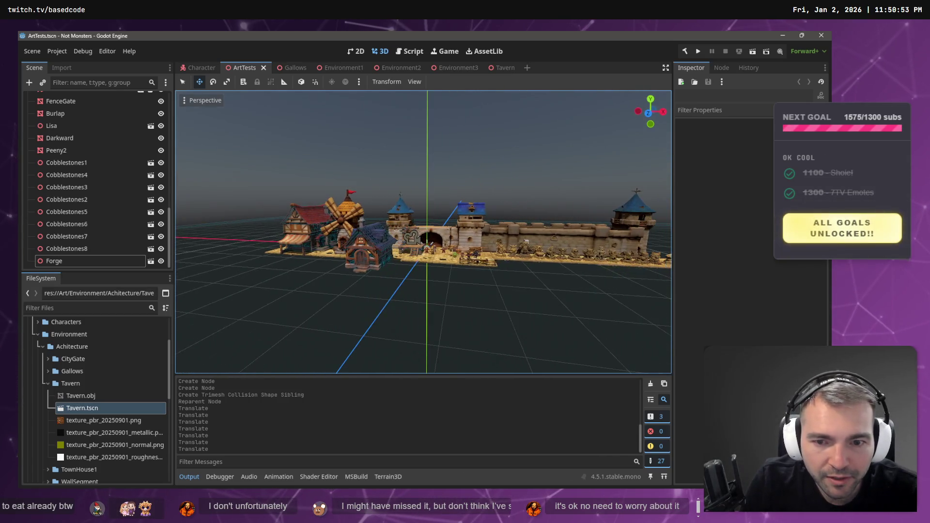
# Inspect the white placeholder box and PlacementGuide in the Environment3 village
pyautogui.click(458, 68)
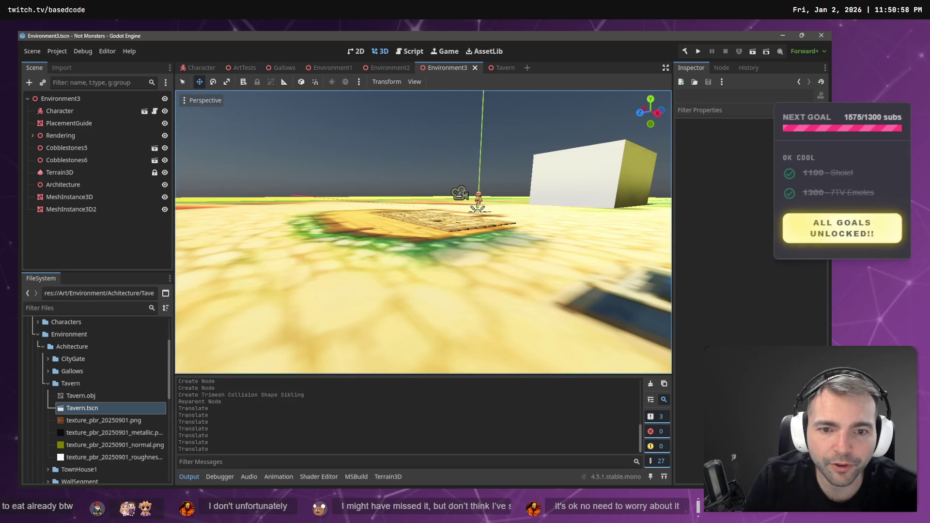
pyautogui.scroll(-5, 423, 232)
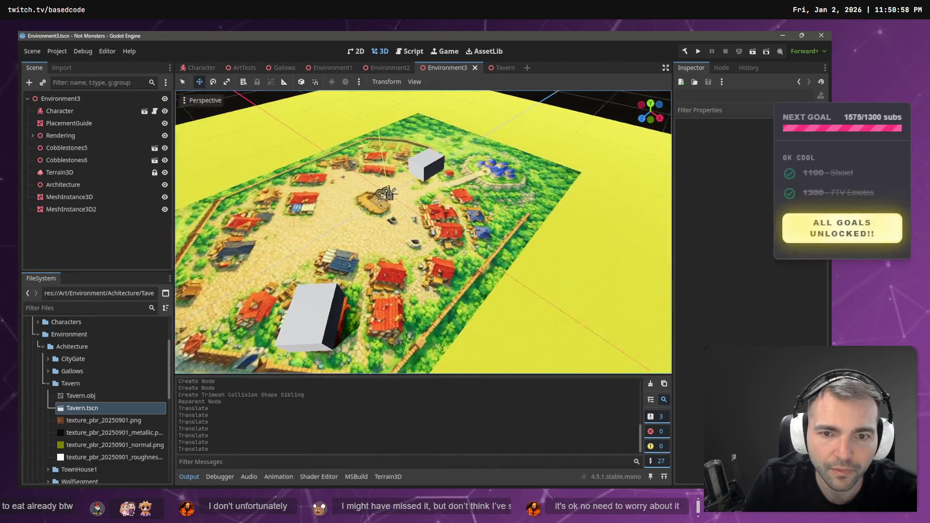
pyautogui.scroll(6, 424, 231)
pyautogui.scroll(-5, 448, 185)
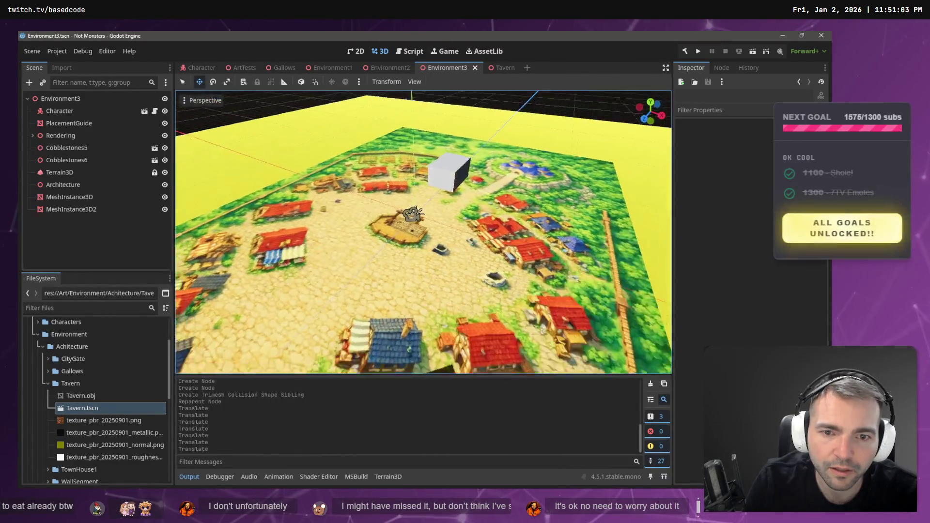
pyautogui.click(440, 152)
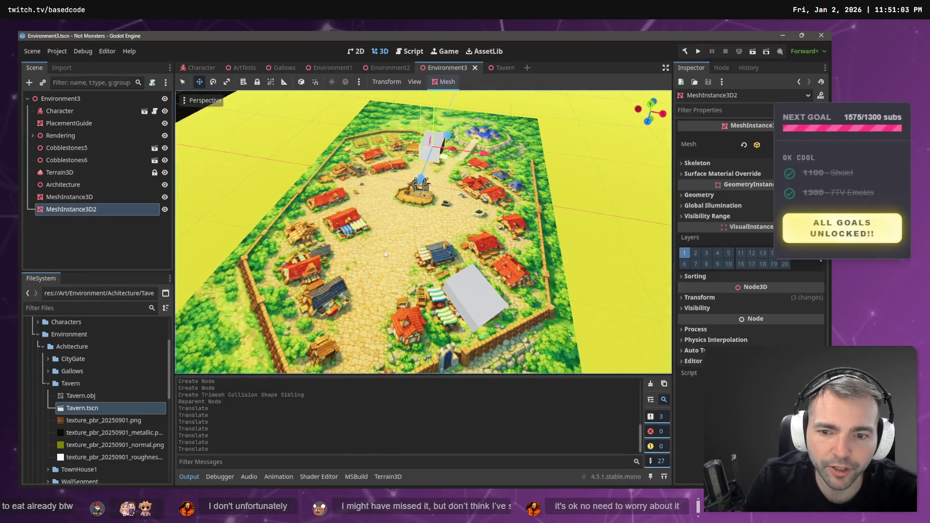
pyautogui.click(304, 300)
pyautogui.click(107, 243)
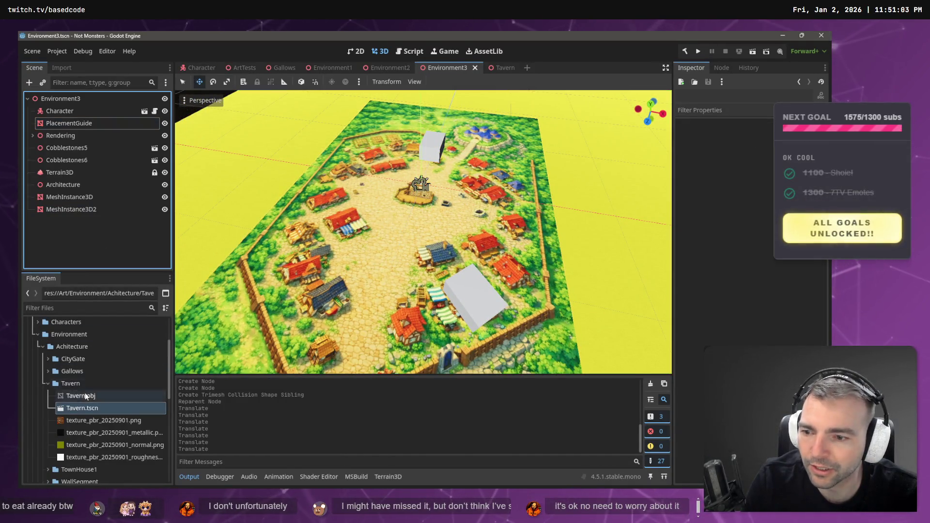
# Drop Tavern.tscn into the village map as a Forge instance
pyautogui.click(83, 406)
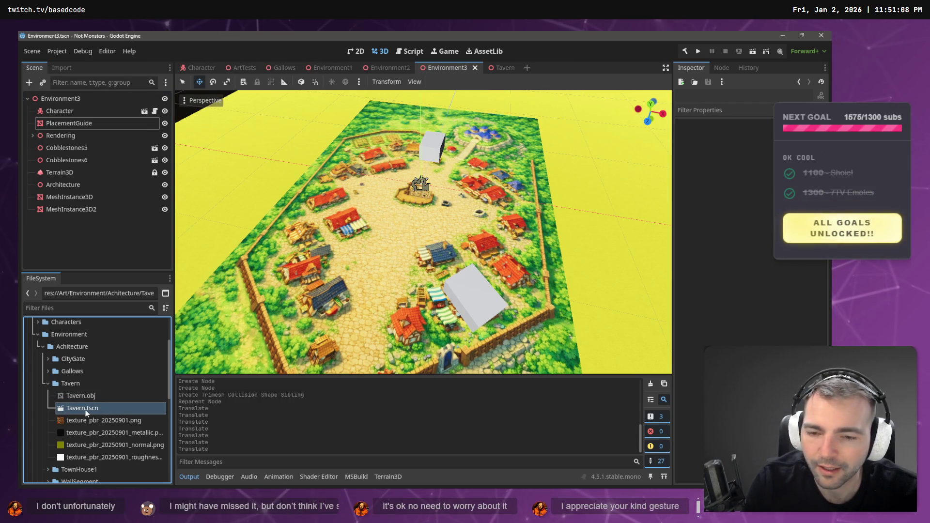
pyautogui.moveTo(80, 410)
pyautogui.mouseDown()
pyautogui.moveTo(380, 361)
pyautogui.moveTo(419, 324)
pyautogui.moveTo(393, 176)
pyautogui.moveTo(420, 333)
pyautogui.moveTo(428, 318)
pyautogui.mouseUp()
pyautogui.scroll(-8, 429, 318)
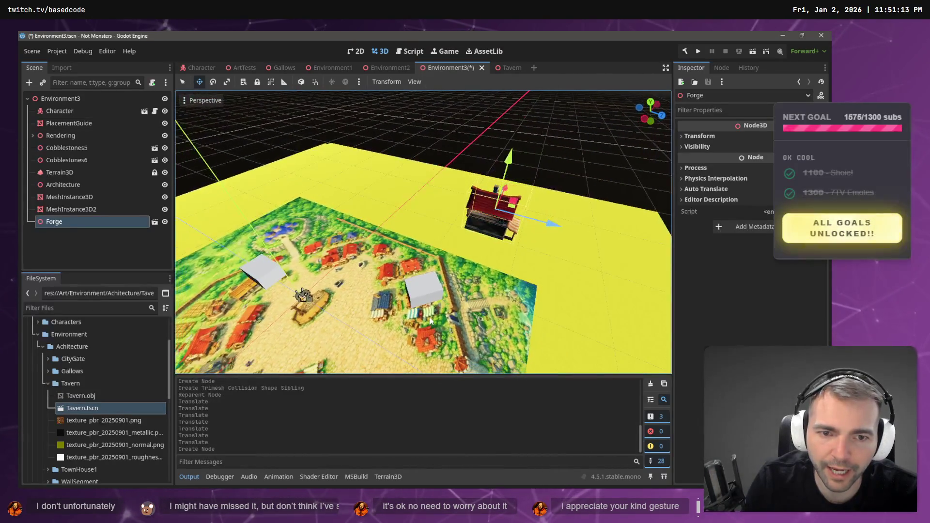
pyautogui.hotkey('ctrl', 'z')
pyautogui.moveTo(59, 405)
pyautogui.mouseDown()
pyautogui.moveTo(378, 310)
pyautogui.moveTo(402, 321)
pyautogui.mouseUp()
pyautogui.scroll(-6, 401, 320)
pyautogui.scroll(8, 402, 320)
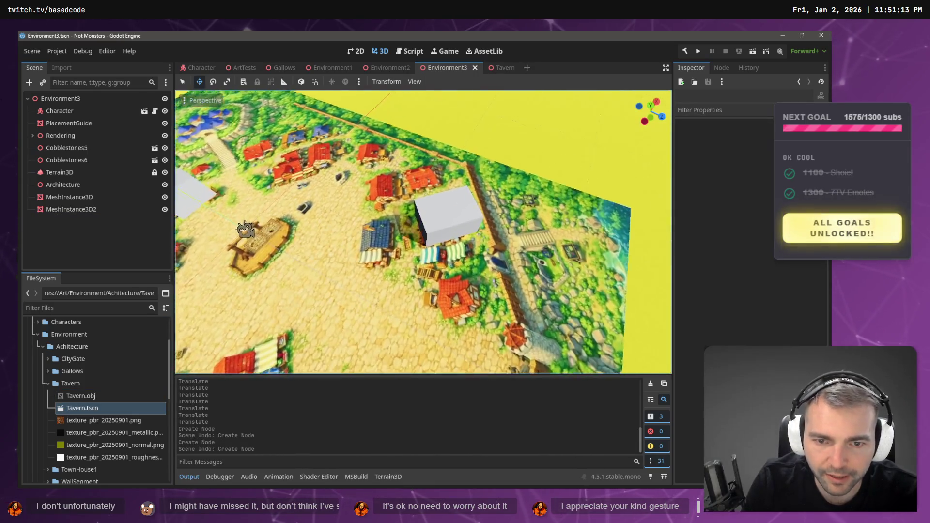
pyautogui.moveTo(70, 409); pyautogui.dragTo(473, 227)
pyautogui.scroll(-5, 502, 284)
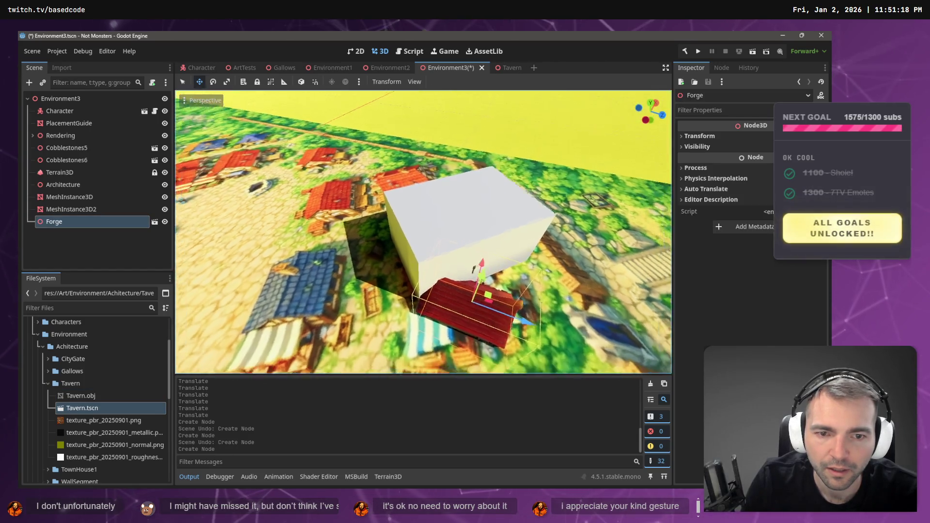
pyautogui.scroll(-3, 480, 306)
pyautogui.scroll(5, 481, 307)
# Rotate the Forge about 118 degrees around its vertical axis and raise it
pyautogui.press('e')
pyautogui.moveTo(436, 307); pyautogui.dragTo(467, 313)
pyautogui.scroll(1, 466, 313)
pyautogui.scroll(4, 462, 313)
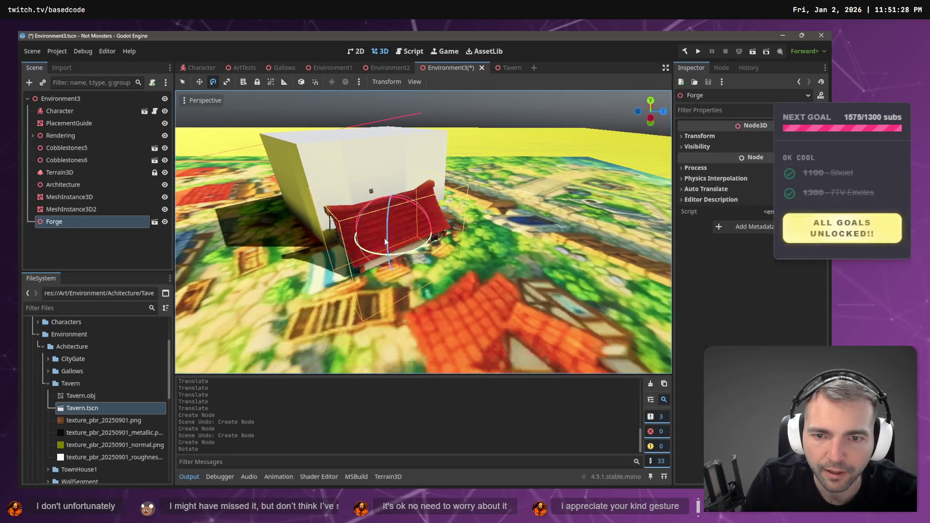
pyautogui.press('w')
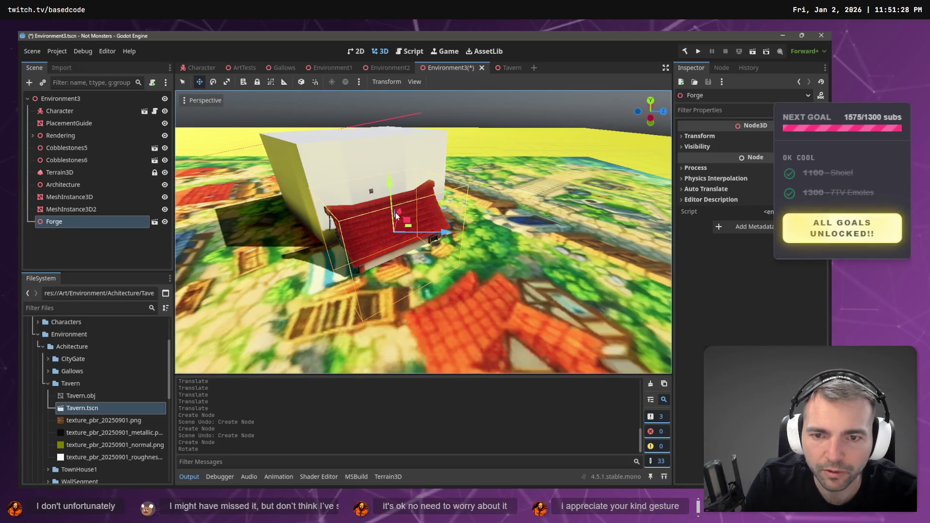
pyautogui.moveTo(389, 189)
pyautogui.mouseDown()
pyautogui.moveTo(376, 118)
pyautogui.moveTo(390, 174)
pyautogui.mouseUp()
pyautogui.press('e')
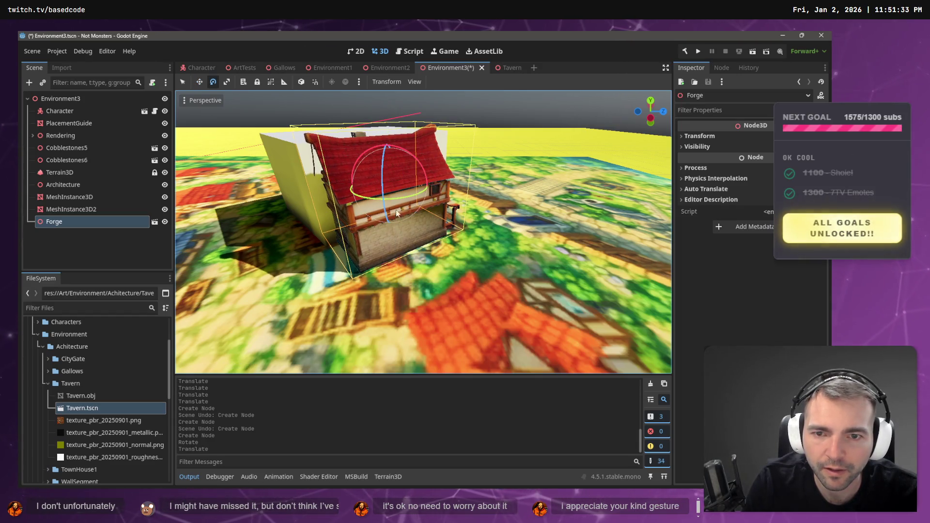
pyautogui.moveTo(411, 207); pyautogui.dragTo(415, 210)
pyautogui.moveTo(362, 199); pyautogui.dragTo(412, 214)
pyautogui.click(416, 213)
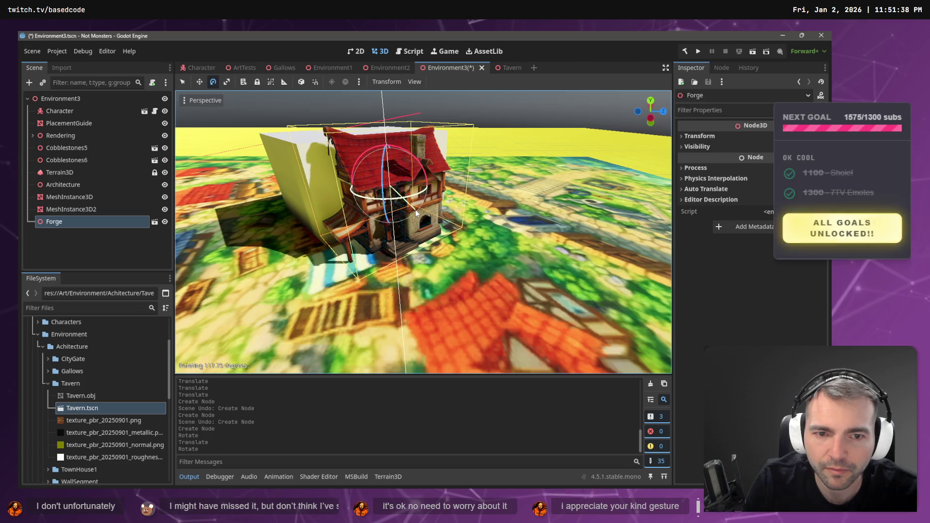
# Nudge the Forge slightly downward and focus on the white placeholder box
pyautogui.press('w')
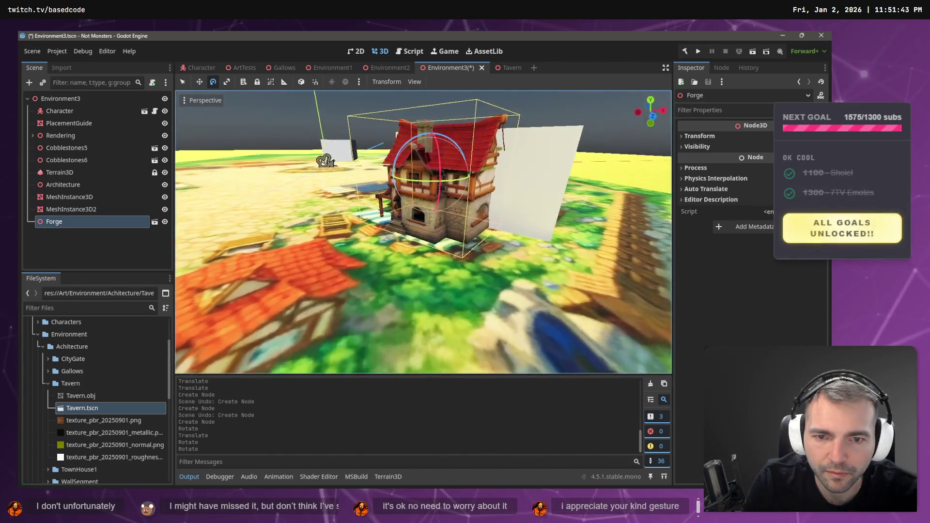
pyautogui.press('f')
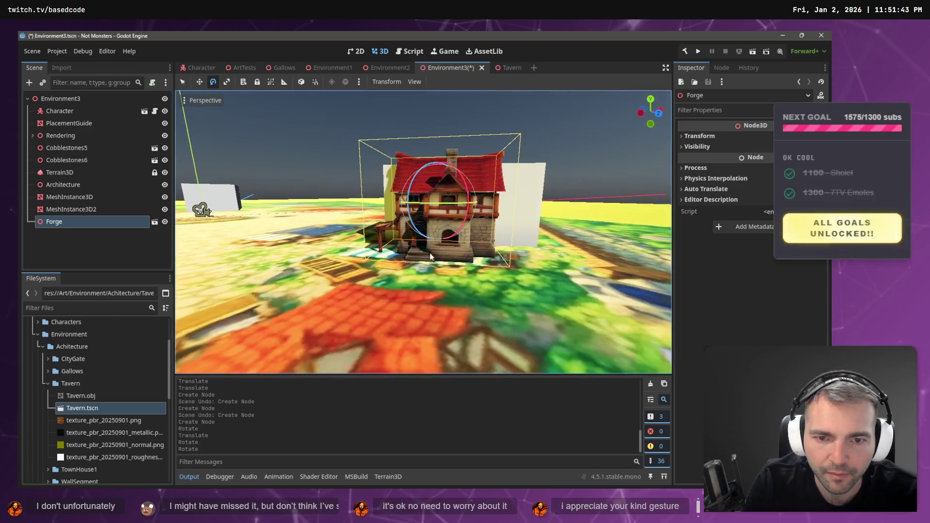
pyautogui.press('w')
pyautogui.moveTo(444, 157); pyautogui.dragTo(440, 150)
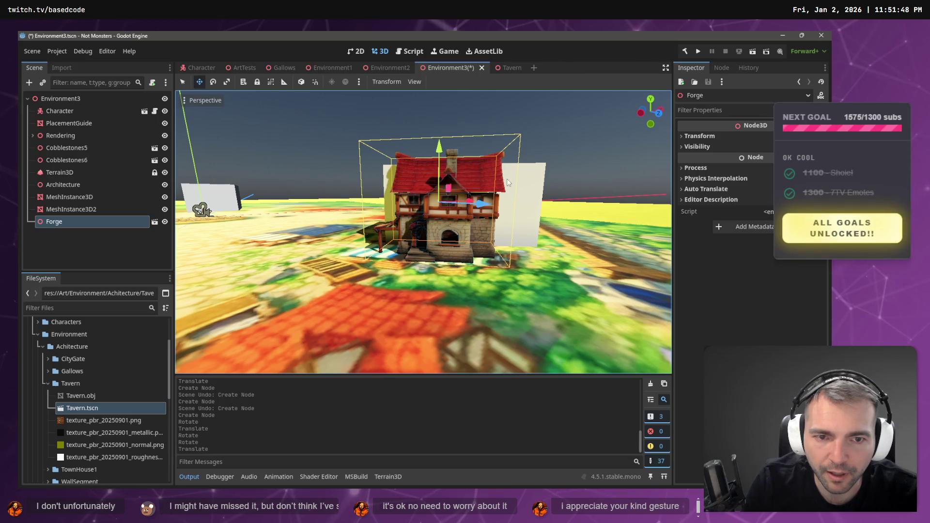
pyautogui.click(524, 180)
pyautogui.press('f')
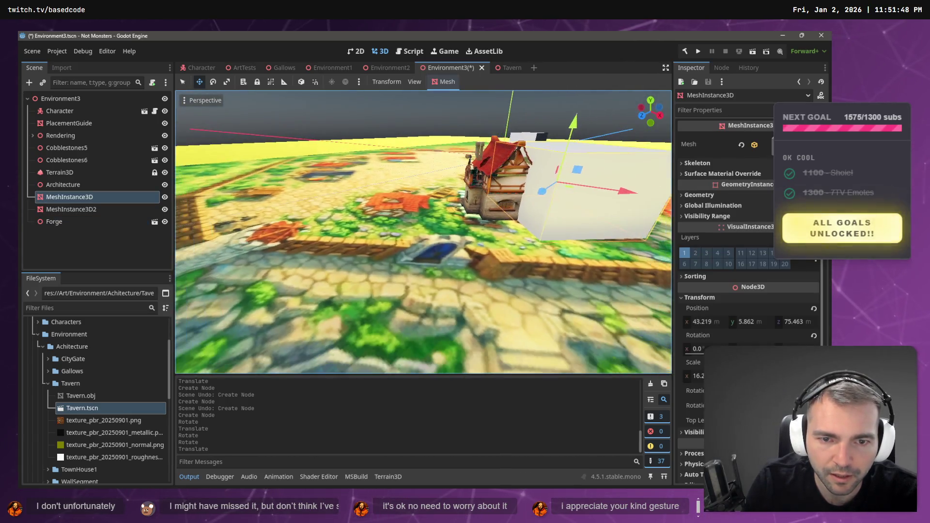
pyautogui.scroll(-5, 528, 191)
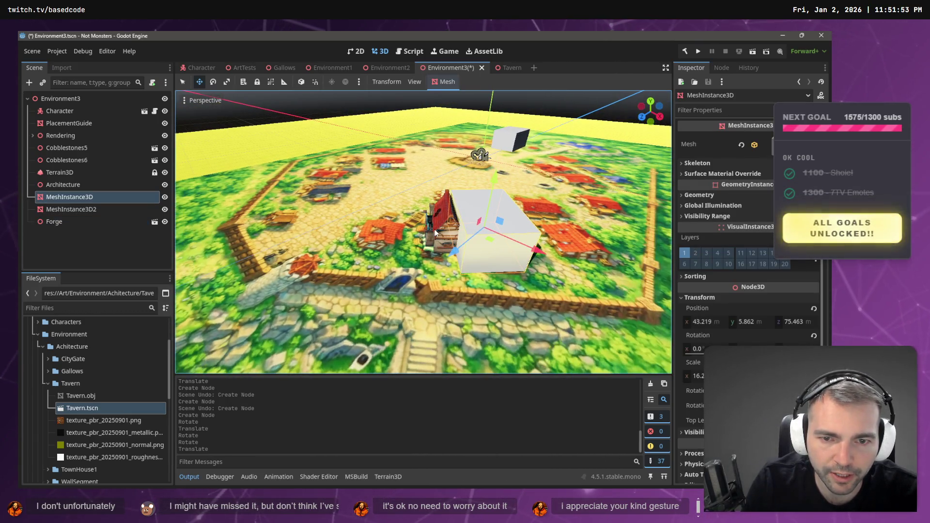
# Move the Forge into the white box's spot and delete the placeholder box
pyautogui.click(434, 233)
pyautogui.moveTo(446, 233); pyautogui.dragTo(481, 231)
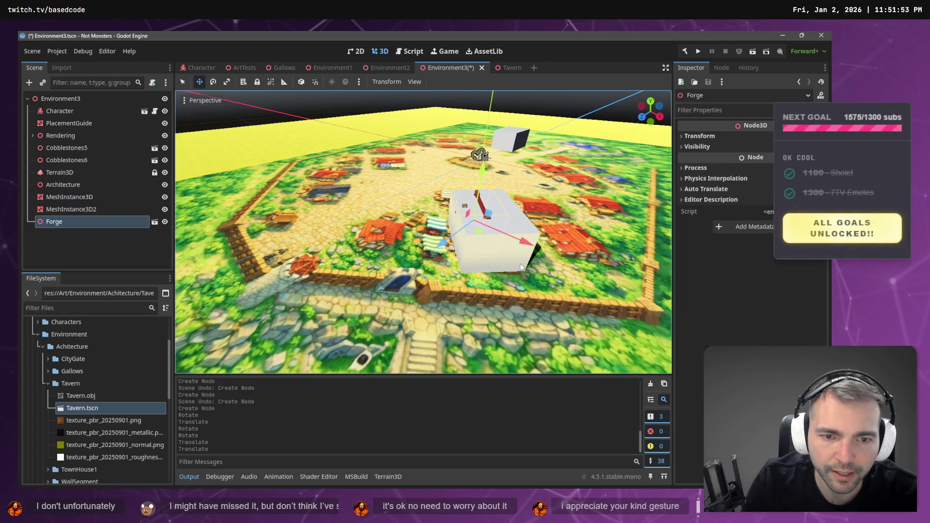
pyautogui.scroll(5, 441, 255)
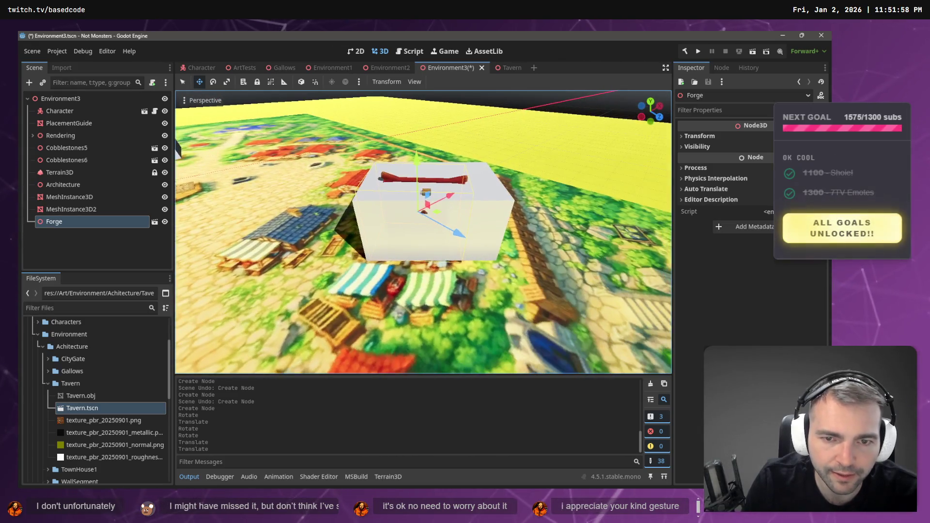
pyautogui.click(538, 218)
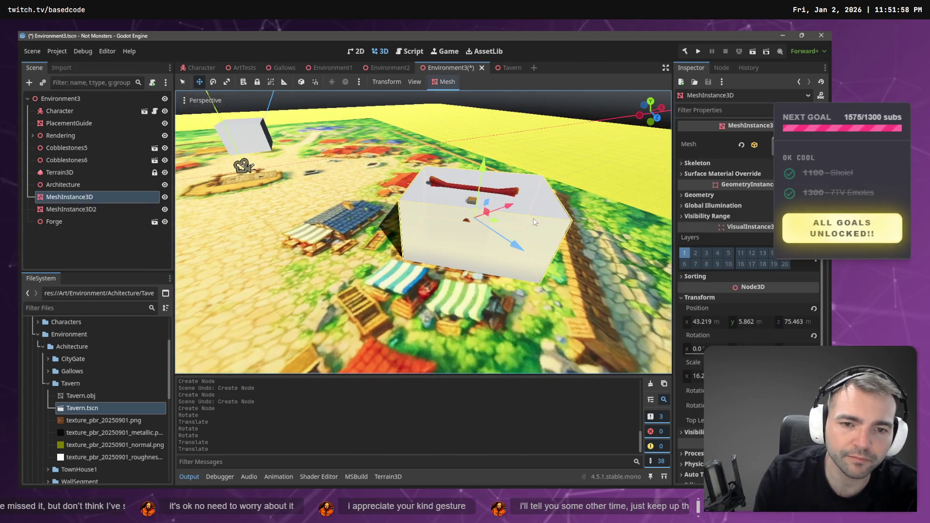
pyautogui.press('Delete')
pyautogui.click(409, 269)
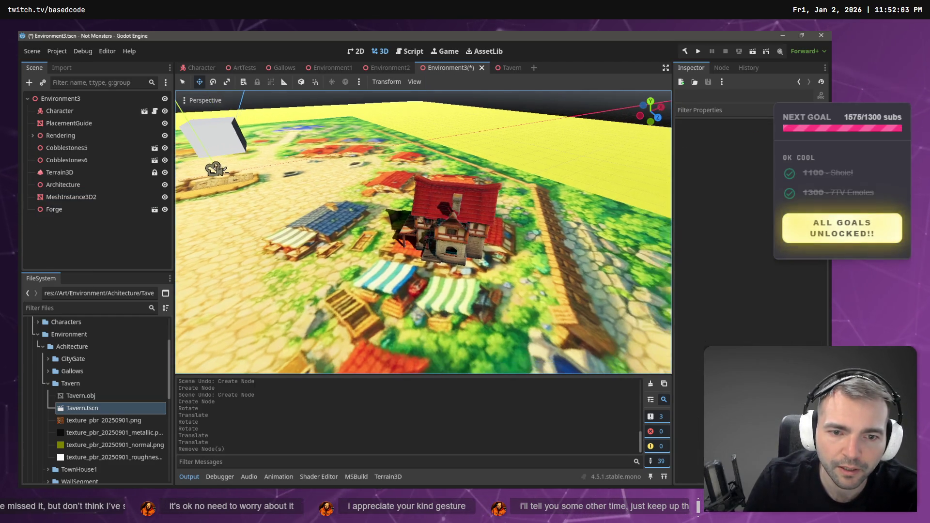
# Fine-tune the Forge's position and save the Environment3 scene
pyautogui.click(450, 247)
pyautogui.moveTo(474, 222); pyautogui.dragTo(468, 213)
pyautogui.scroll(-3, 467, 213)
pyautogui.scroll(-5, 445, 225)
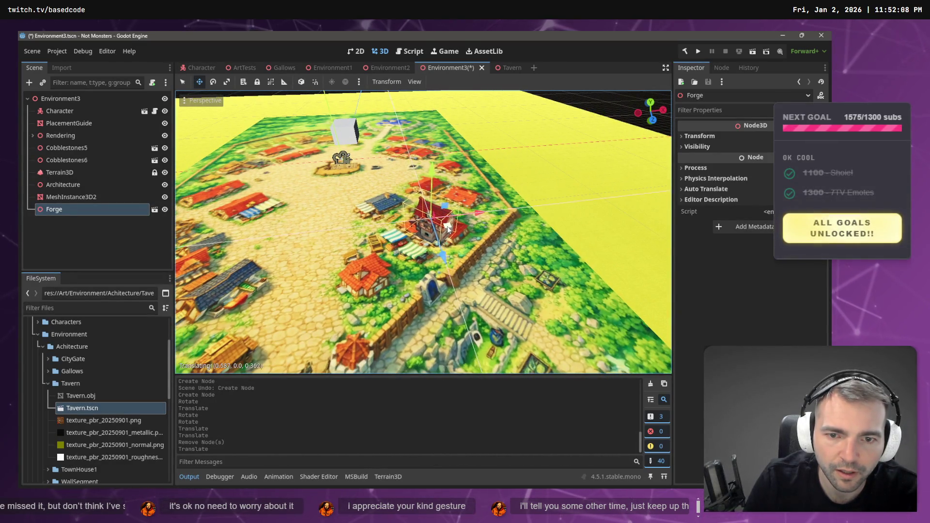
pyautogui.click(484, 222)
pyautogui.scroll(3, 423, 233)
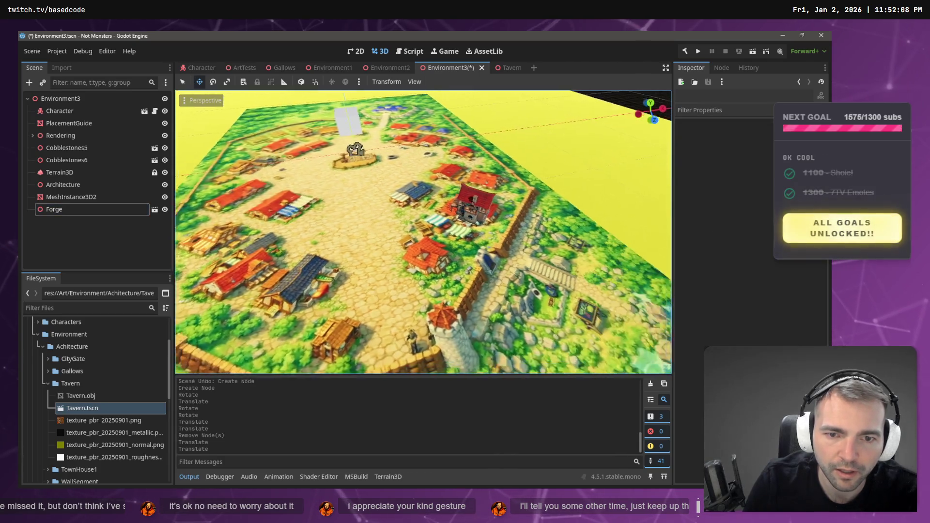
pyautogui.hotkey('ctrl', 's')
pyautogui.scroll(2, 423, 232)
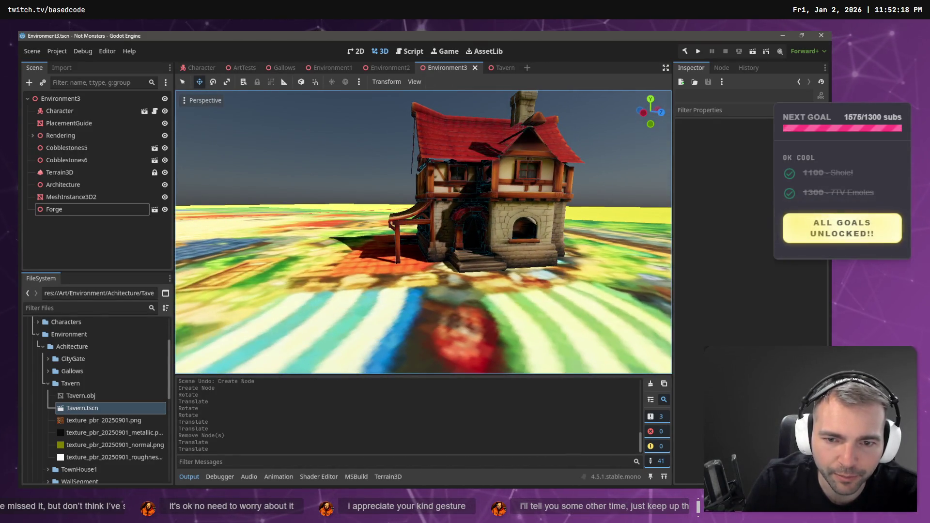
# Undo an accidental Forge move and run the scene with F6 to test it
pyautogui.click(448, 197)
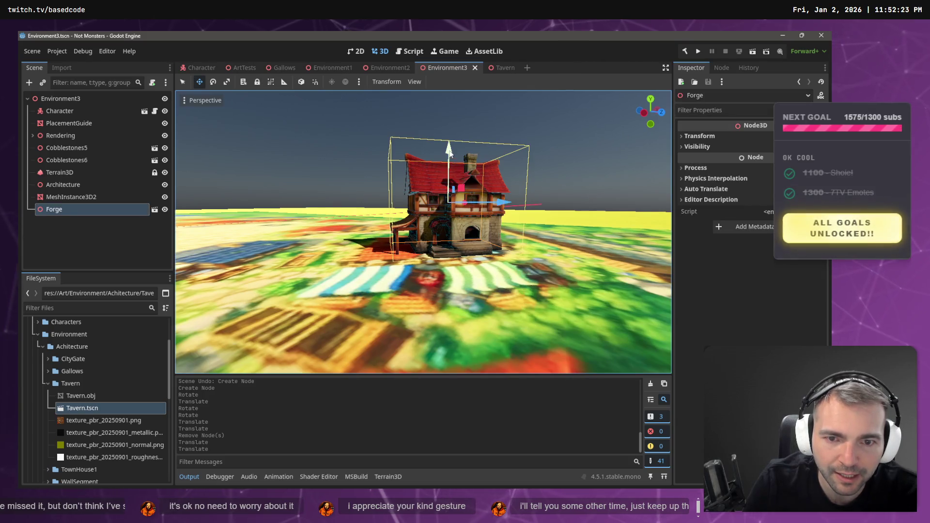
pyautogui.moveTo(450, 153); pyautogui.dragTo(449, 155)
pyautogui.hotkey('ctrl', 'z')
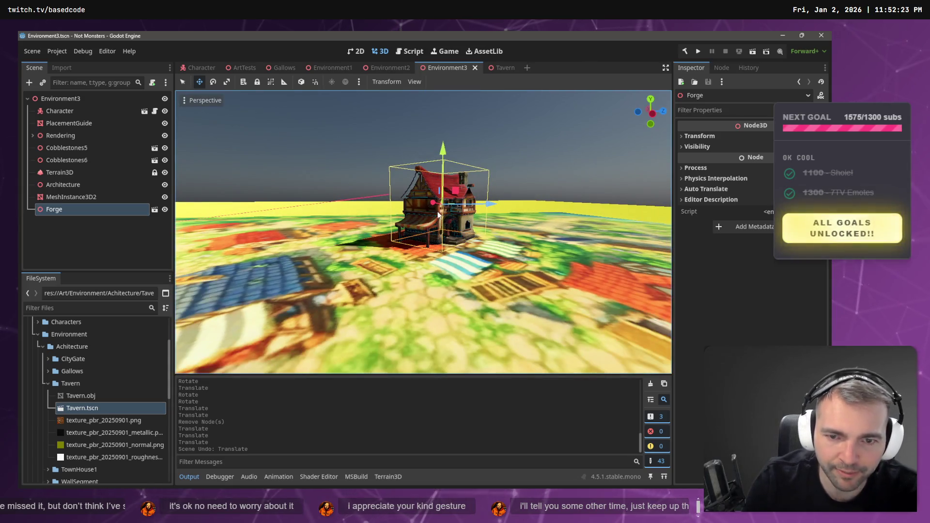
pyautogui.press('F6')
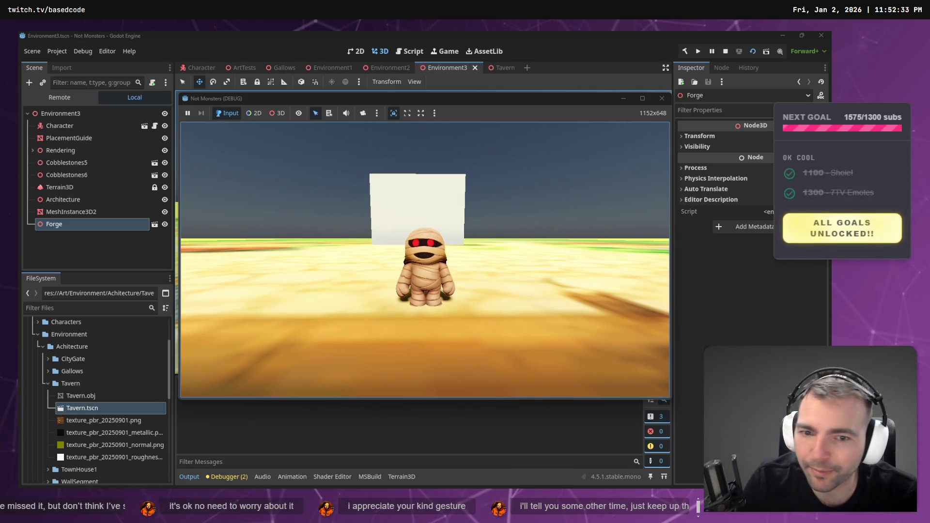
# Run the mummy across the cobblestones and sand toward the new building
pyautogui.press('w')
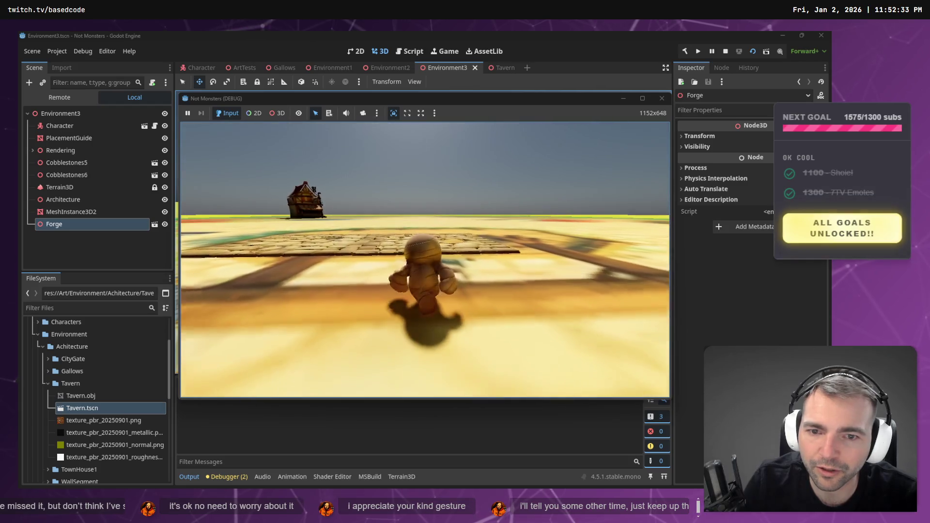
pyautogui.press('w')
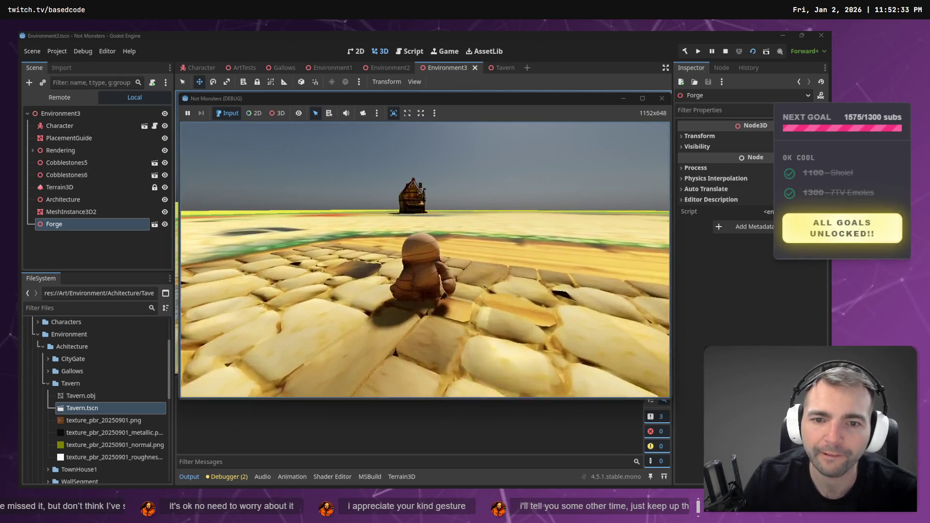
pyautogui.press('w')
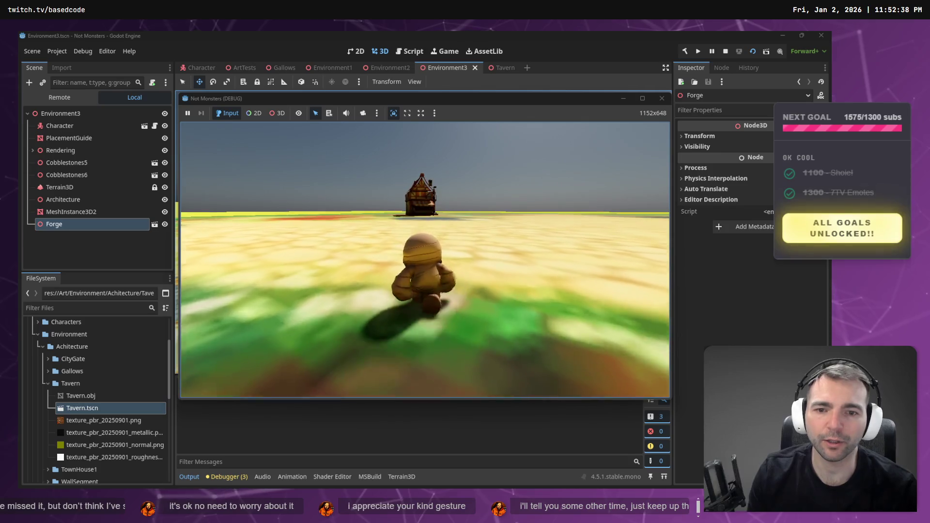
pyautogui.press('w')
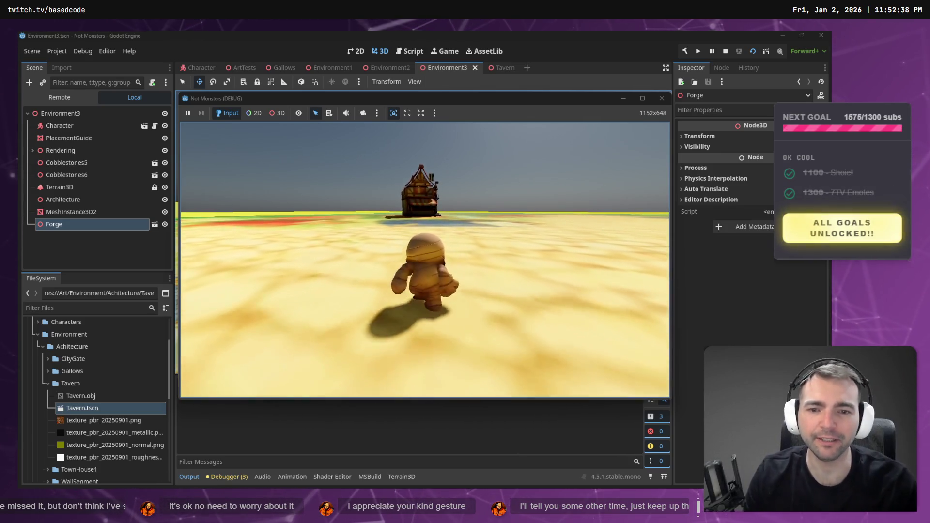
pyautogui.press('w')
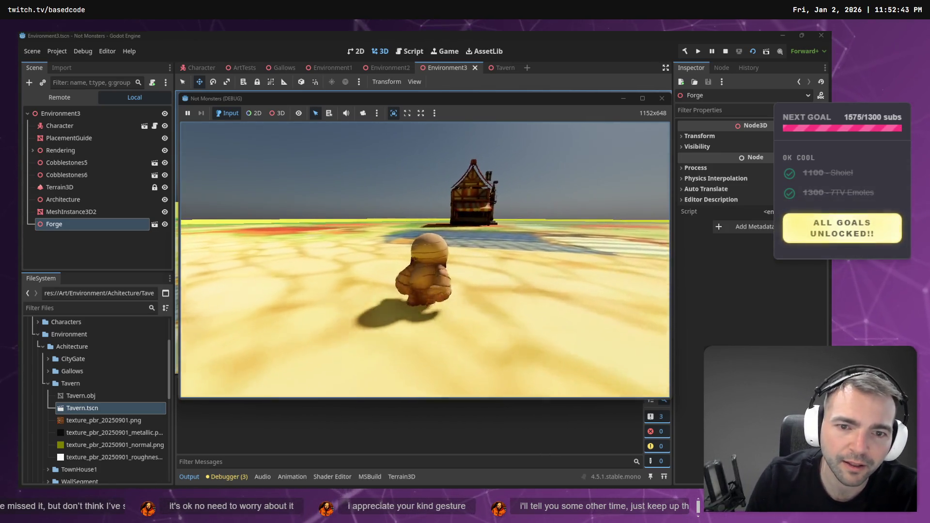
pyautogui.press('w')
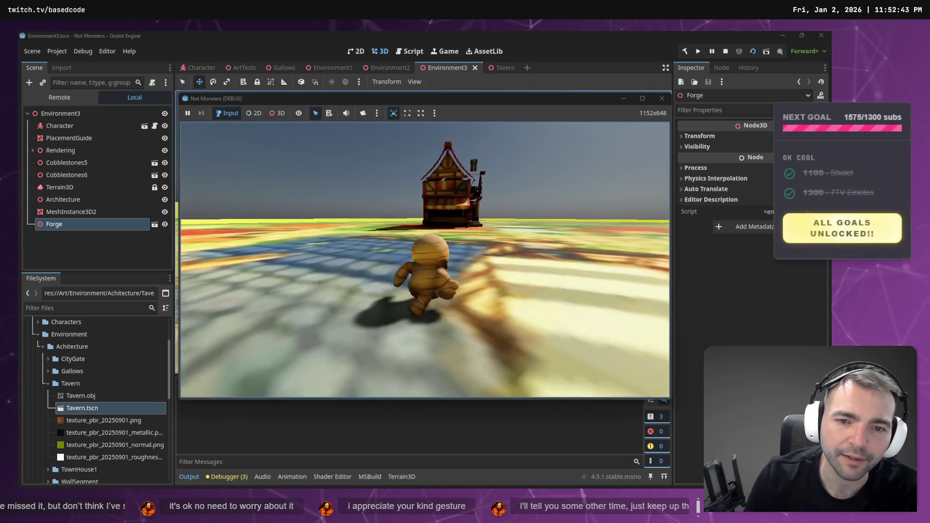
pyautogui.press('w')
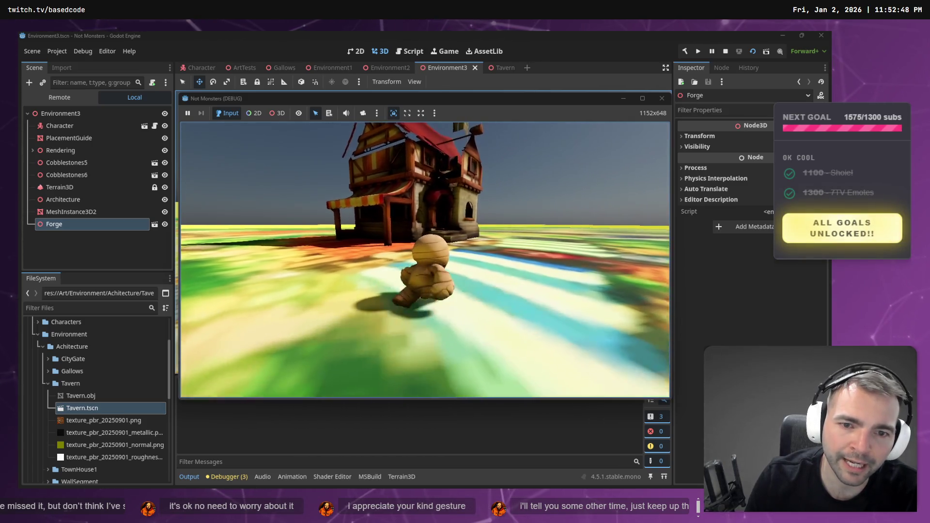
# Move the mummy up beside the building wall and along it toward the corner
pyautogui.press('s')
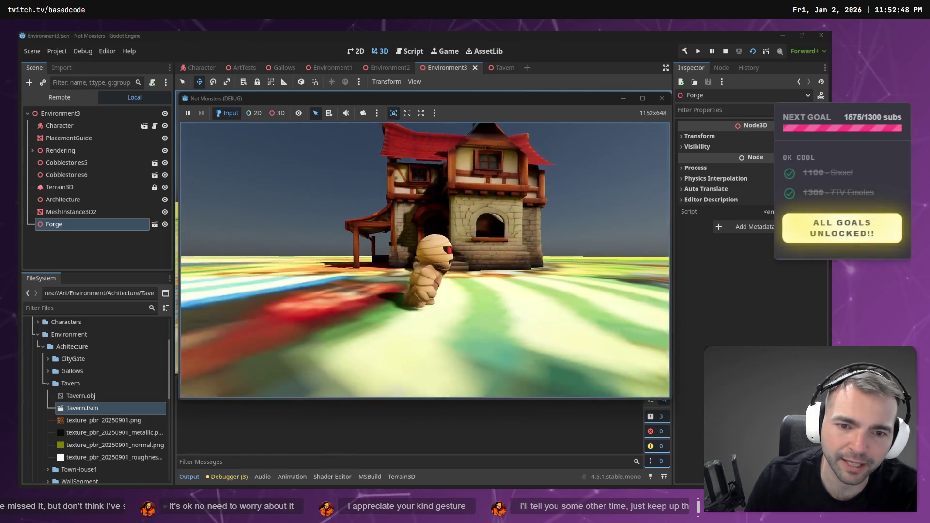
pyautogui.press('w')
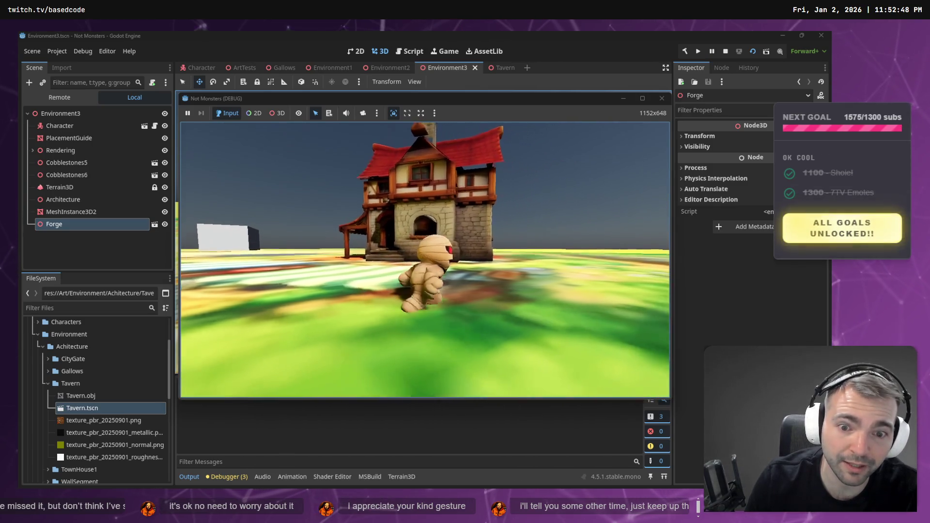
pyautogui.press('w')
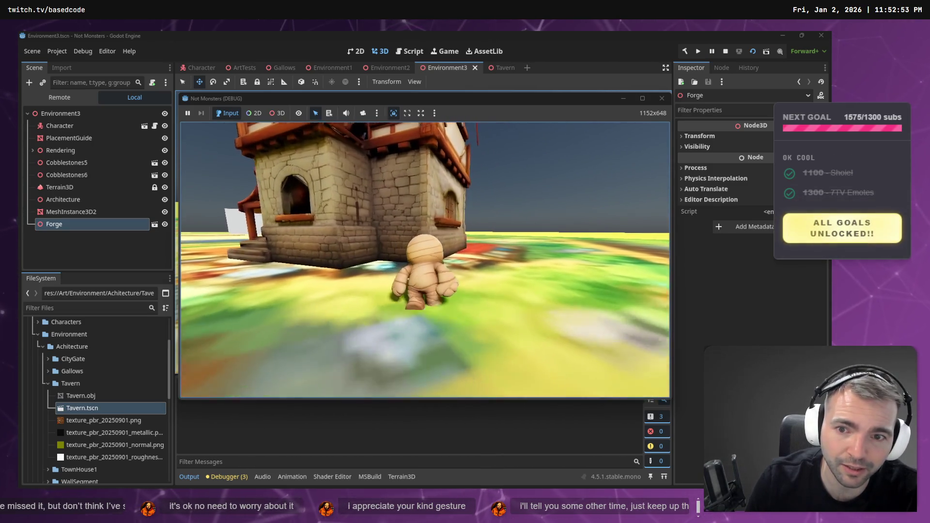
pyautogui.press('d')
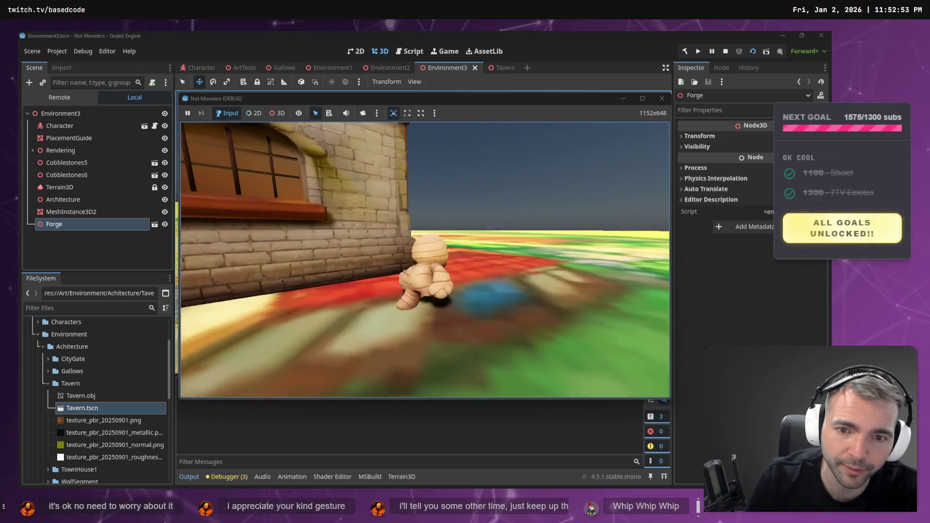
pyautogui.press('w')
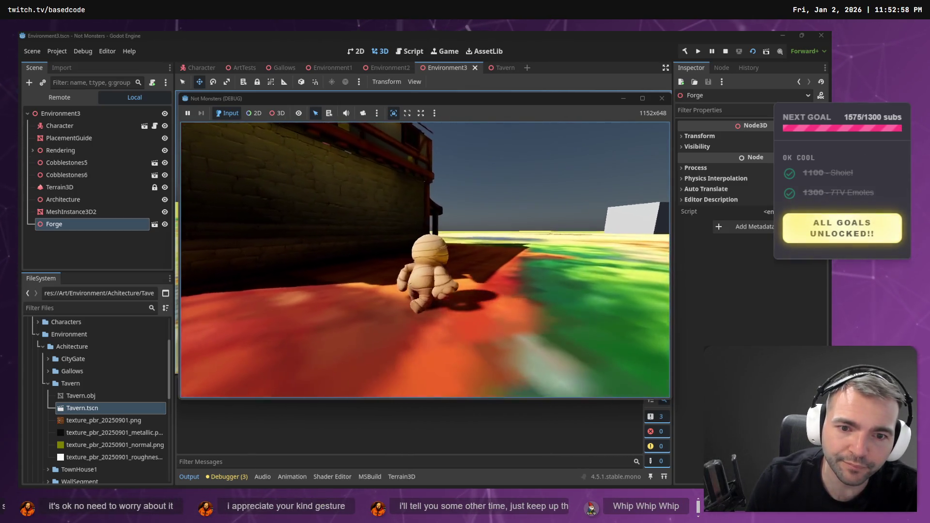
pyautogui.press('s')
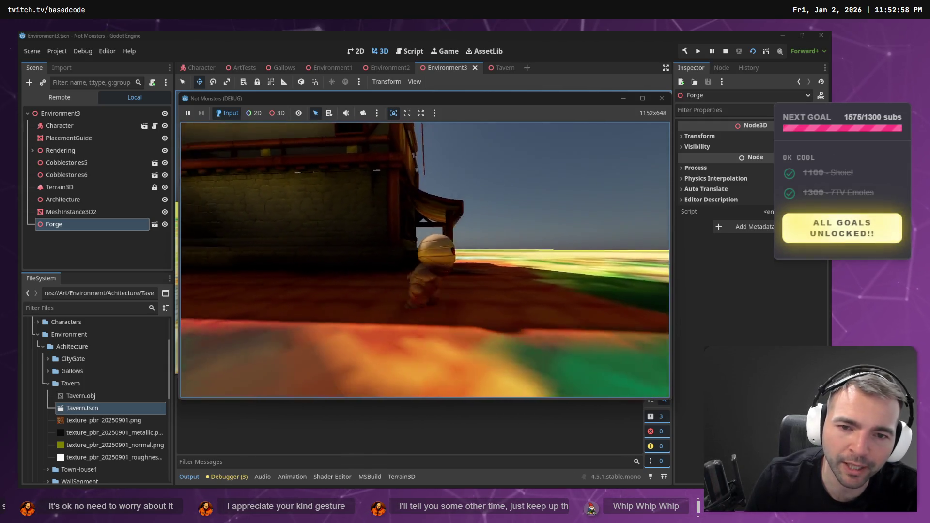
pyautogui.press('d')
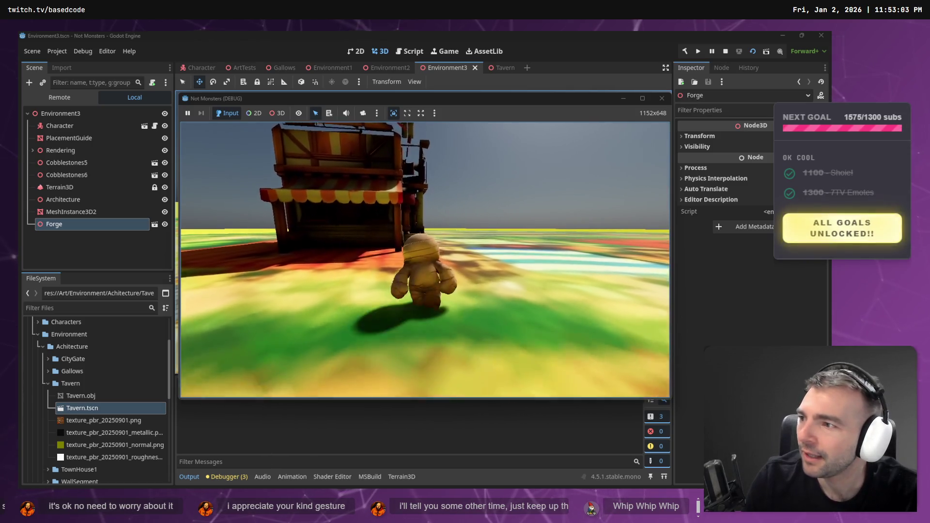
pyautogui.press('w')
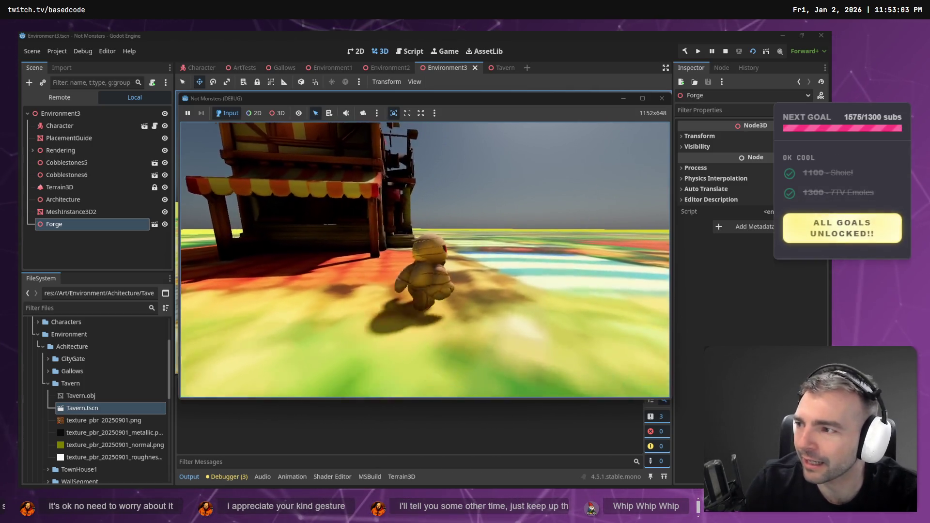
# Walk the mummy up to the building's doorway and back out
pyautogui.press('w')
pyautogui.press('d')
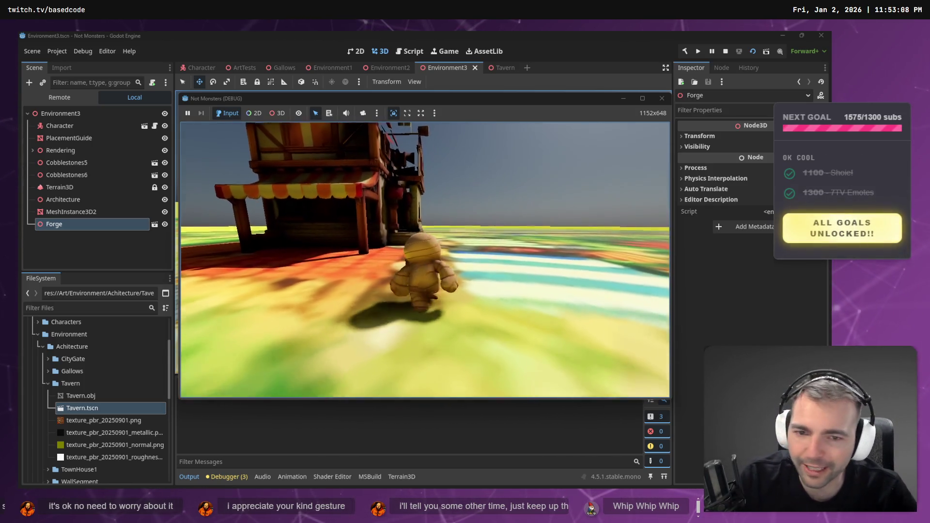
pyautogui.press('w')
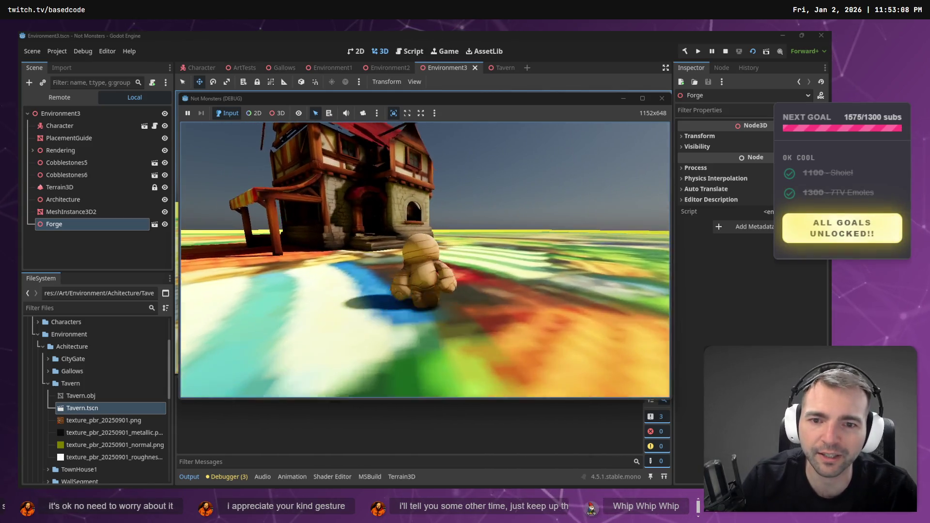
pyautogui.press('w')
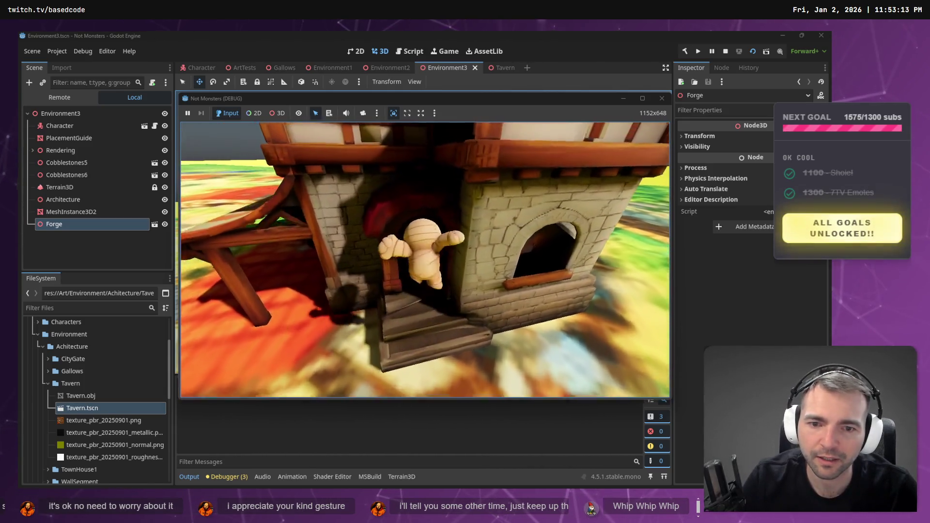
pyautogui.press('a')
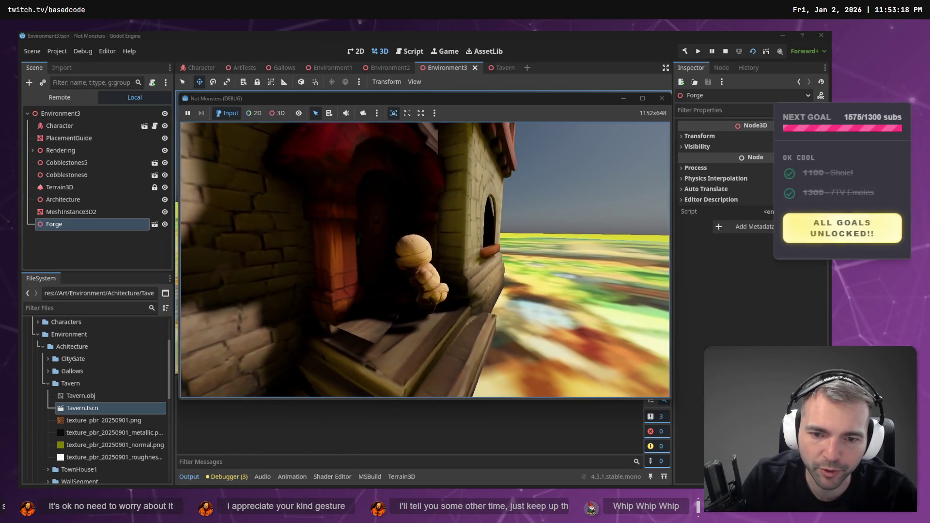
pyautogui.press('s')
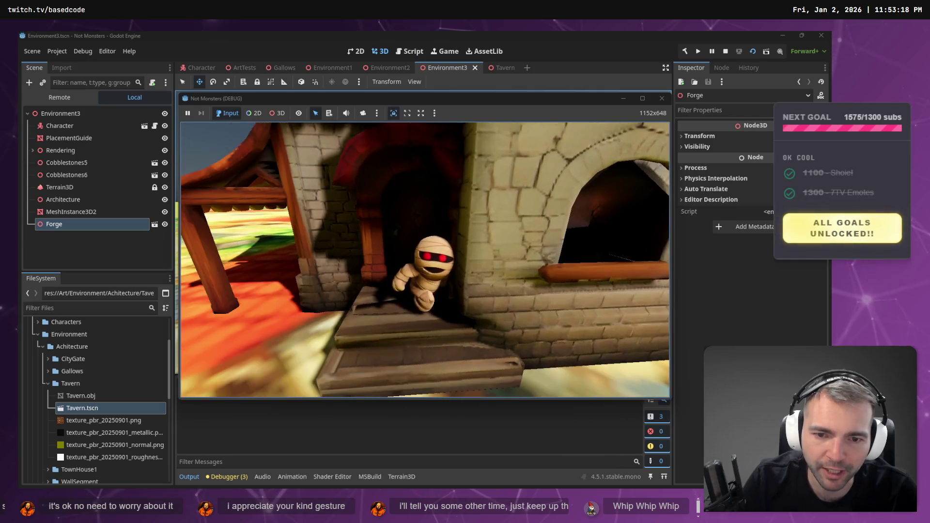
# Test the doorway and walk along the stone ledge around the corner, then stop the game
pyautogui.press('d')
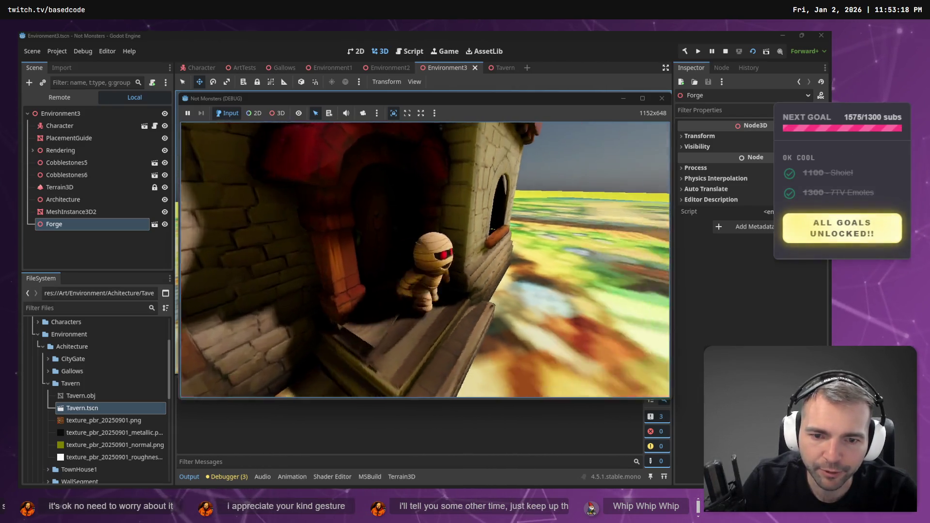
pyautogui.press('s')
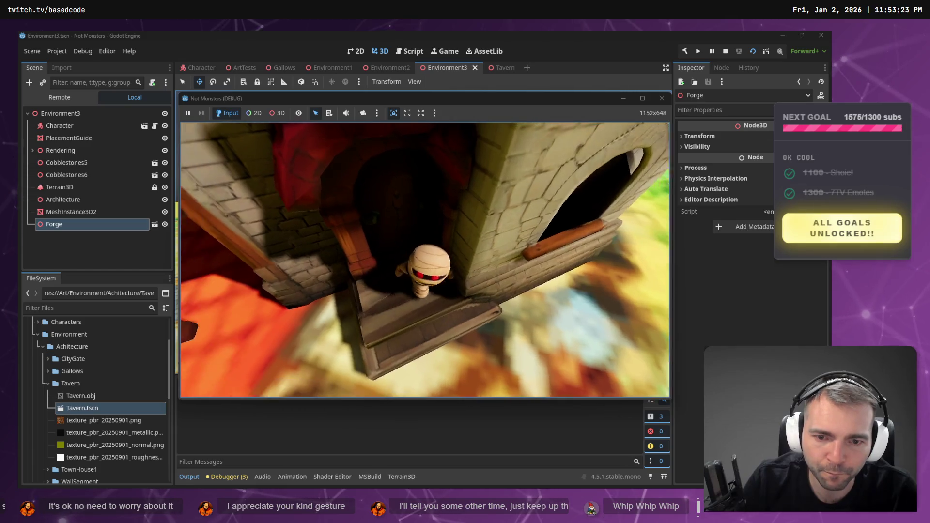
pyautogui.press('w')
pyautogui.press('s')
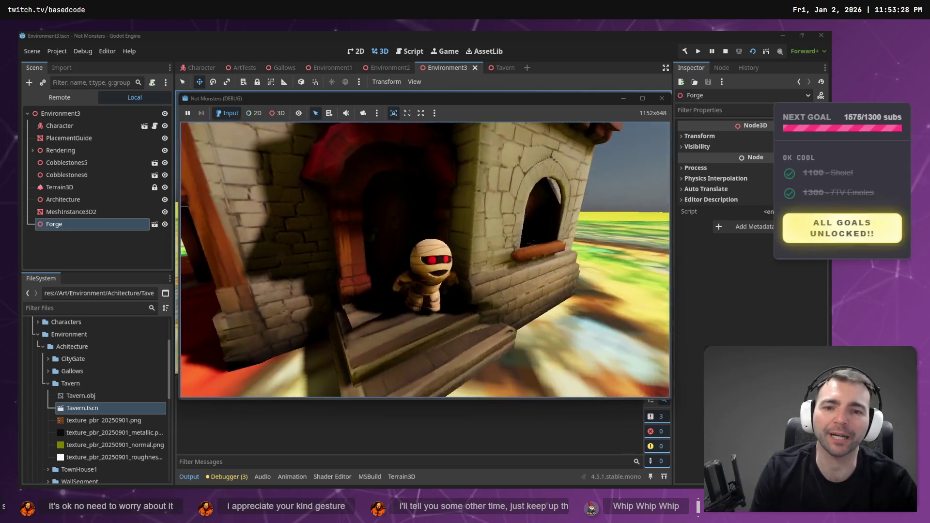
pyautogui.press('d')
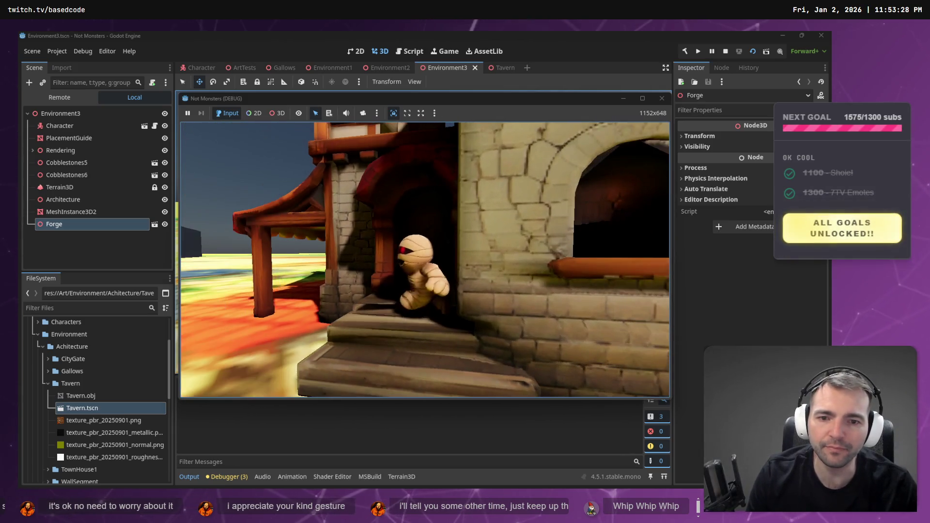
pyautogui.press('d')
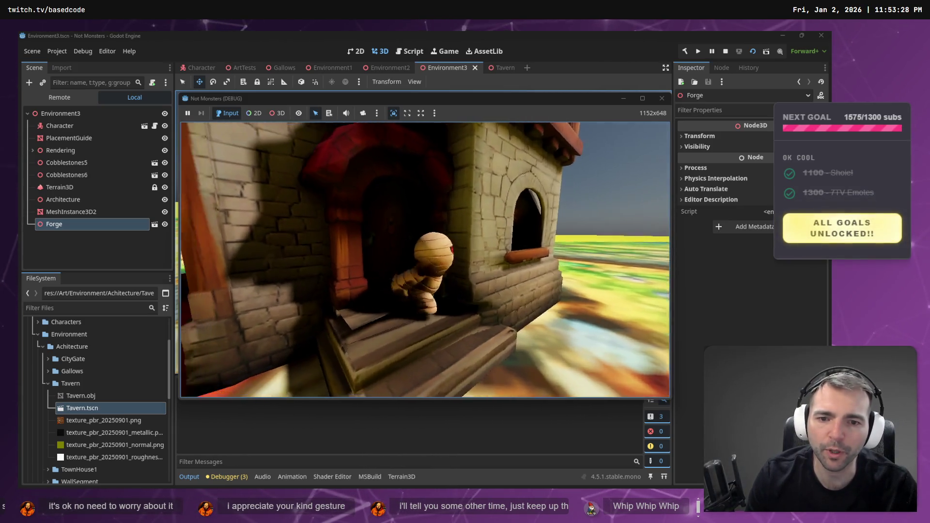
pyautogui.press('F8')
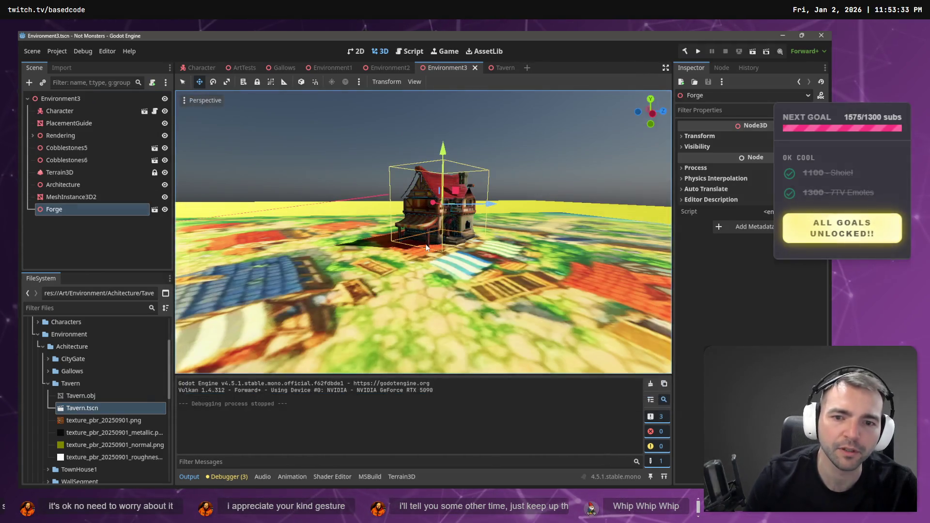
# Fly the editor view close to the Forge, then pull back to show the whole building
pyautogui.press('w')
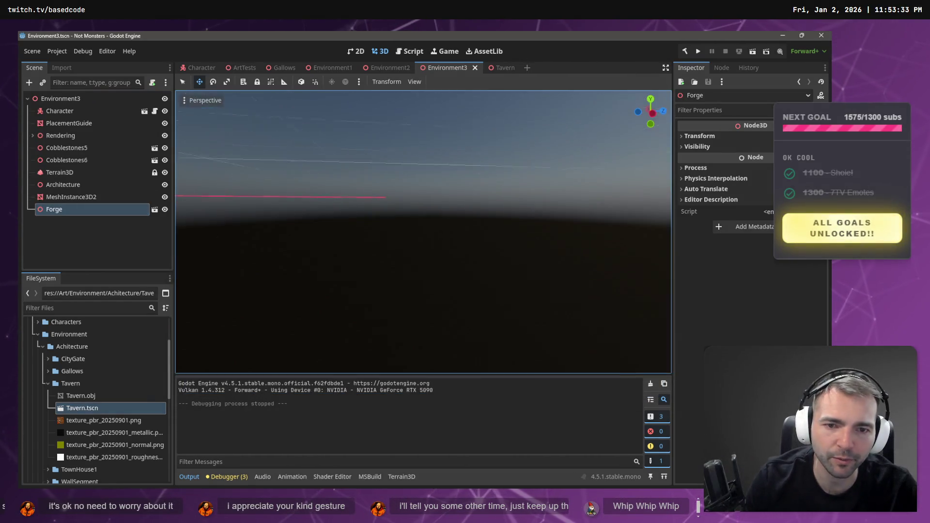
pyautogui.press('s')
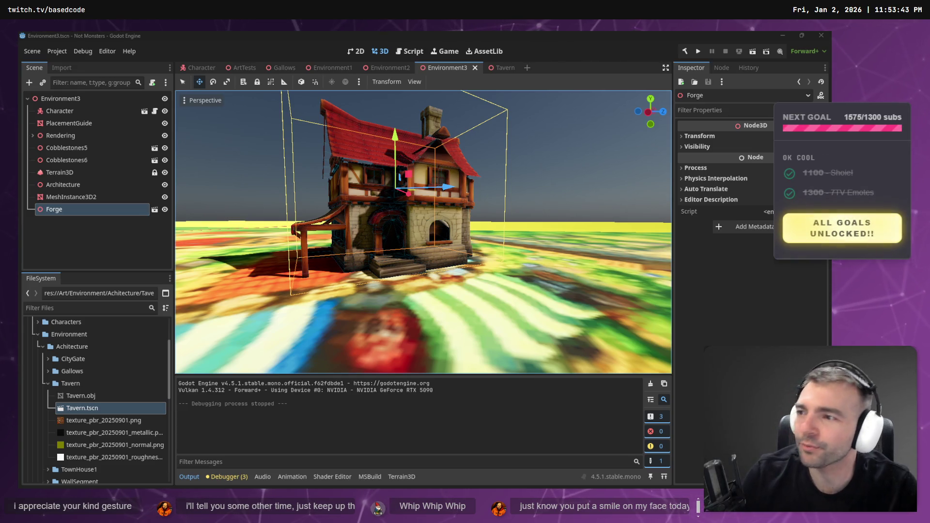
pyautogui.hotkey('alt', 'Tab')
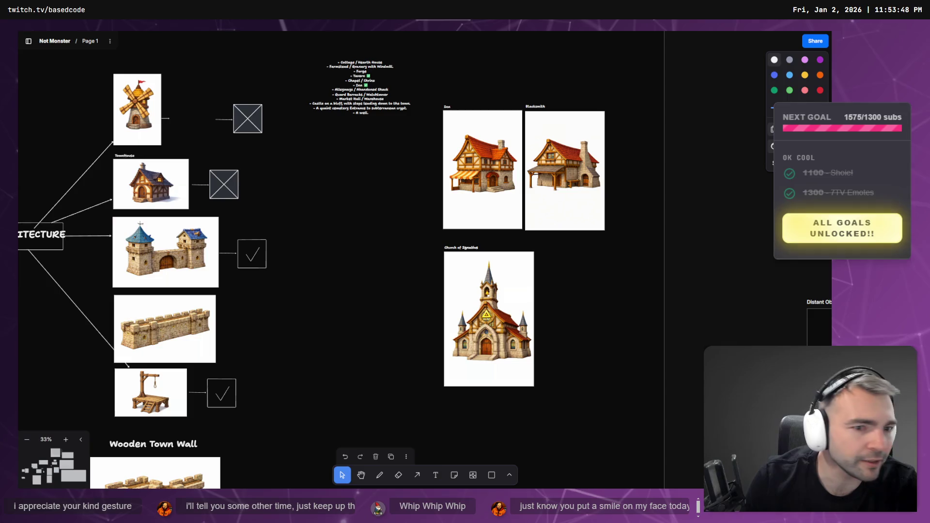
# Copy the Blacksmith image from the tldraw board and return to the chapel chat
pyautogui.click(567, 174)
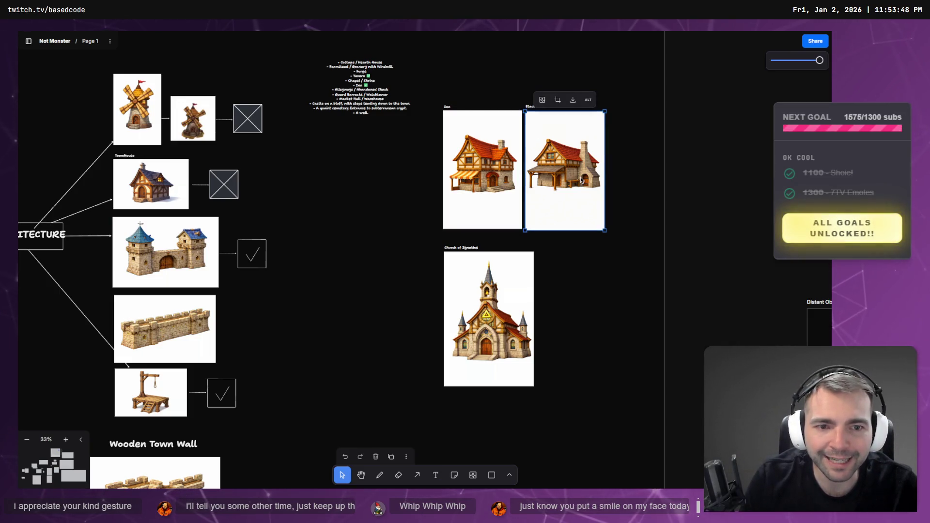
pyautogui.rightClick(581, 175)
pyautogui.click(609, 283)
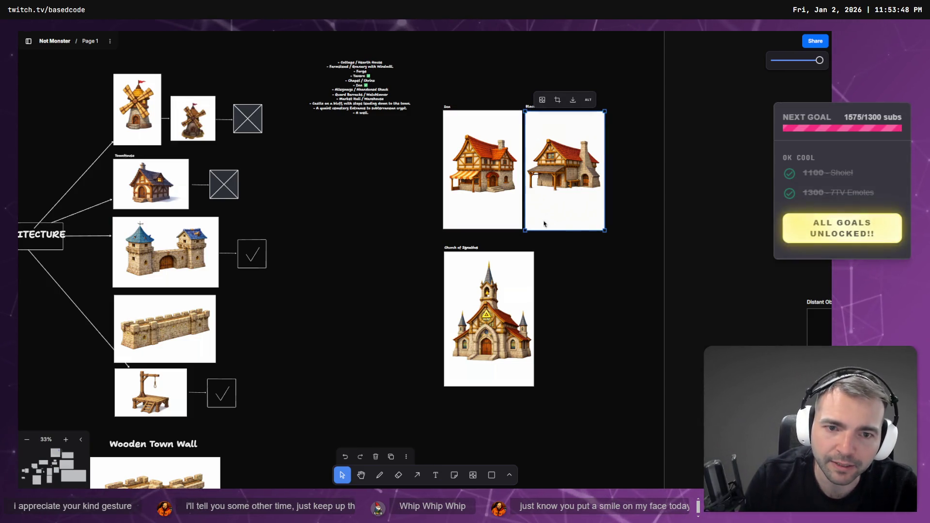
pyautogui.hotkey('shift', 'Tab')
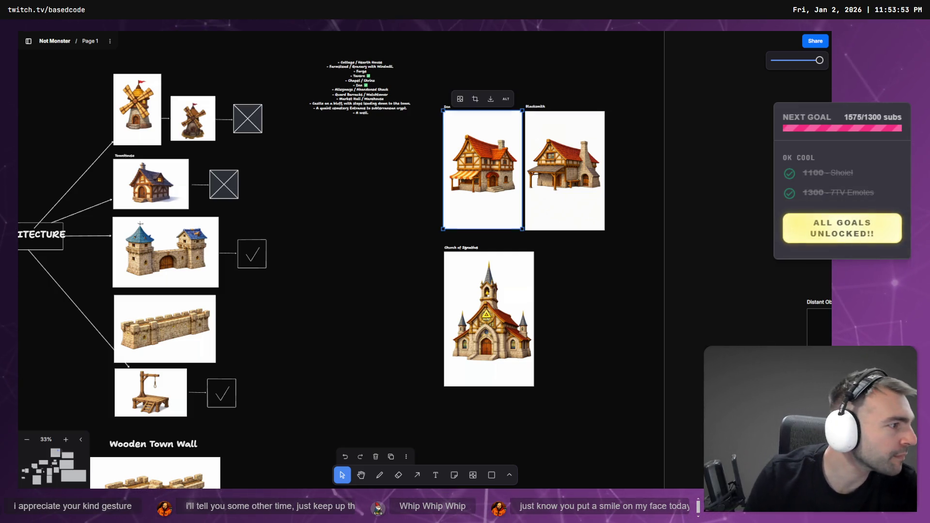
pyautogui.hotkey('alt', 'Tab')
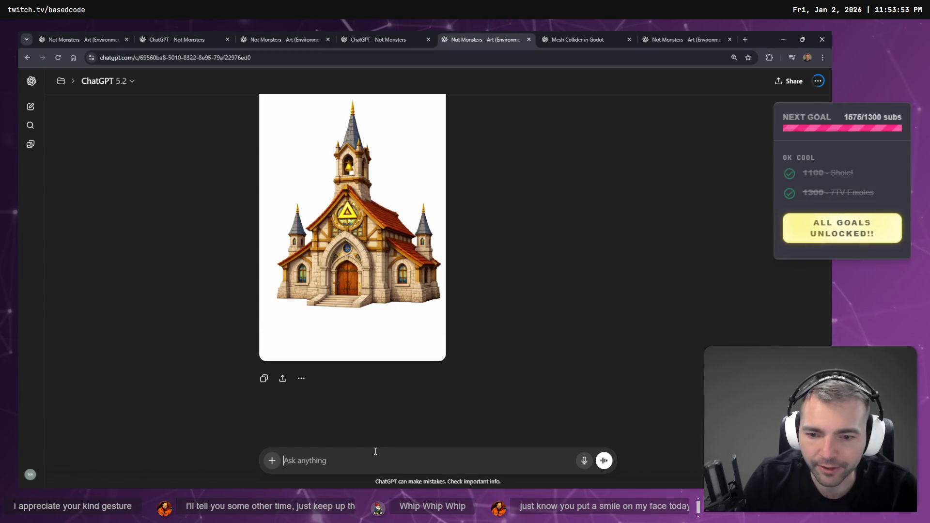
# Dictate 'make the building larger.' into the ChatGPT prompt and send it
pyautogui.press('super+h')
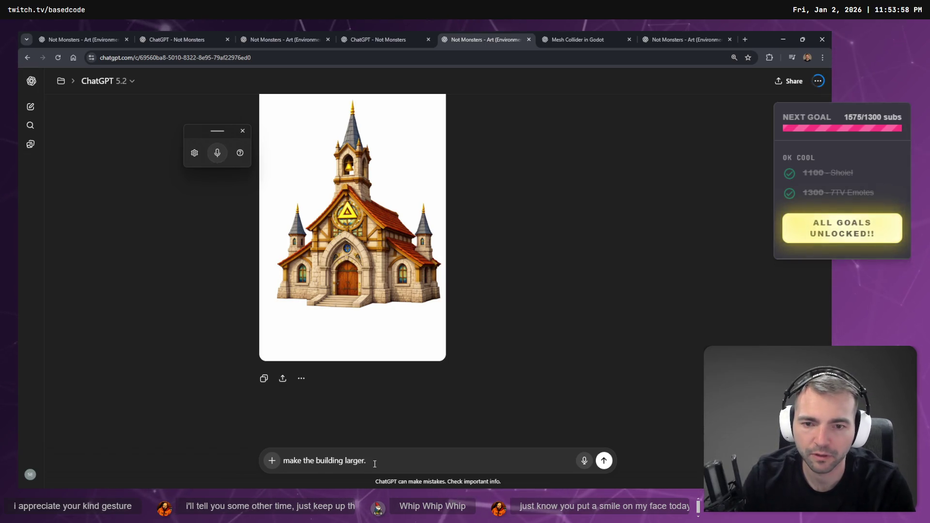
pyautogui.press('Return')
pyautogui.scroll(8, 516, 221)
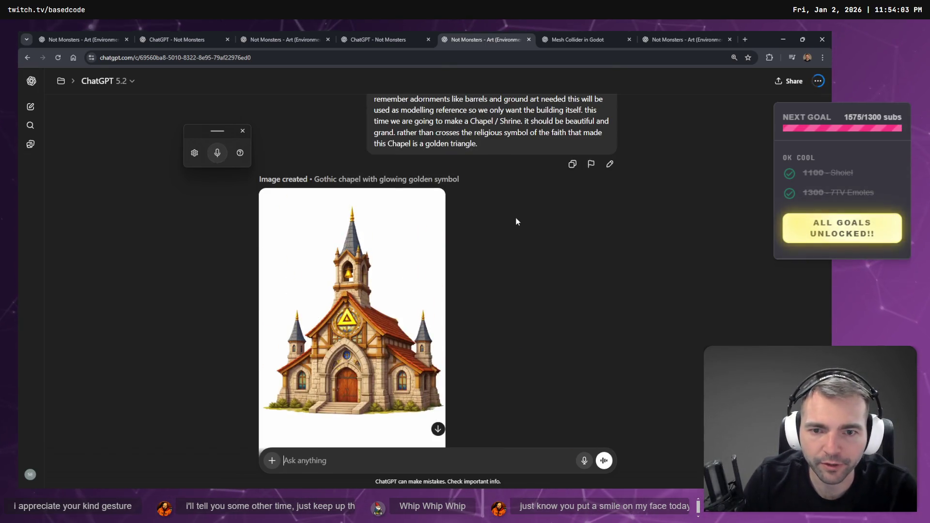
pyautogui.scroll(5, 483, 241)
pyautogui.scroll(-10, 488, 238)
pyautogui.scroll(5, 490, 227)
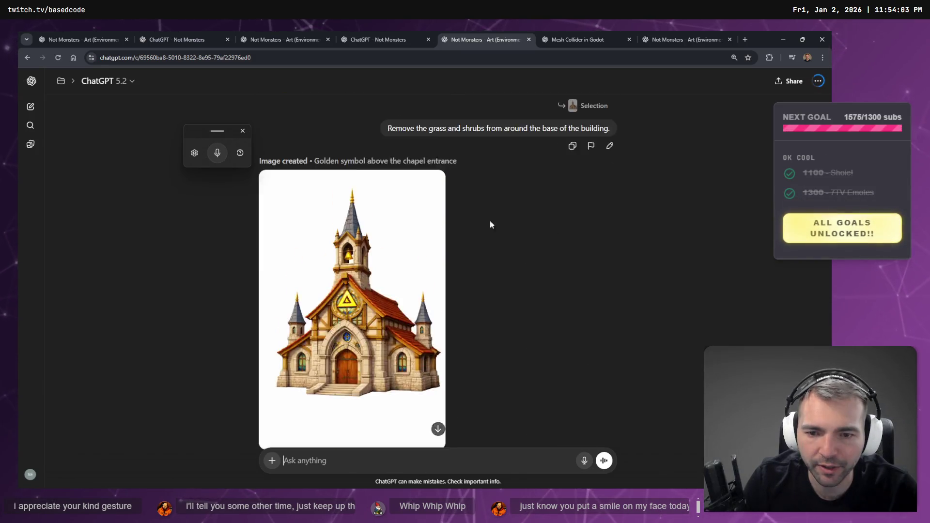
pyautogui.scroll(8, 494, 209)
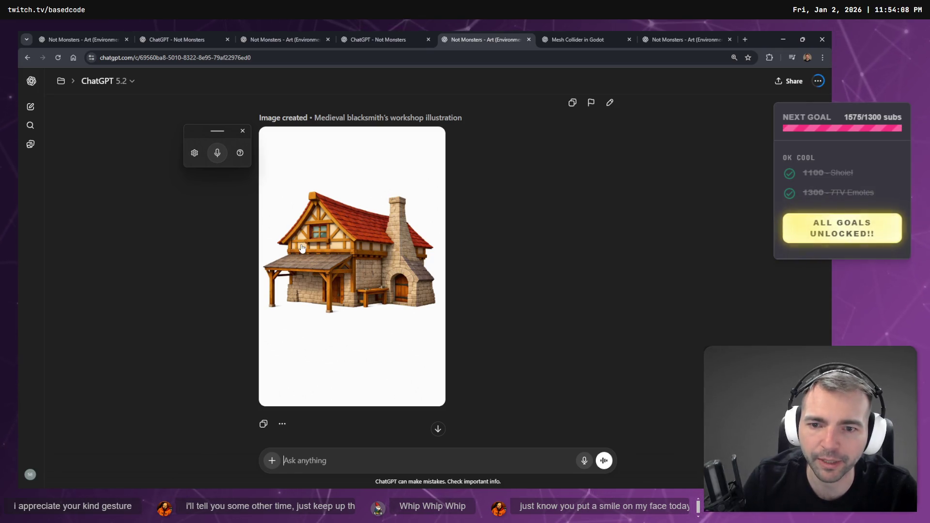
# Drag the blacksmith workshop image out of the browser into another window, then refocus the browser
pyautogui.moveTo(397, 257); pyautogui.dragTo(927, 272)
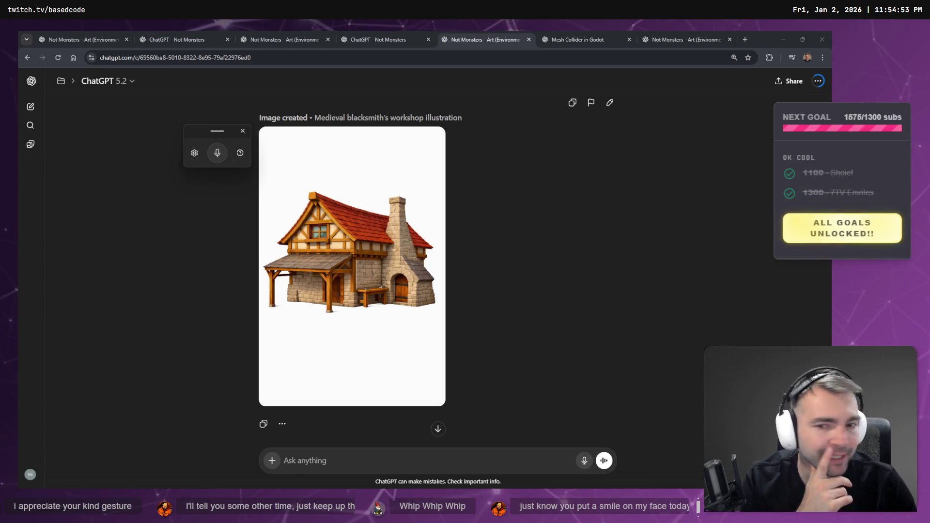
pyautogui.click(604, 262)
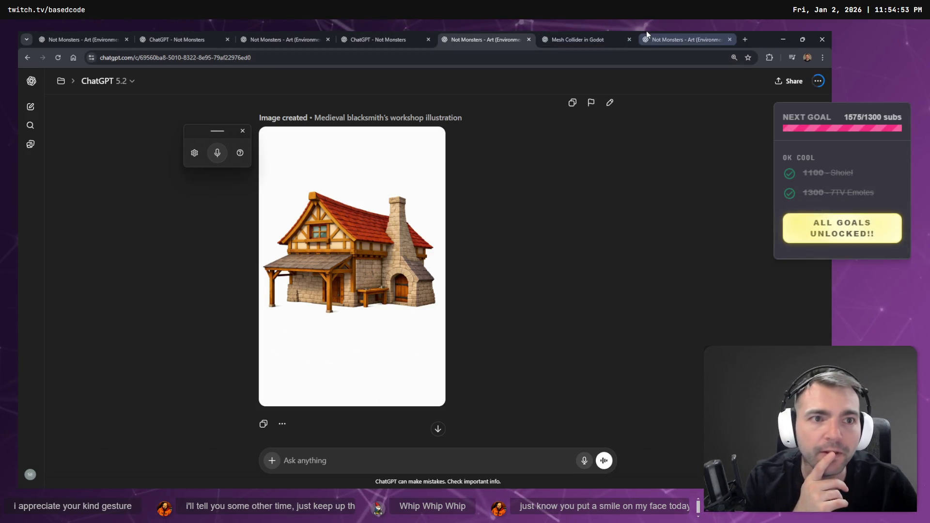
# Look through the open chat tabs and return to the Not Monsters art chat
pyautogui.click(566, 32)
pyautogui.click(641, 31)
pyautogui.click(598, 30)
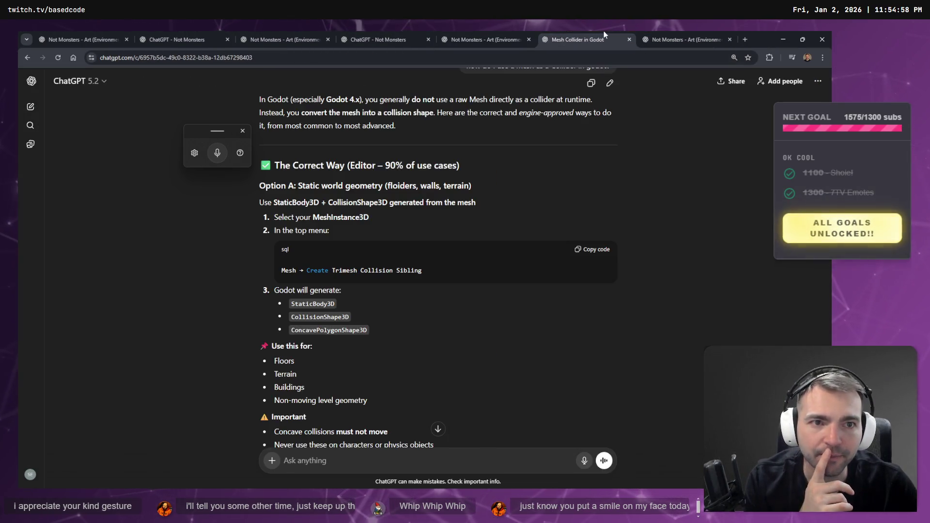
pyautogui.click(681, 34)
pyautogui.scroll(5, 547, 281)
pyautogui.scroll(-15, 555, 275)
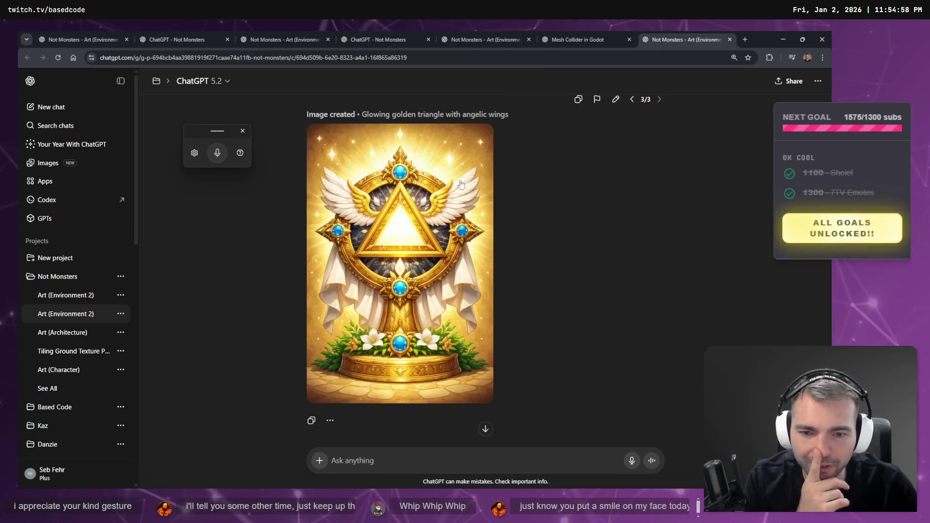
pyautogui.scroll(3, 420, 408)
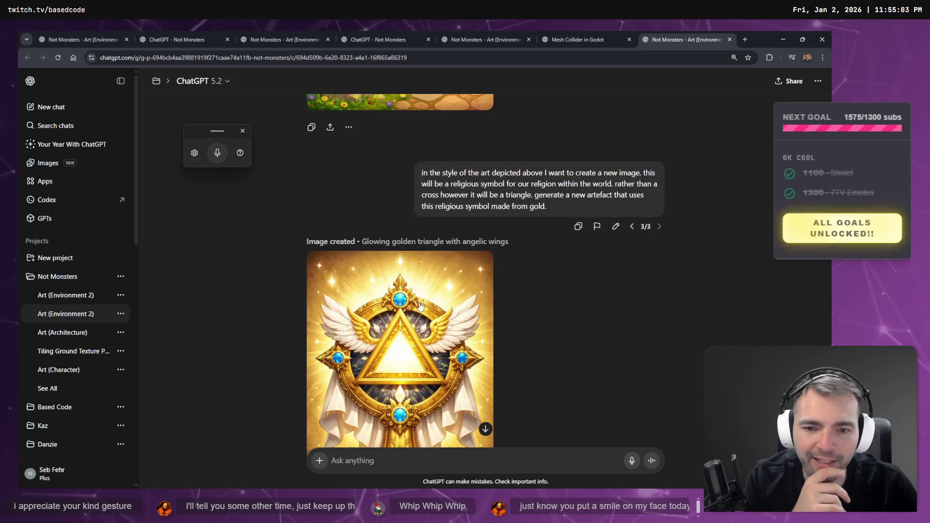
pyautogui.scroll(-4, 363, 133)
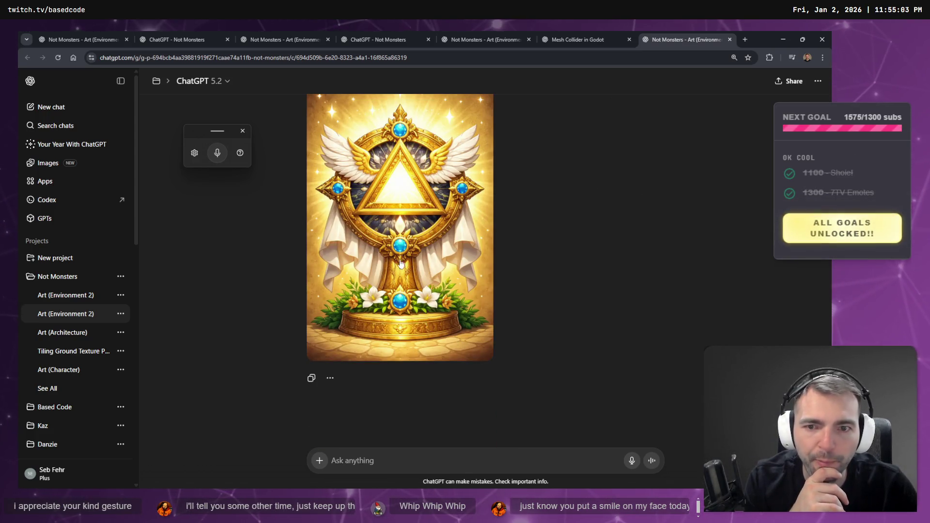
pyautogui.scroll(3, 539, 247)
# Find the 'A sunny day in a medieval market' image and copy it
pyautogui.click(462, 32)
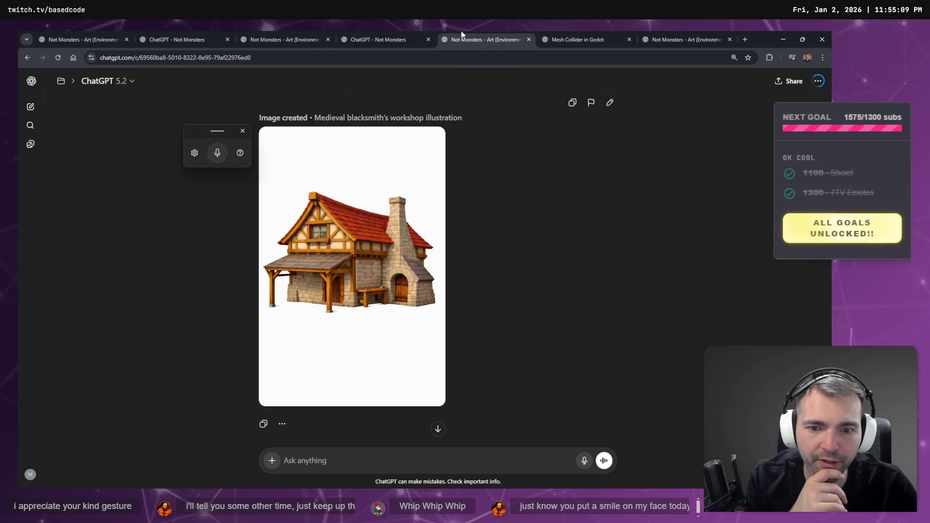
pyautogui.click(391, 39)
pyautogui.click(460, 39)
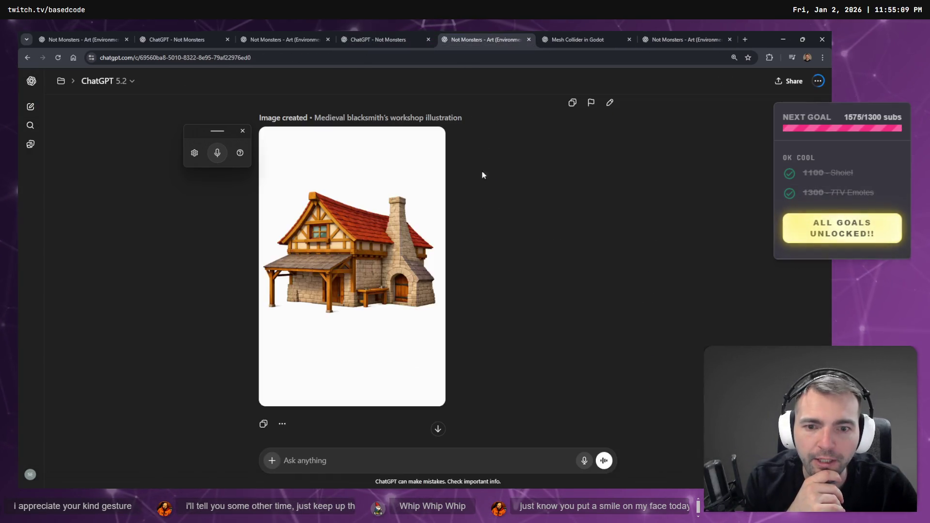
pyautogui.scroll(-10, 482, 146)
pyautogui.scroll(10, 515, 301)
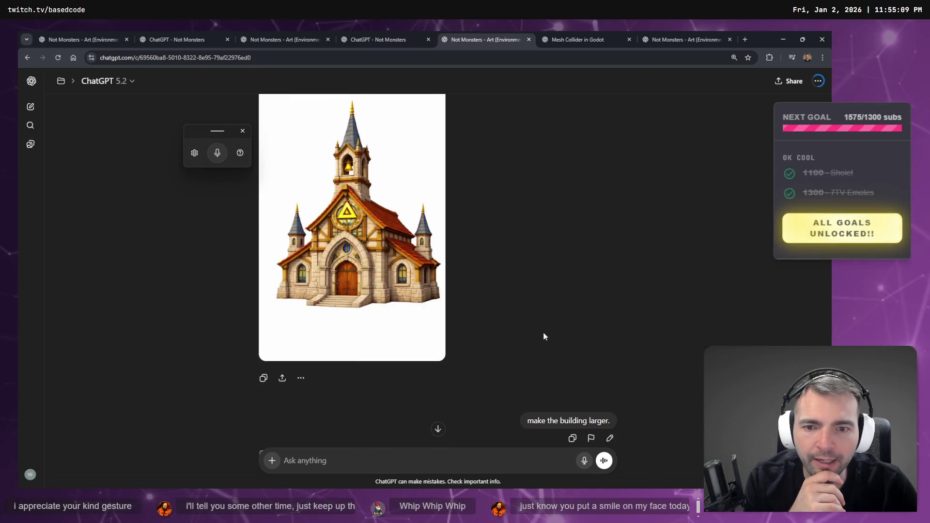
pyautogui.scroll(15, 540, 287)
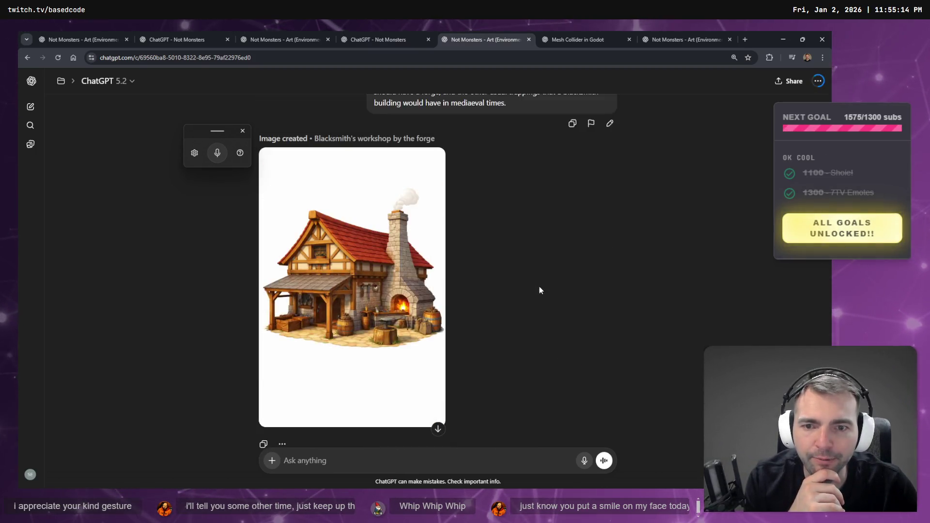
pyautogui.scroll(15, 522, 273)
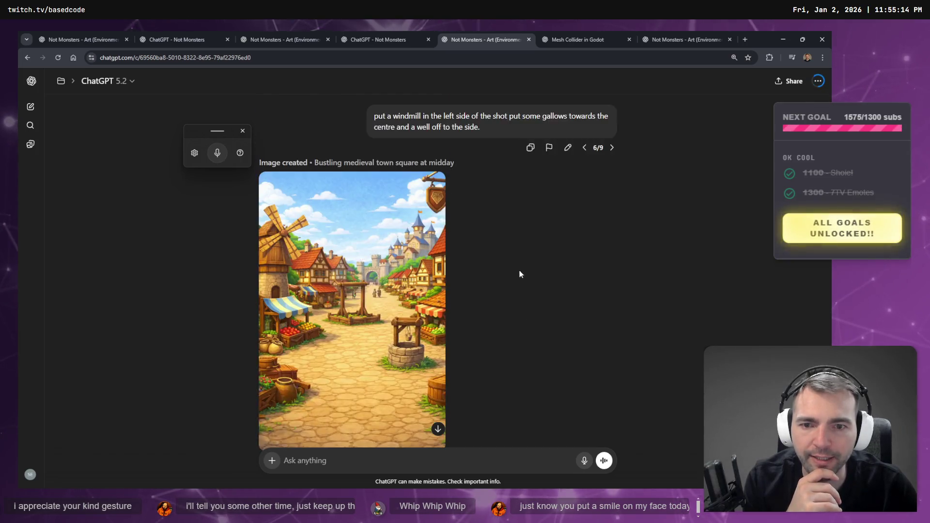
pyautogui.scroll(15, 451, 257)
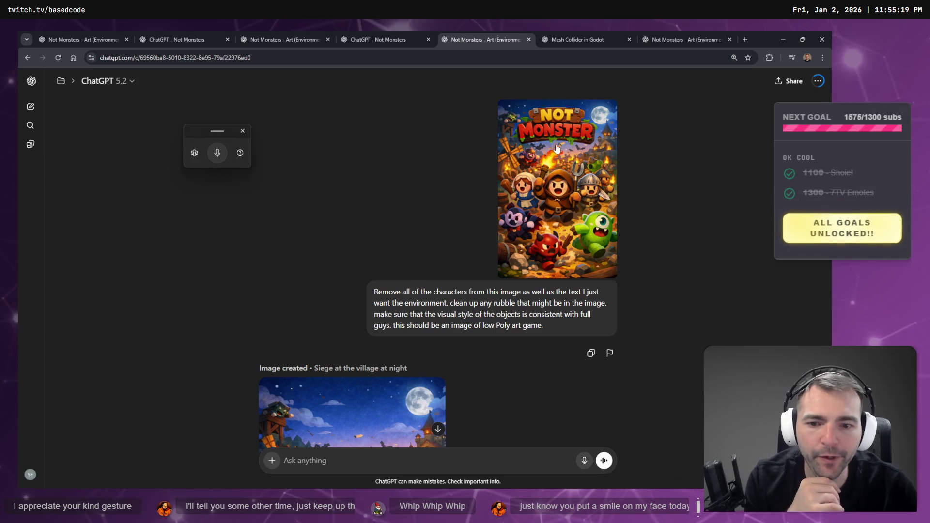
pyautogui.scroll(-15, 528, 145)
pyautogui.scroll(-10, 353, 253)
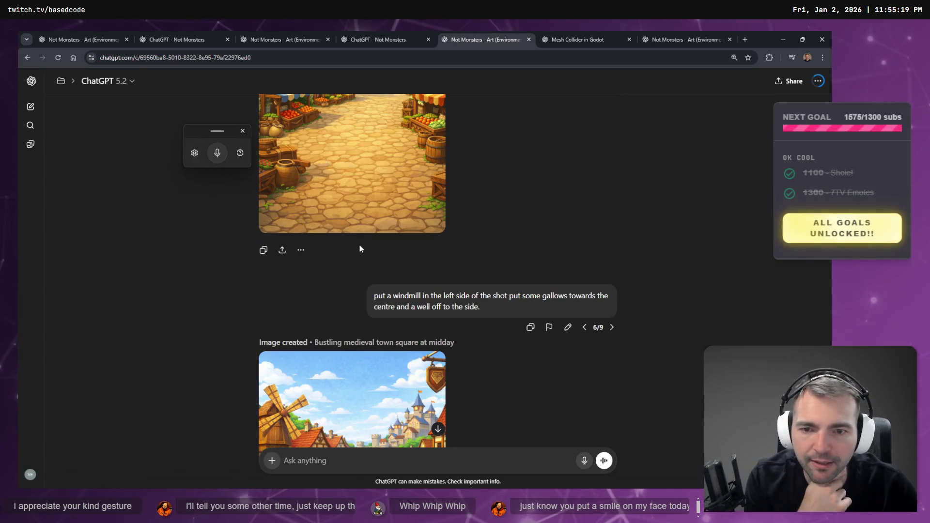
pyautogui.scroll(10, 393, 240)
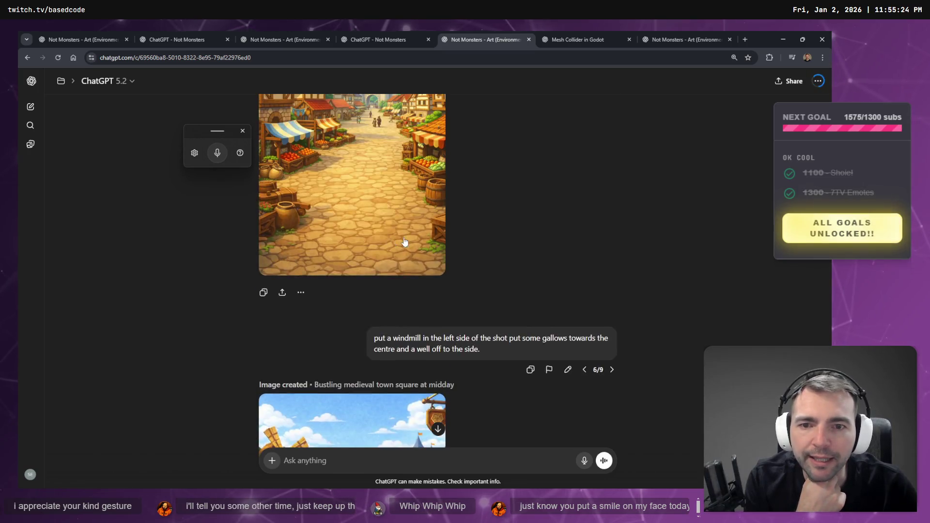
pyautogui.rightClick(365, 245)
pyautogui.click(381, 280)
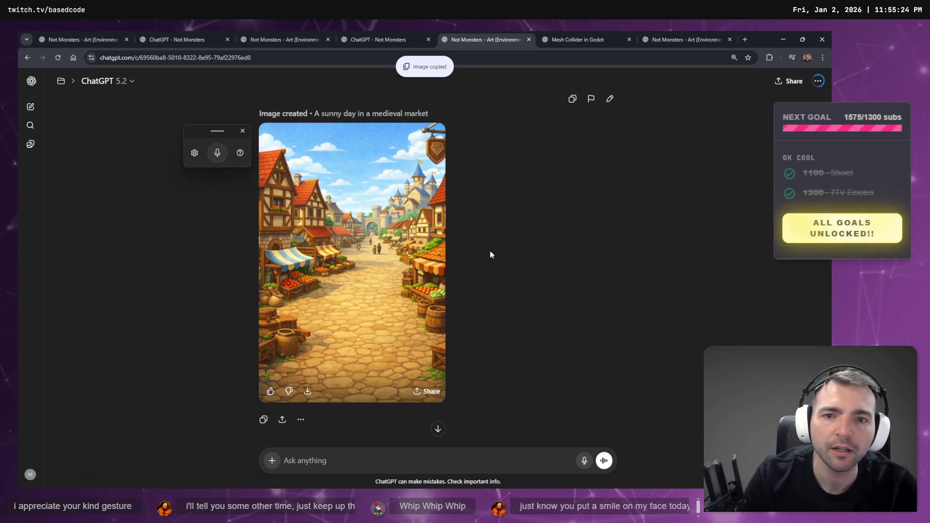
# Open chatgpt.com in a new tab, reorder the chat tabs and close the Mesh Collider in Godot chat
pyautogui.hotkey('ctrl', 't')
pyautogui.write('chatgpt.com')
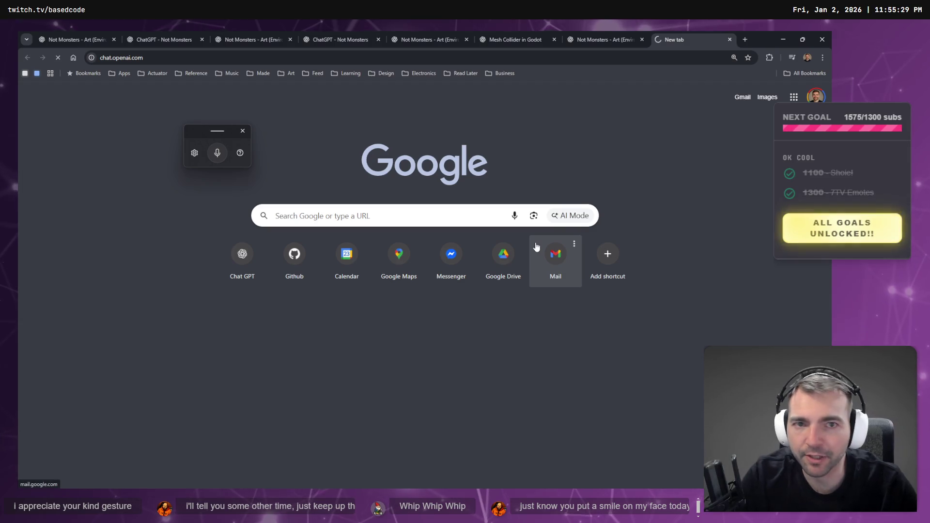
pyautogui.press('Return')
pyautogui.moveTo(441, 31); pyautogui.dragTo(572, 30)
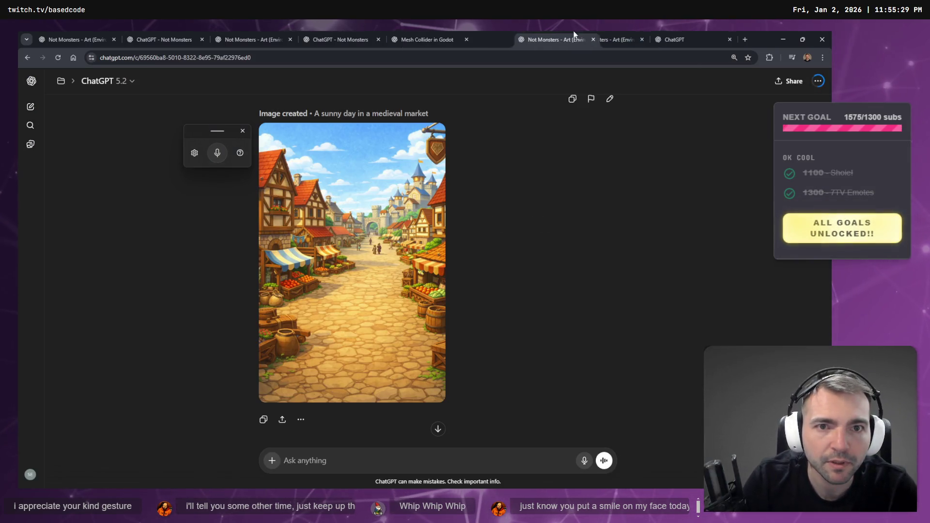
pyautogui.click(439, 34)
pyautogui.middleClick(431, 33)
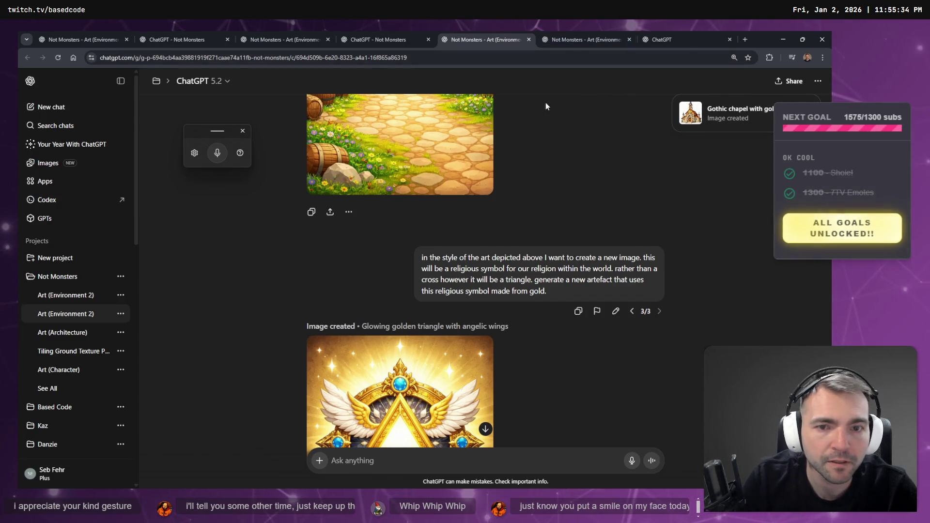
# Open the golden-symbol chapel image full-size from the town-square chat
pyautogui.scroll(-5, 516, 217)
pyautogui.click(563, 34)
pyautogui.scroll(-15, 529, 322)
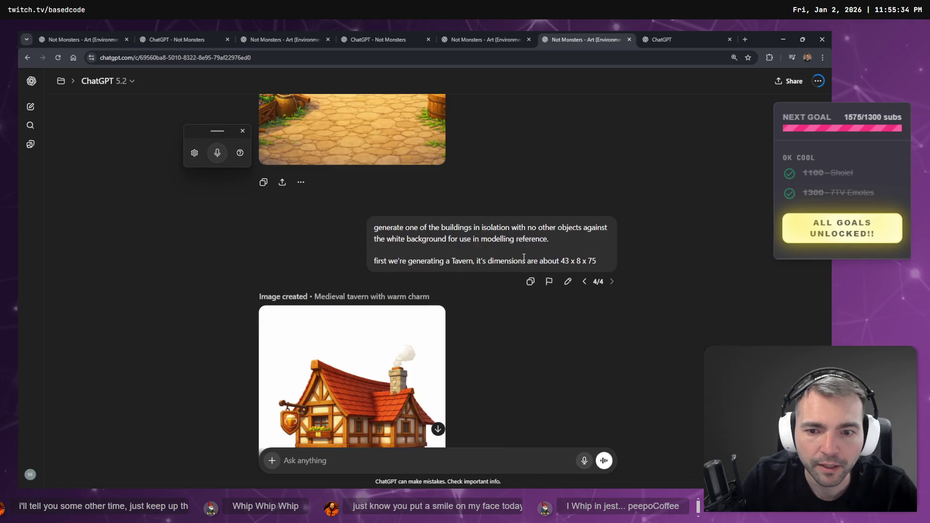
pyautogui.scroll(-15, 543, 265)
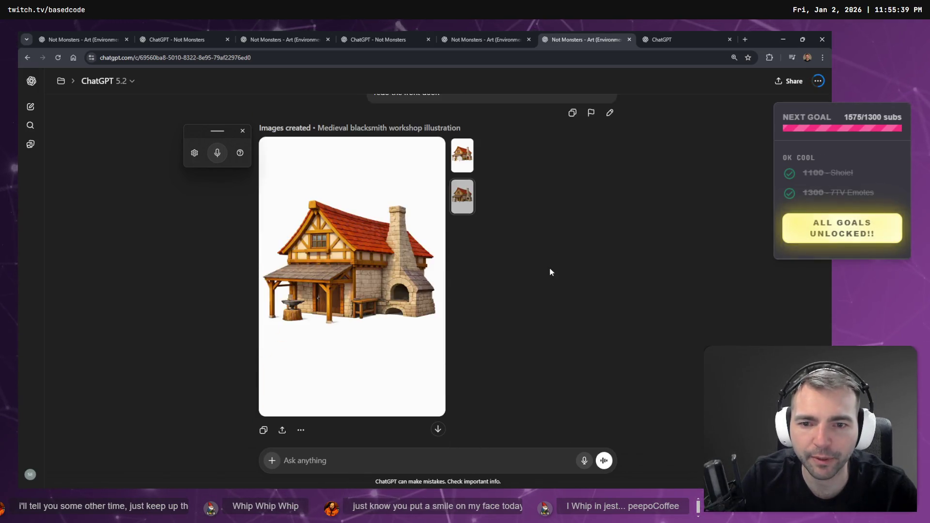
pyautogui.scroll(6, 536, 248)
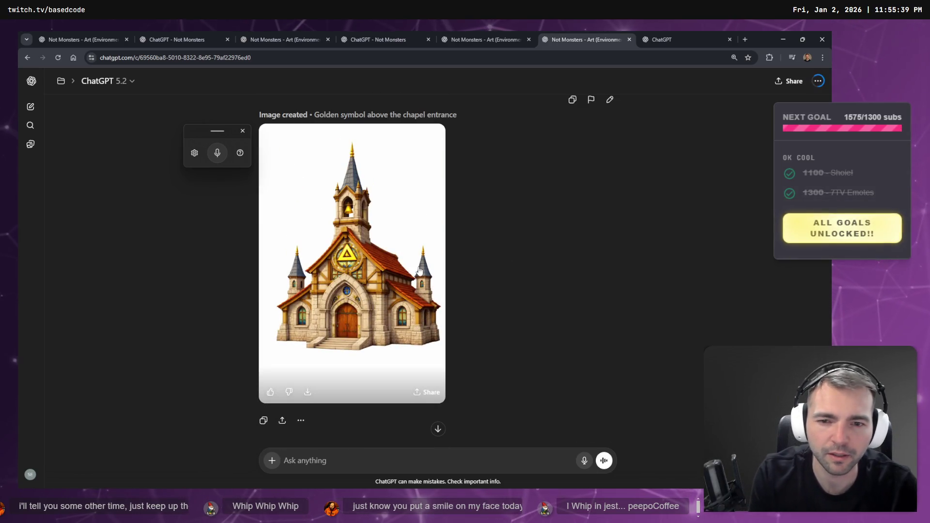
pyautogui.click(388, 296)
pyautogui.scroll(-1, 388, 304)
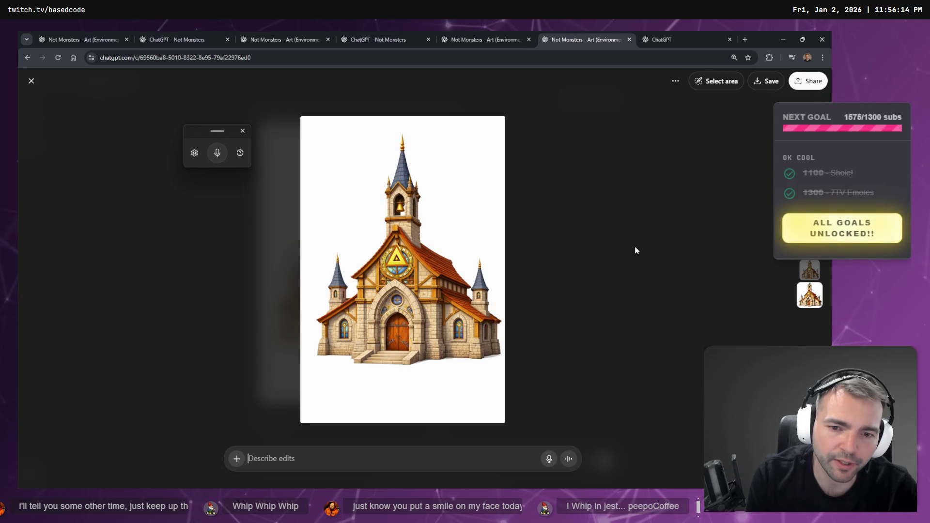
# Switch to the Not Monsters chat showing the golden winged triangle shrine
pyautogui.click(496, 33)
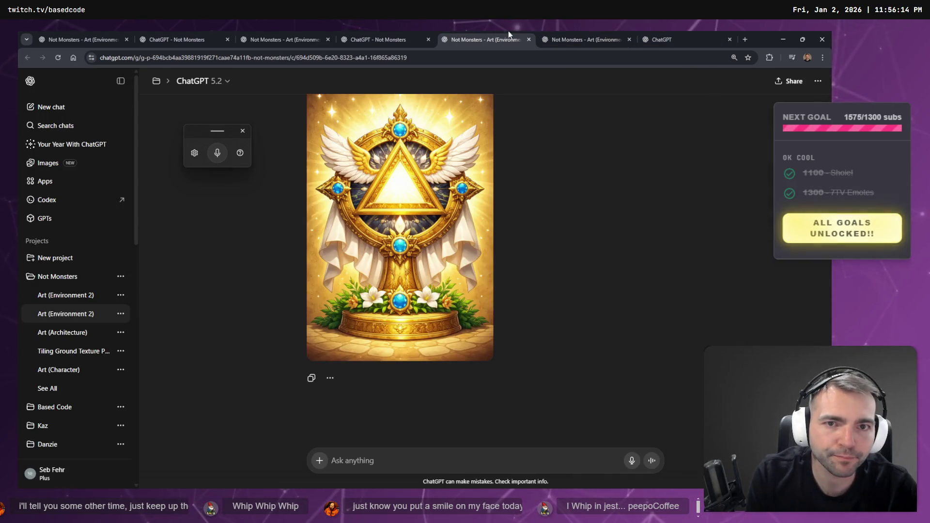
# Paste the village market image into a new ChatGPT chat
pyautogui.click(620, 32)
pyautogui.click(717, 33)
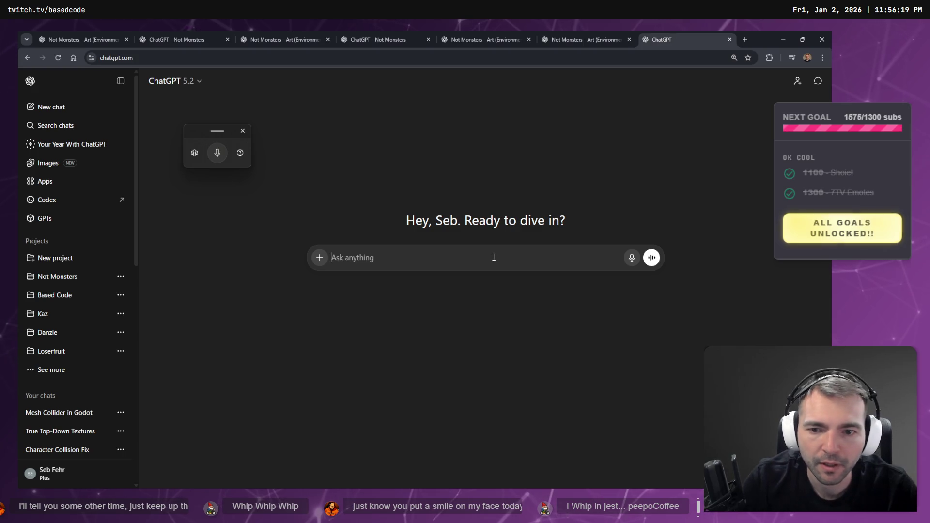
pyautogui.hotkey('ctrl', 'v')
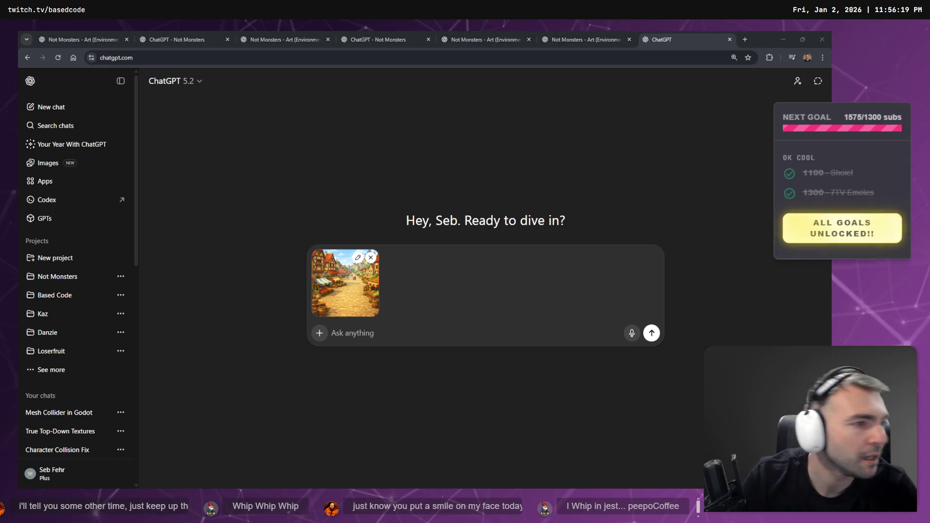
# Delete the old church image from the tldraw building concept board
pyautogui.hotkey('alt', 'Tab')
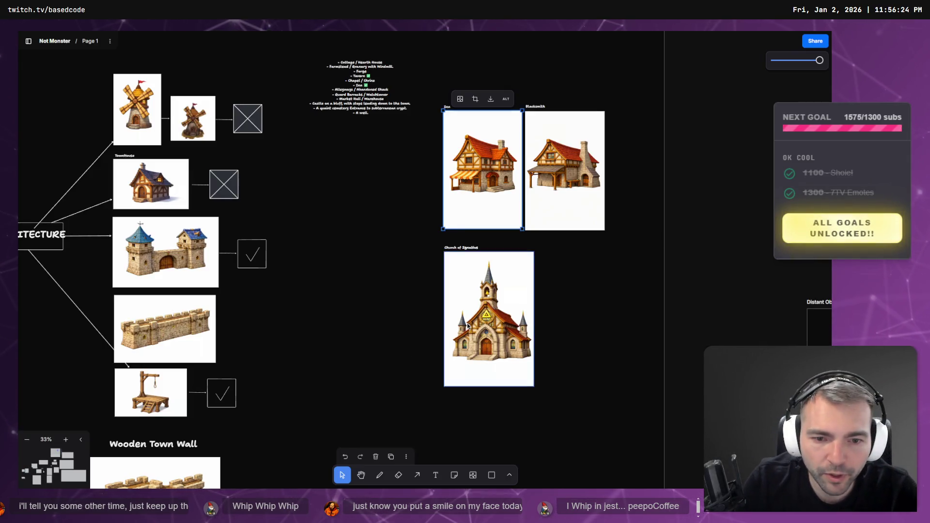
pyautogui.click(479, 350)
pyautogui.press('Delete')
pyautogui.hotkey('alt', 'Tab')
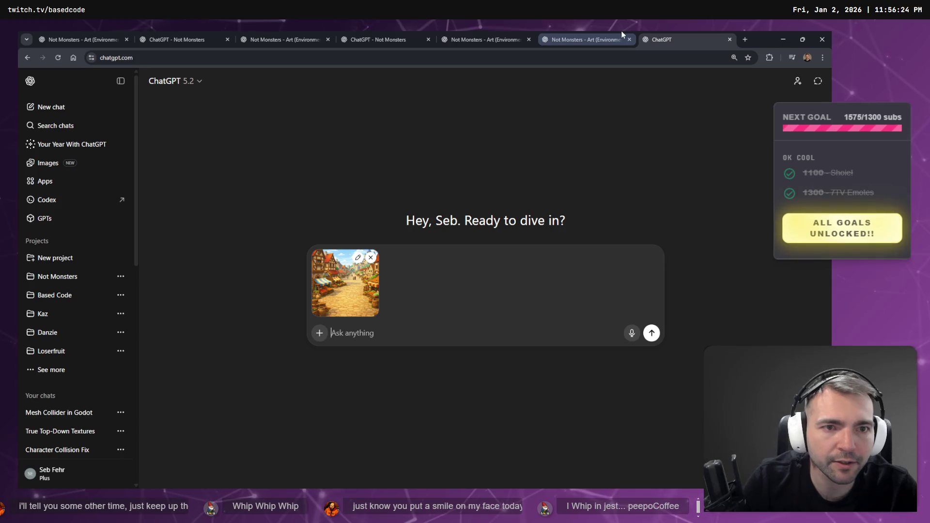
# Copy the full-size golden-emblem church image in ChatGPT
pyautogui.click(587, 39)
pyautogui.rightClick(375, 296)
pyautogui.click(387, 326)
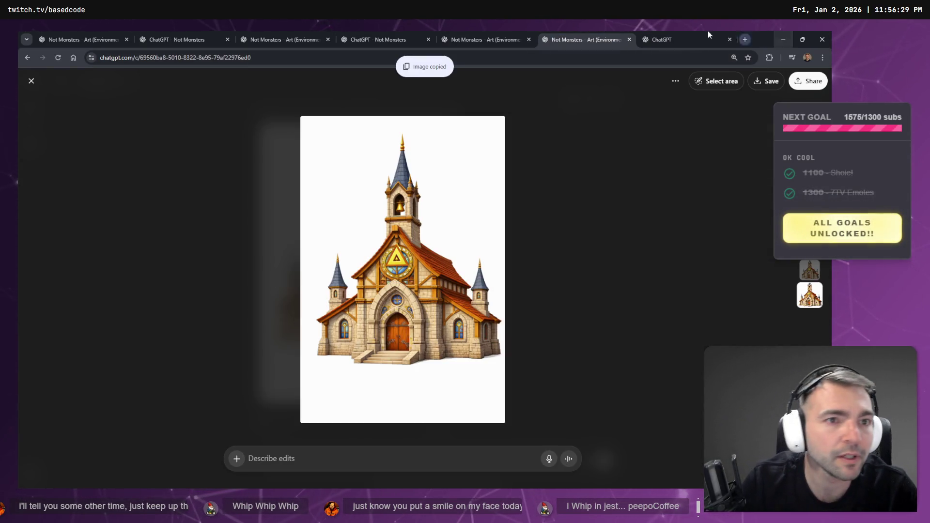
pyautogui.click(722, 35)
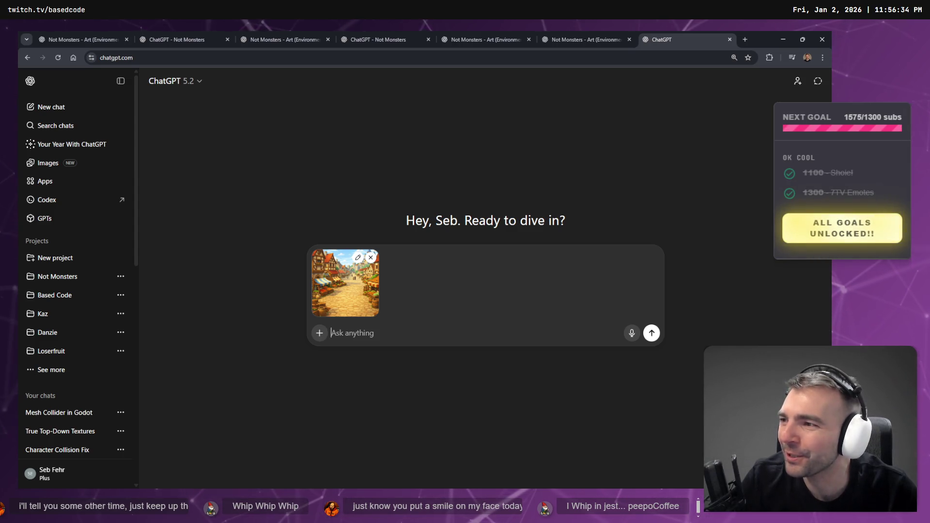
pyautogui.hotkey('ctrl', 'shift', 'Tab')
pyautogui.hotkey('ctrl', 'shift', 'Tab')
pyautogui.hotkey('ctrl', 'shift', 'Tab')
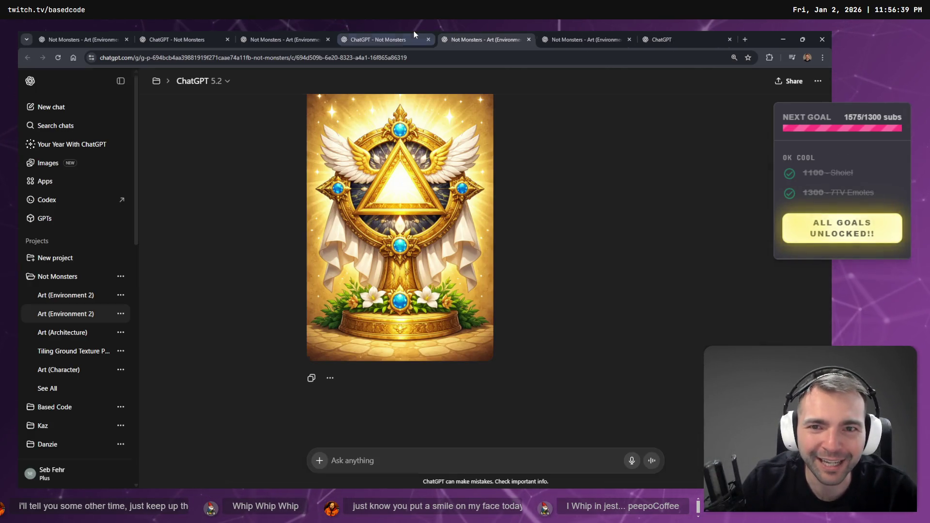
# Browse the project chats, review the Tavern scene's SignFrame node in Godot, and return to the church image
pyautogui.click(285, 34)
pyautogui.click(214, 35)
pyautogui.click(320, 35)
pyautogui.click(378, 32)
pyautogui.click(501, 31)
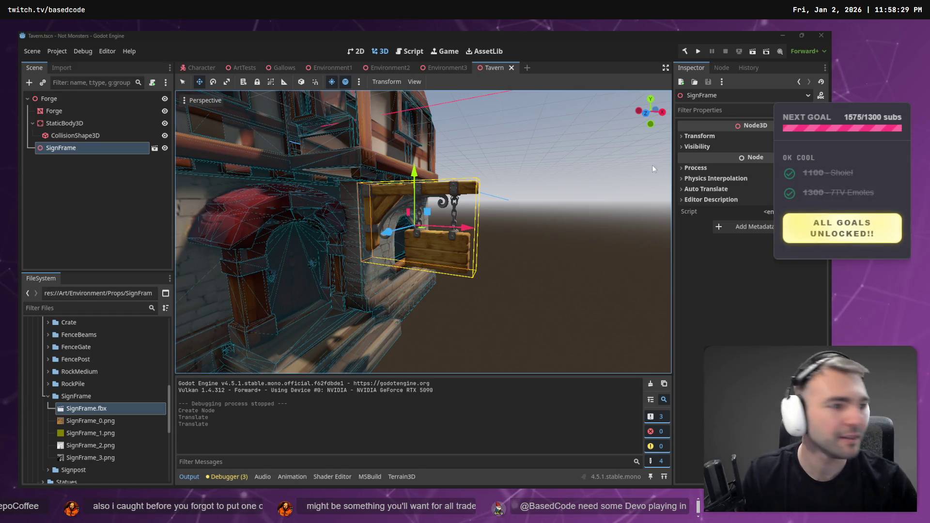
pyautogui.hotkey('alt', 'Tab')
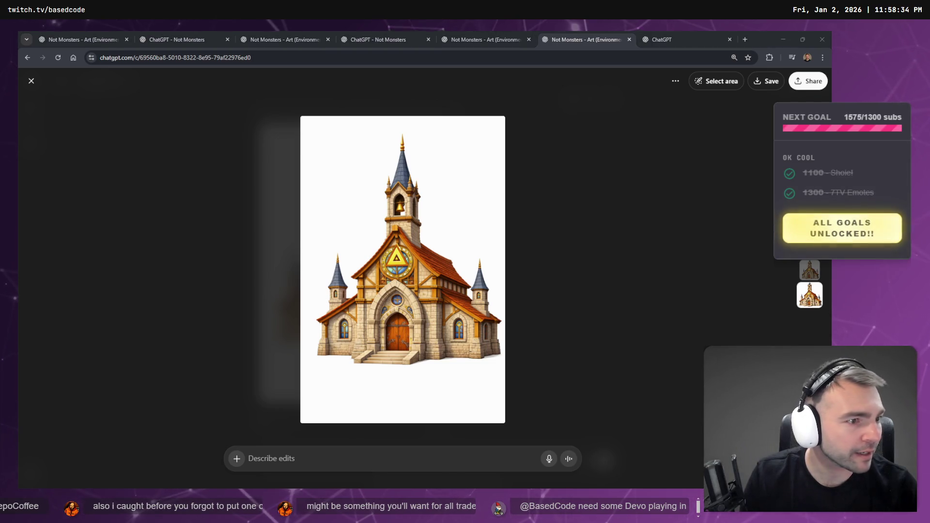
# Return to the new village-image chat and start dictating in its prompt box
pyautogui.click(397, 234)
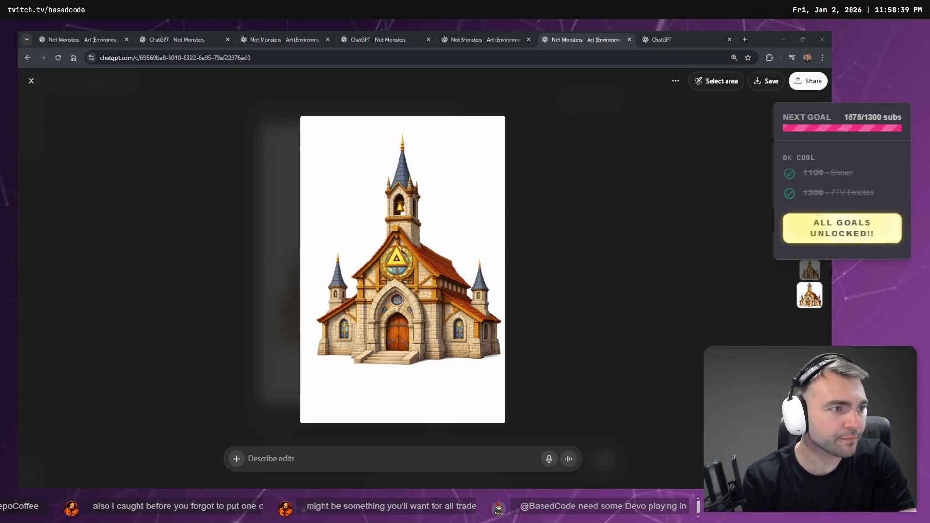
pyautogui.click(652, 31)
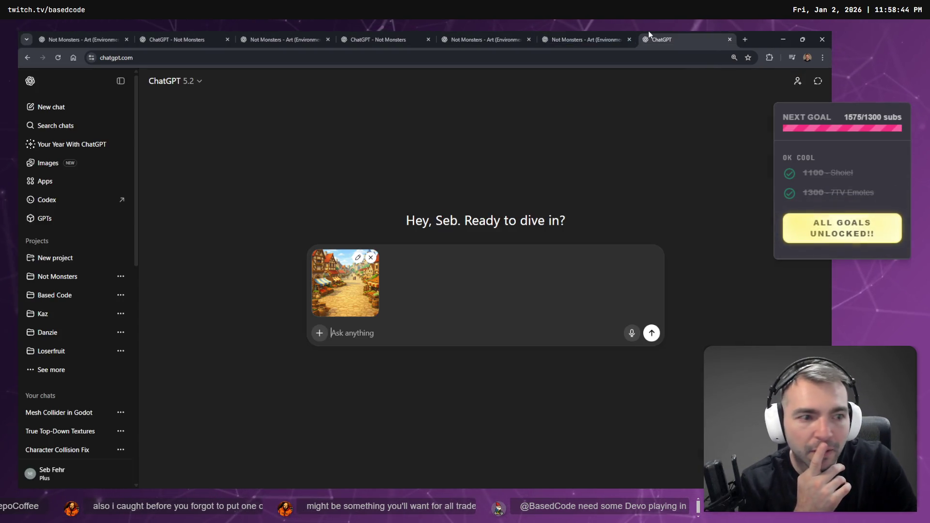
pyautogui.click(619, 30)
pyautogui.click(667, 30)
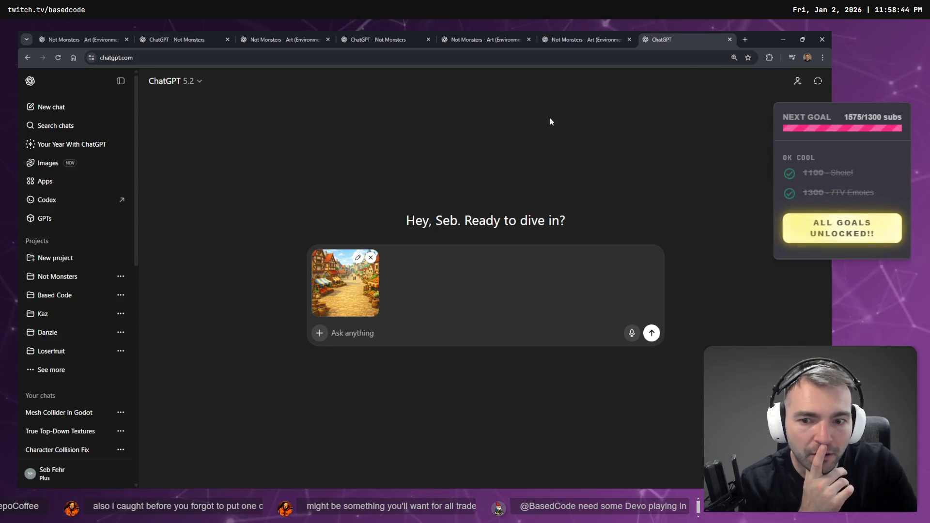
pyautogui.press('super+h')
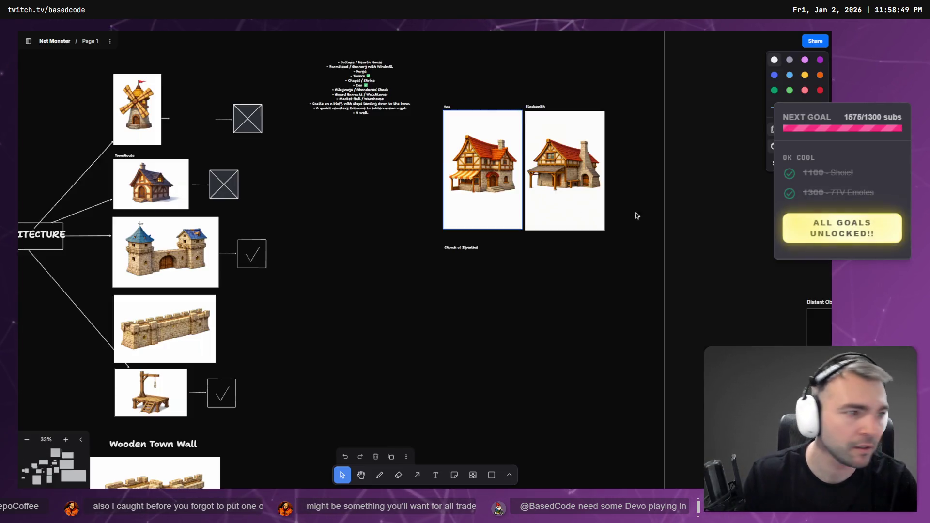
# Copy the full-size golden-emblem church image from ChatGPT
pyautogui.scroll(5, 347, 385)
pyautogui.scroll(-2, 346, 386)
pyautogui.keyDown('ctrl'); pyautogui.scroll(5, 373, 281); pyautogui.keyUp('ctrl')
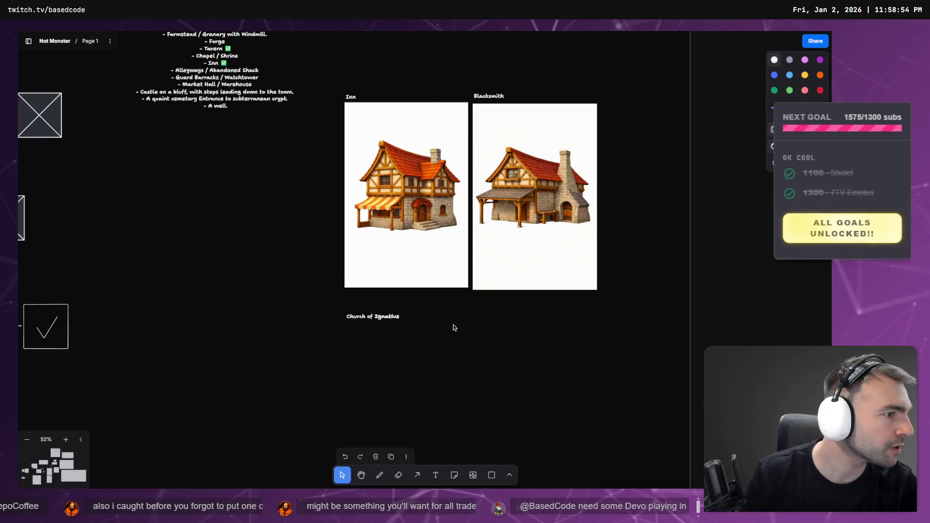
pyautogui.hotkey('alt', 'Tab')
pyautogui.click(521, 40)
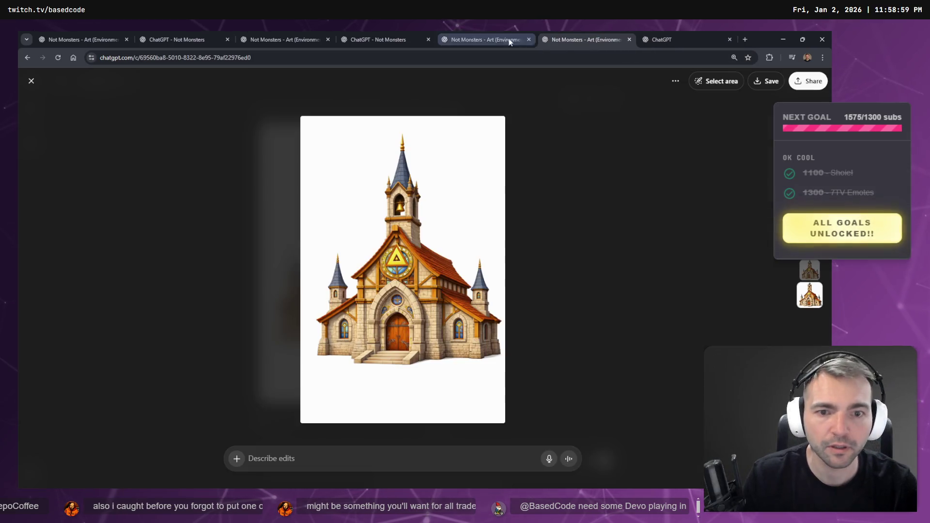
pyautogui.rightClick(459, 225)
pyautogui.click(482, 250)
pyautogui.click(675, 38)
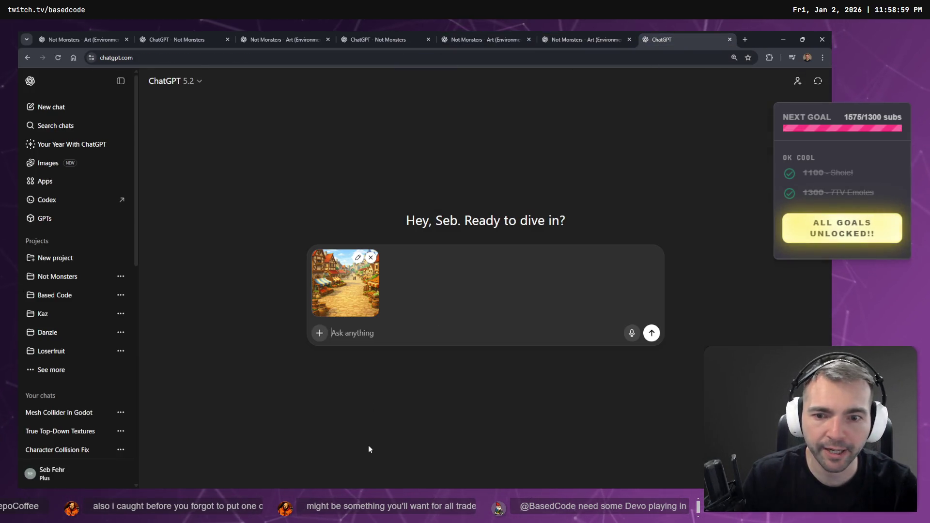
pyautogui.click(564, 30)
pyautogui.click(487, 31)
pyautogui.click(587, 34)
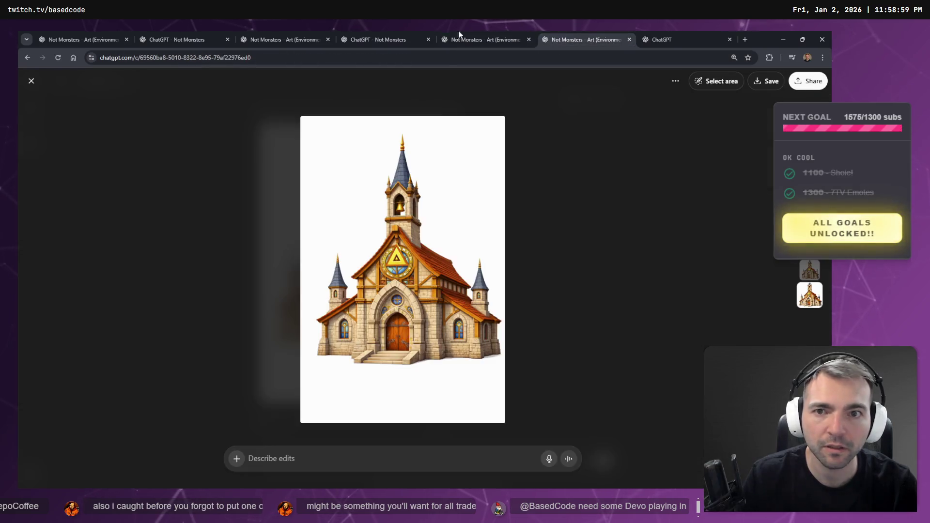
pyautogui.click(348, 30)
pyautogui.click(649, 33)
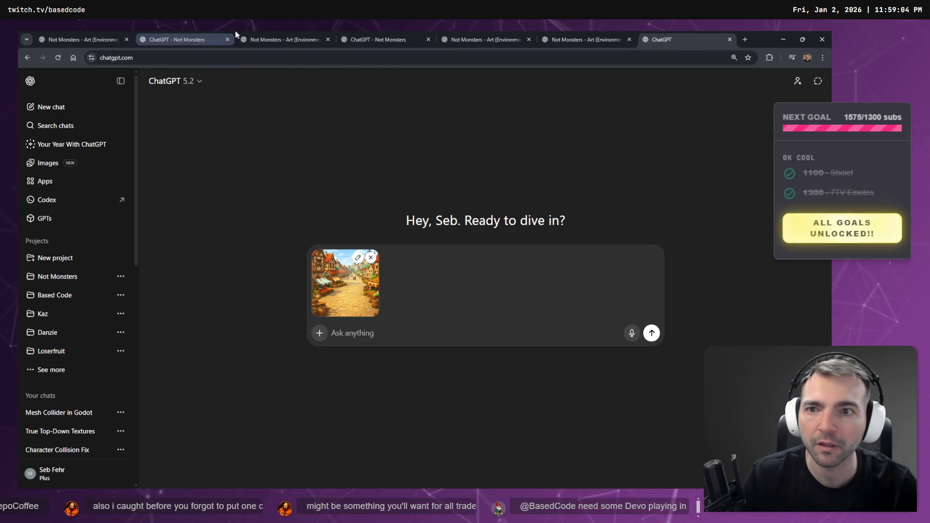
# Paste the church under the Church of Ignatius label, sized to match Inn and Blacksmith
pyautogui.hotkey('alt', 'Tab')
pyautogui.hotkey('ctrl', 'v')
pyautogui.scroll(-2, 503, 186)
pyautogui.moveTo(429, 128)
pyautogui.mouseDown()
pyautogui.moveTo(447, 336)
pyautogui.moveTo(446, 293)
pyautogui.mouseUp()
pyautogui.scroll(-3, 513, 365)
pyautogui.moveTo(554, 411); pyautogui.dragTo(481, 301)
pyautogui.scroll(-5, 473, 199)
pyautogui.scroll(10, 450, 272)
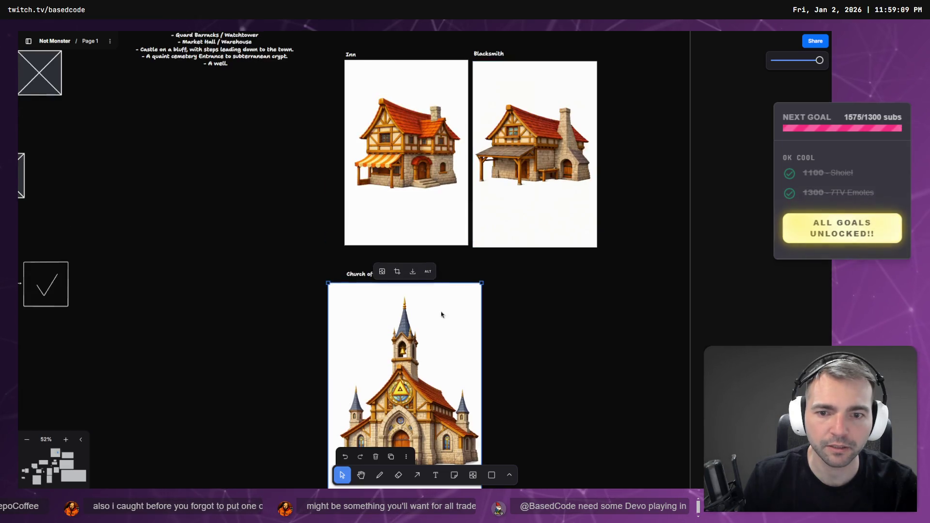
pyautogui.scroll(-5, 457, 307)
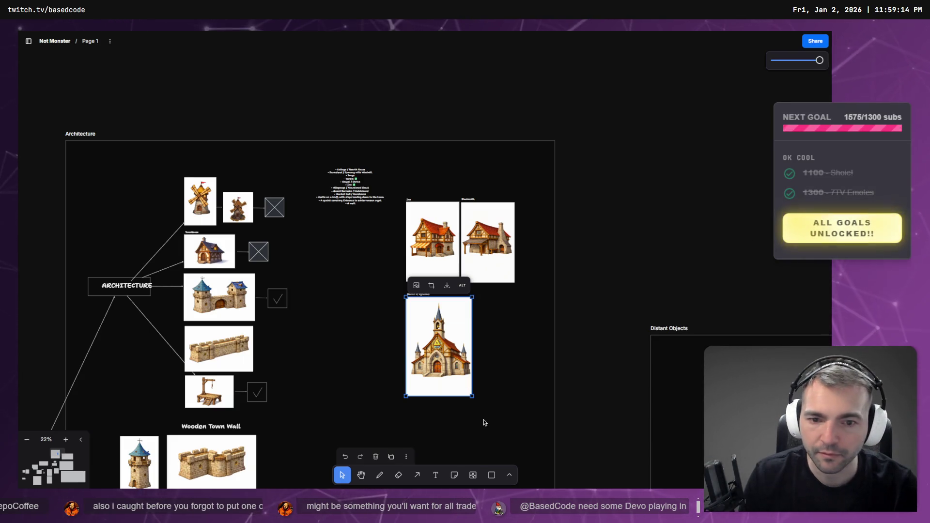
pyautogui.hotkey('alt', 'Tab')
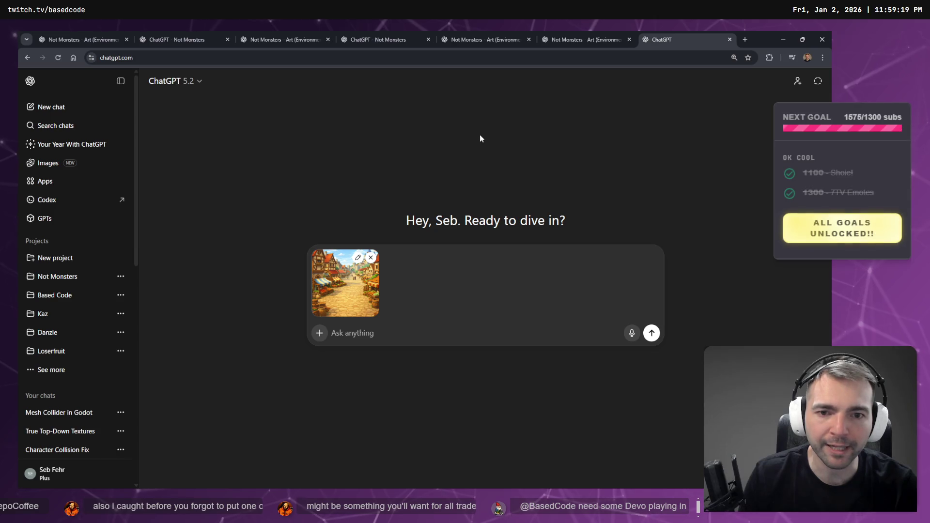
# Visit the Not Monsters project page and yellow grass texture chat, then view the board's building checklist
pyautogui.click(580, 39)
pyautogui.click(460, 39)
pyautogui.click(391, 40)
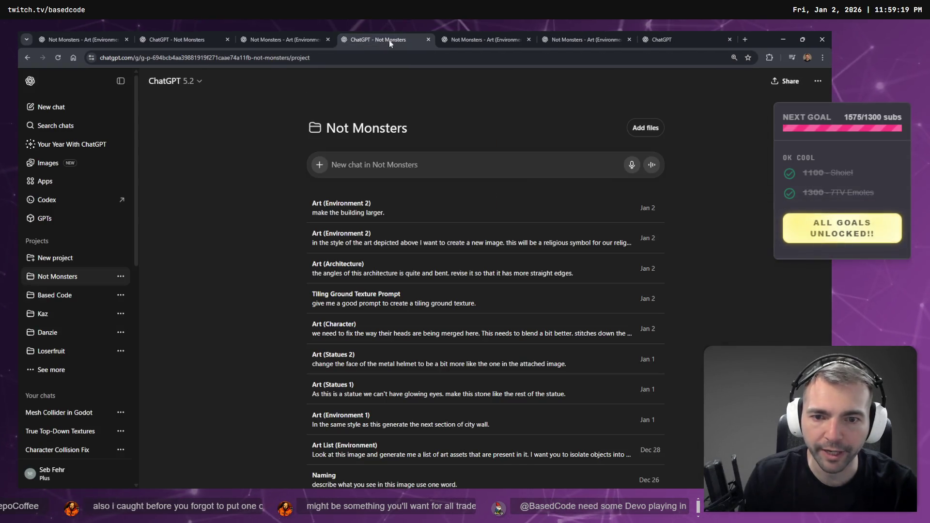
pyautogui.click(238, 35)
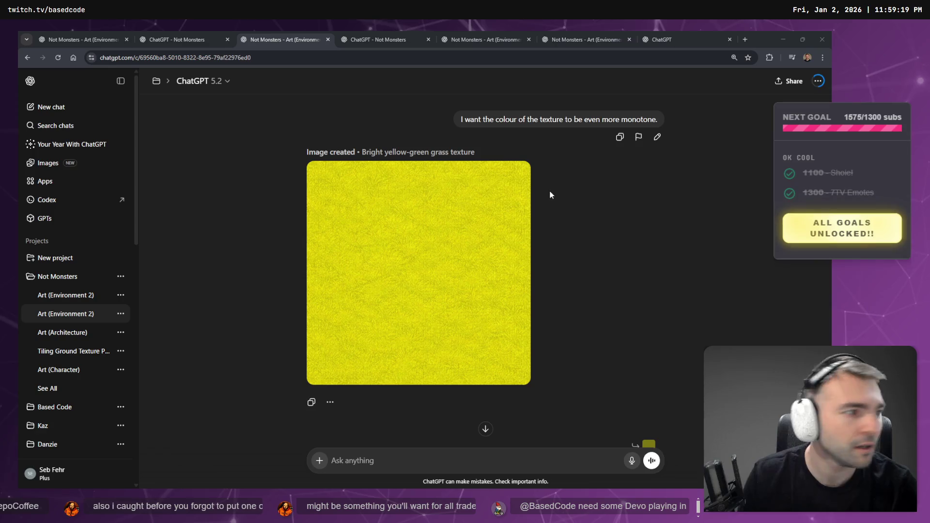
pyautogui.hotkey('alt', 'Tab')
pyautogui.scroll(5, 359, 175)
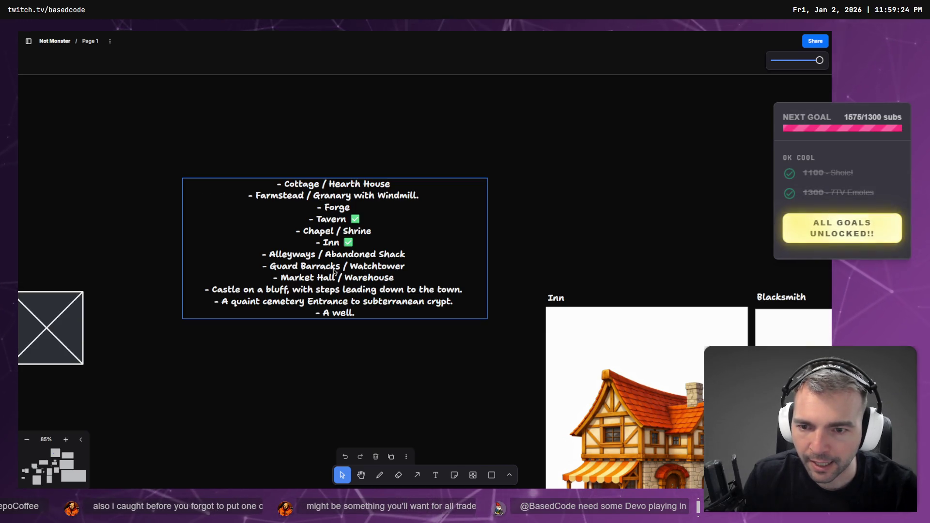
# Edit the tldraw building list, selecting the Watchtower and Market Hall entries
pyautogui.scroll(-2, 334, 272)
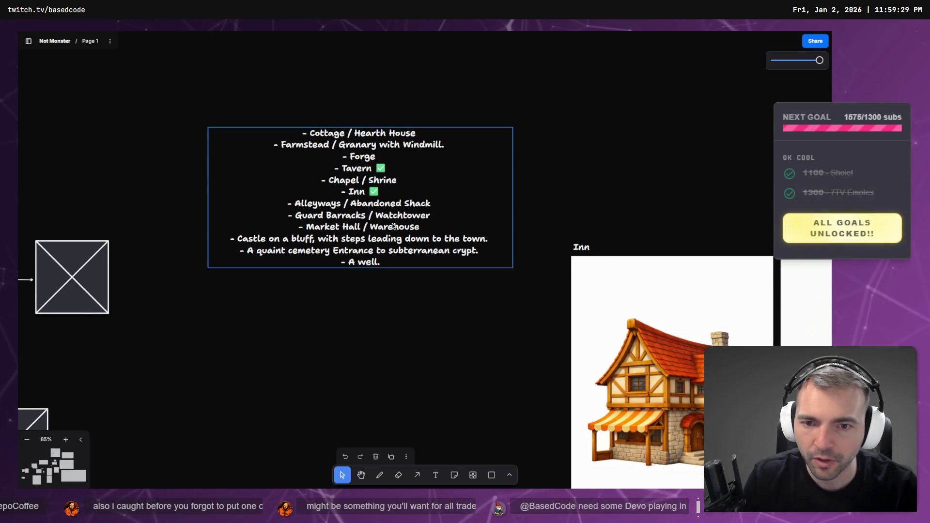
pyautogui.doubleClick(335, 223)
pyautogui.click(331, 227)
pyautogui.doubleClick(389, 217)
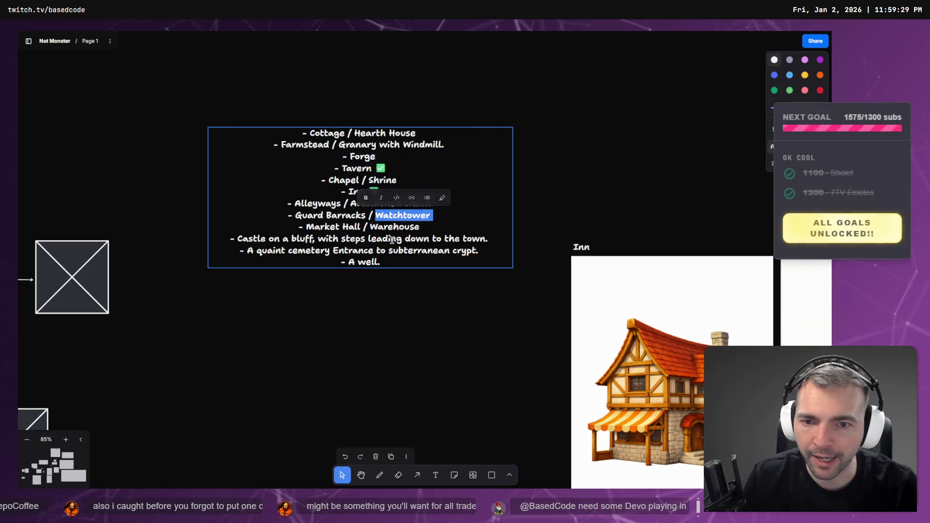
pyautogui.click(334, 234)
pyautogui.moveTo(361, 226); pyautogui.dragTo(311, 229)
pyautogui.click(322, 242)
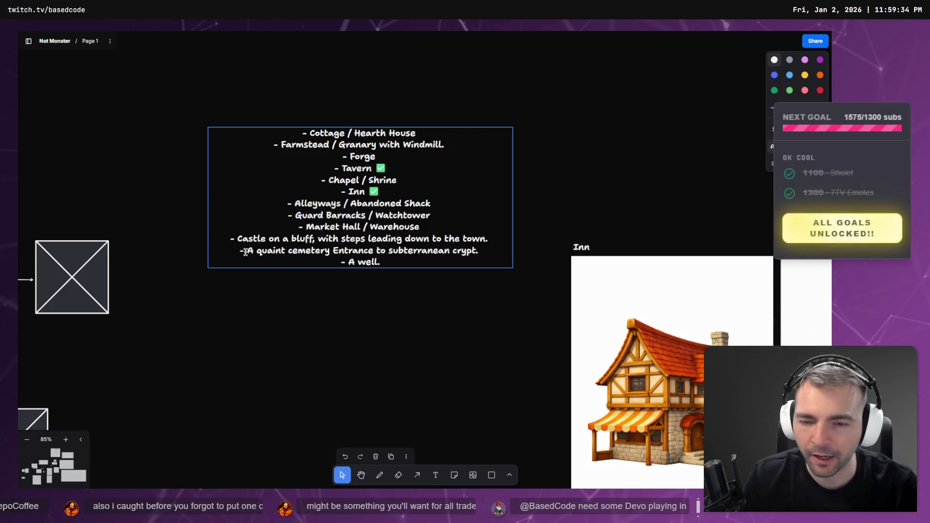
# Retype the last list line as '- A well.' and return to ChatGPT
pyautogui.moveTo(245, 252); pyautogui.dragTo(387, 251)
pyautogui.click(397, 258)
pyautogui.hotkey('shift', 'Home')
pyautogui.press('End')
pyautogui.hotkey('shift', 'Home')
pyautogui.write('- A well.')
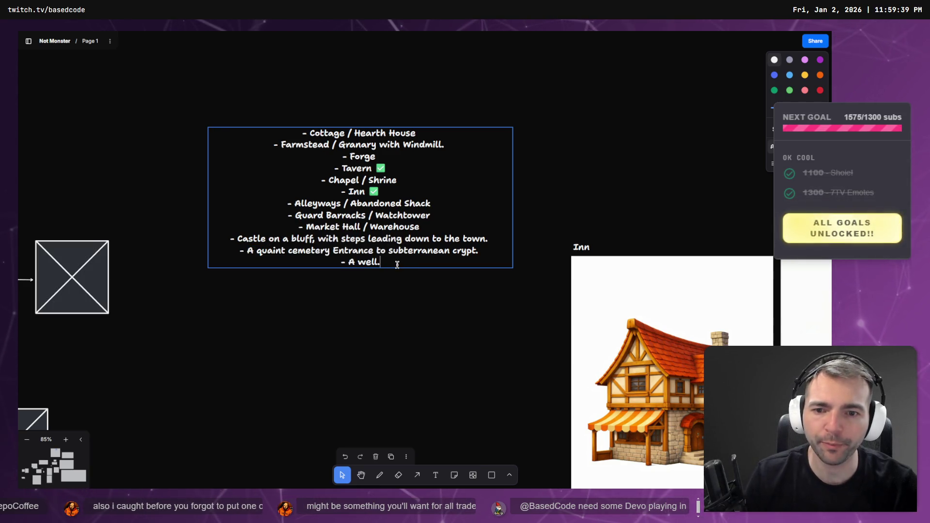
pyautogui.hotkey('alt', 'Tab')
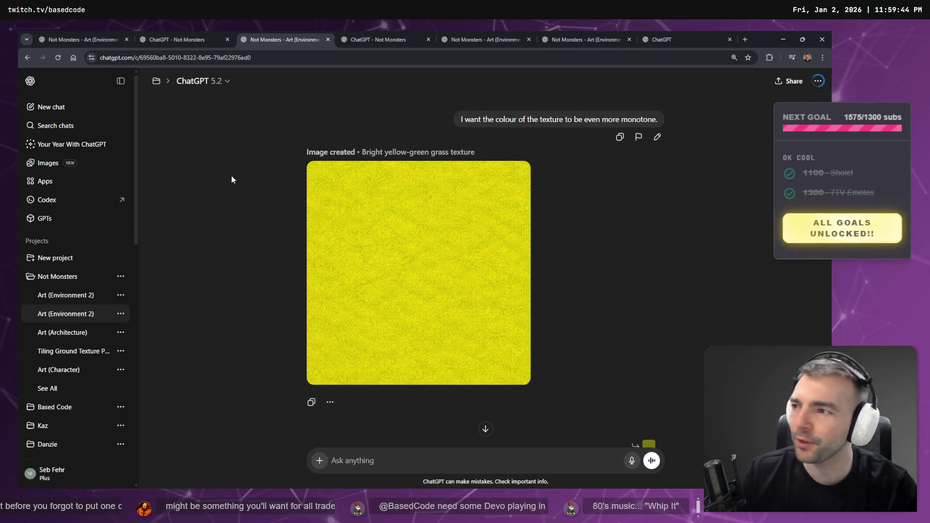
# Dictate and send a request for a well in the attached village image's style, without background or ground
pyautogui.click(673, 32)
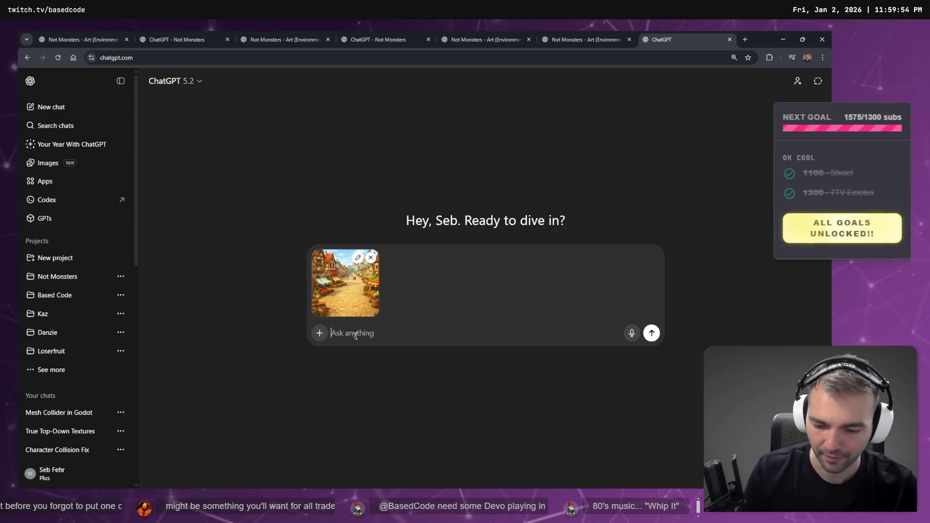
pyautogui.press('super+h')
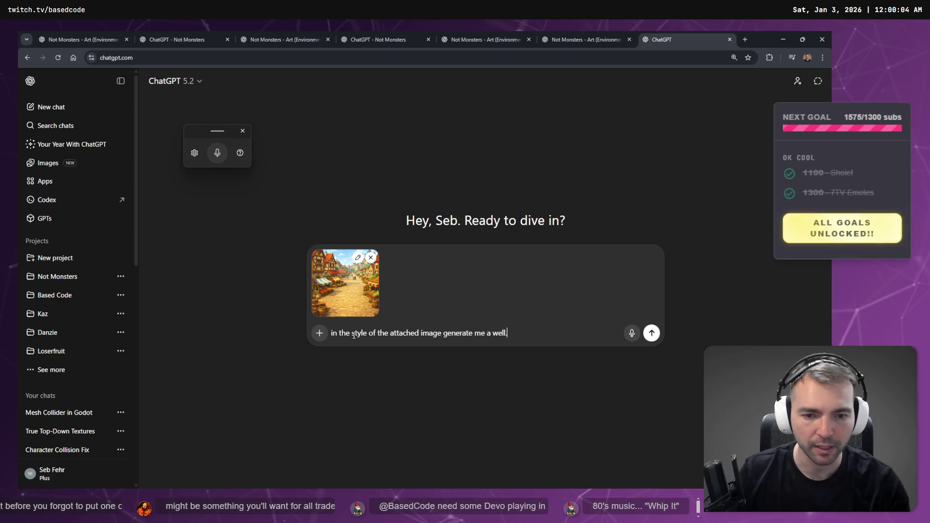
pyautogui.hotkey('shift', 'Return')
pyautogui.press('super+h')
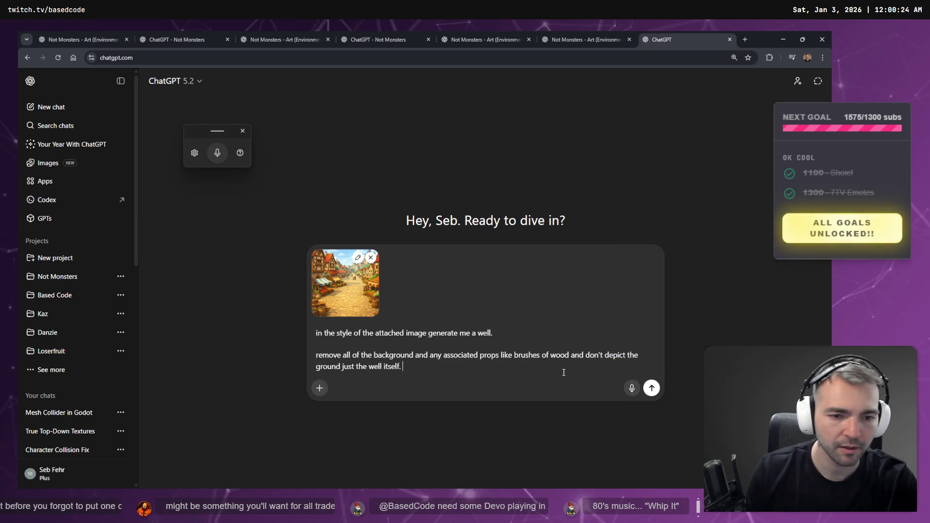
pyautogui.click(652, 388)
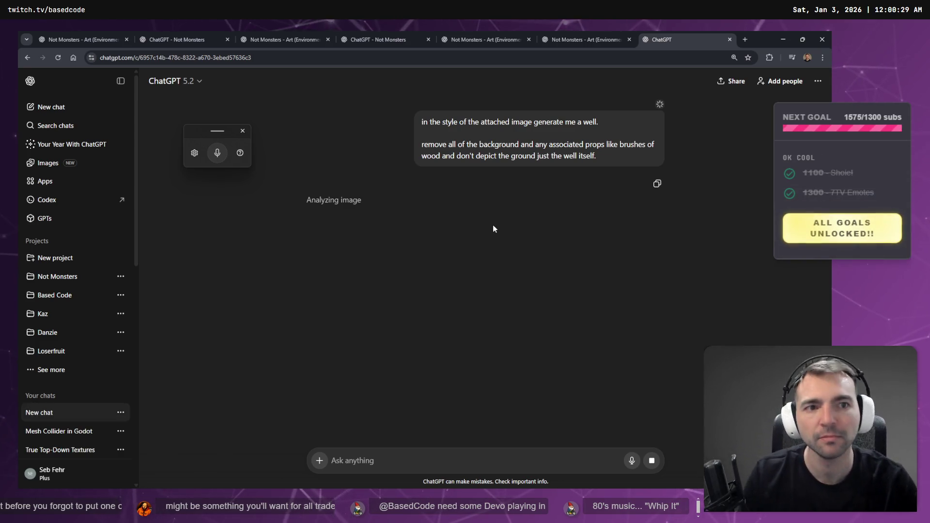
# Check the church image chats, then select the house and Church of Ignatius images in tldraw
pyautogui.click(586, 32)
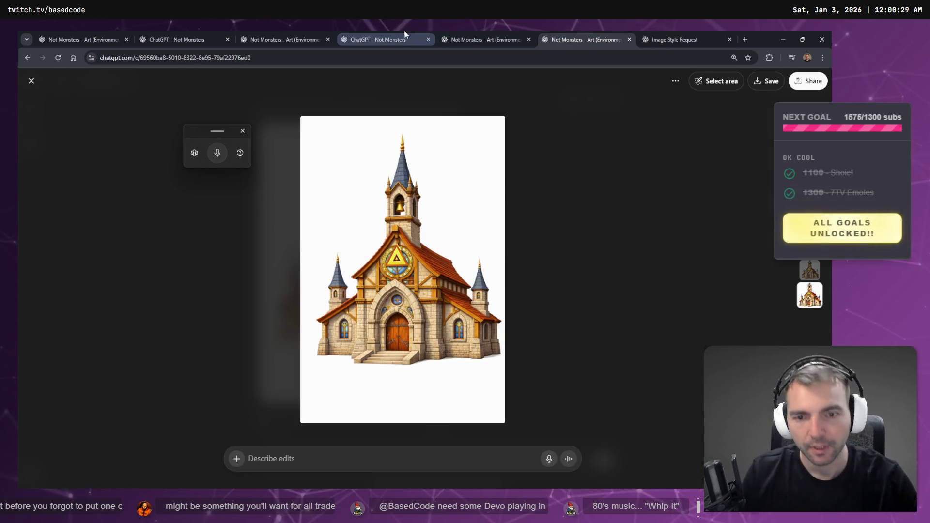
pyautogui.click(509, 35)
pyautogui.click(559, 30)
pyautogui.hotkey('alt', 'Tab')
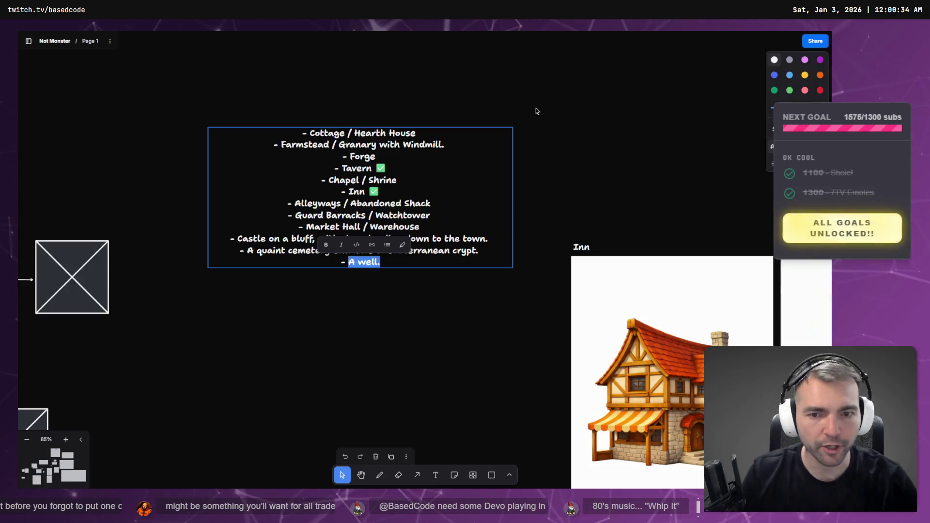
pyautogui.scroll(-5, 396, 275)
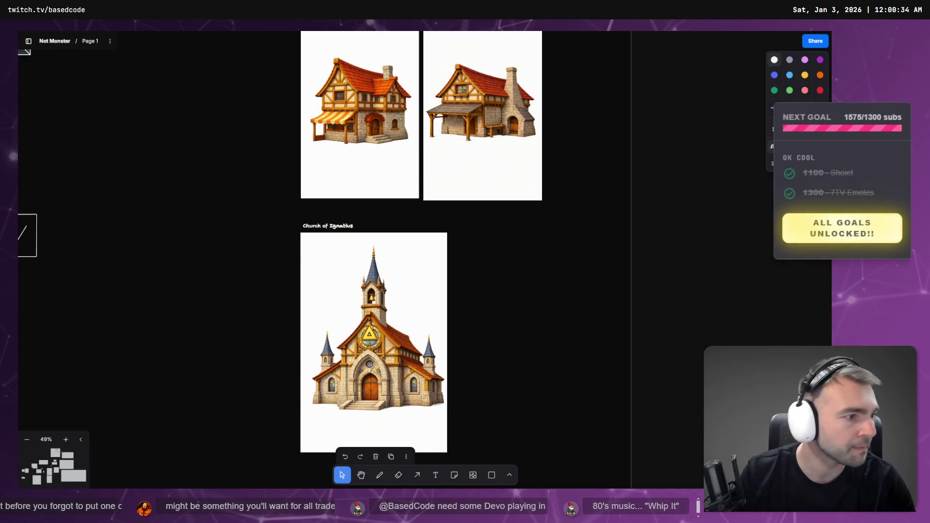
pyautogui.click(485, 165)
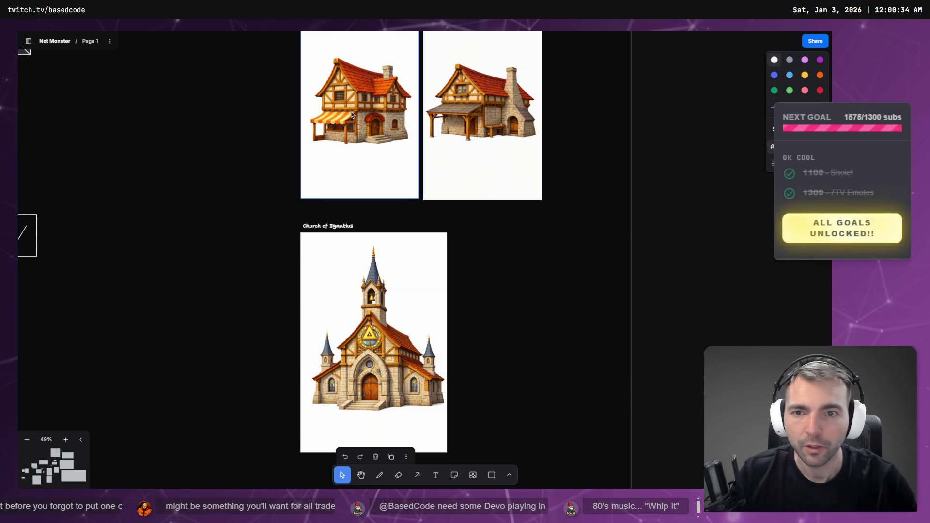
pyautogui.keyDown('shift'); pyautogui.click(383, 325); pyautogui.keyUp('shift')
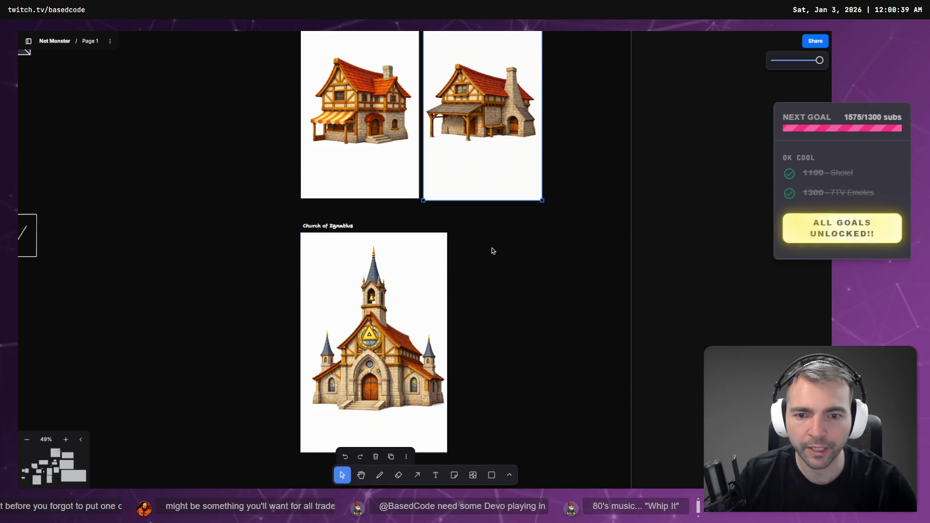
pyautogui.scroll(-1, 477, 238)
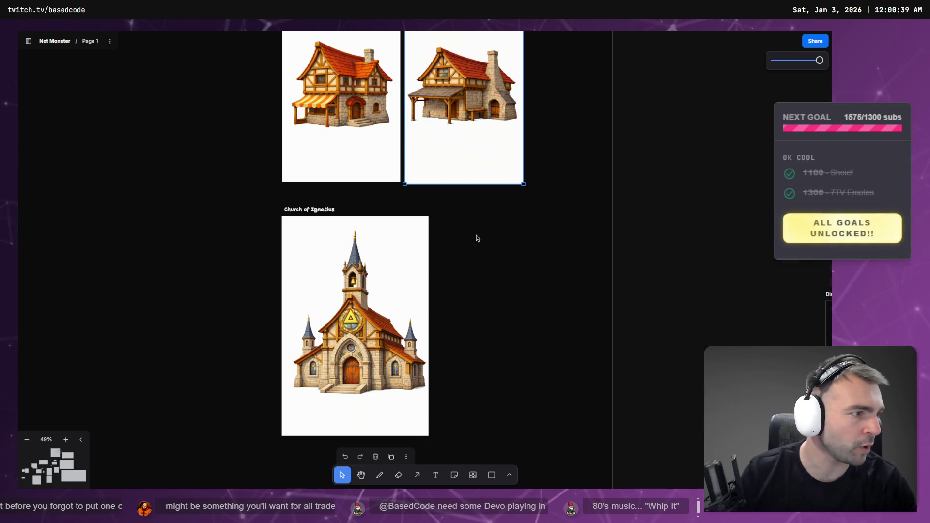
# Open the Not Monsters project chat list in ChatGPT, then go back to tldraw
pyautogui.hotkey('alt', 'Tab')
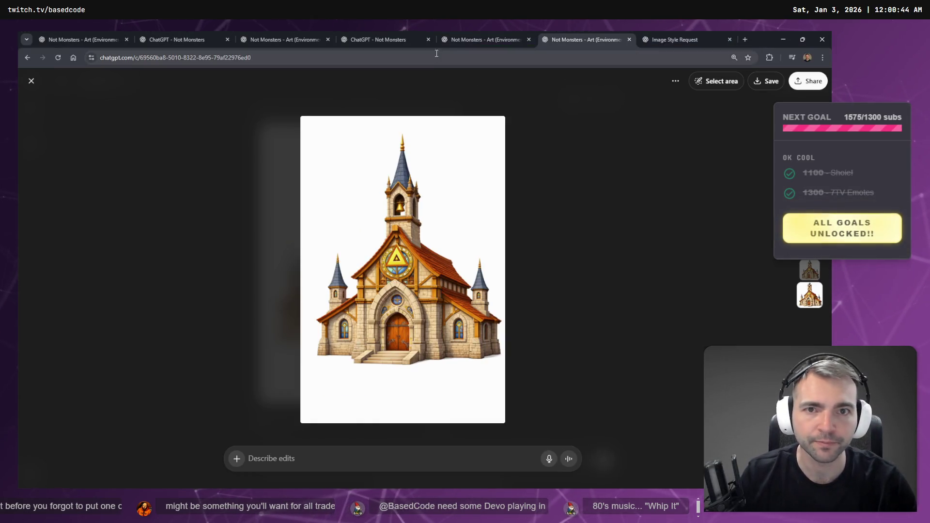
pyautogui.click(456, 40)
pyautogui.click(391, 37)
pyautogui.click(502, 36)
pyautogui.click(403, 37)
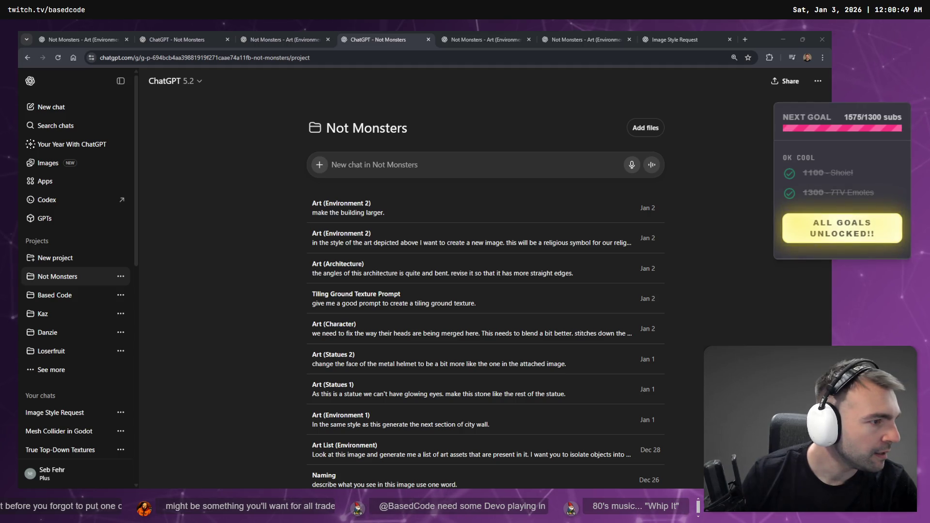
pyautogui.hotkey('alt', 'Tab')
# Zoom the tldraw canvas over to the Villagers section
pyautogui.scroll(-5, 594, 330)
pyautogui.scroll(-5, 467, 204)
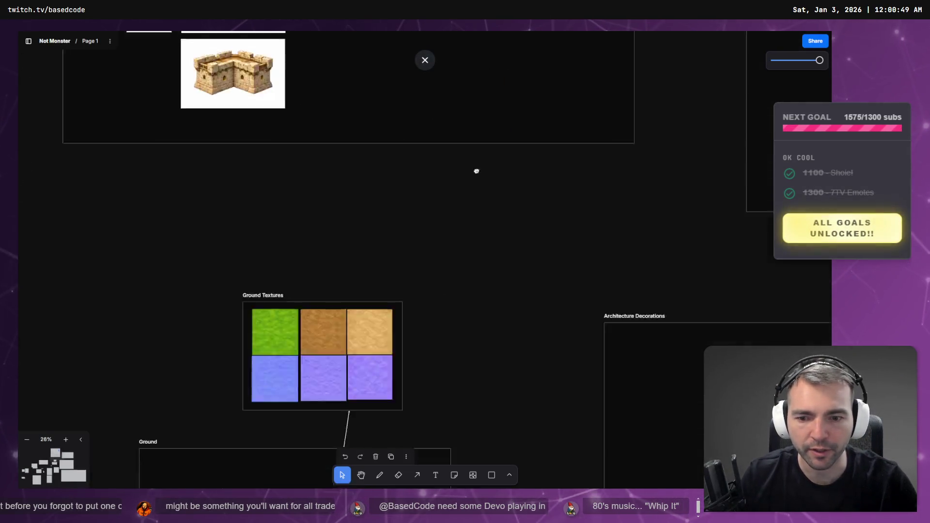
pyautogui.scroll(-10, 543, 35)
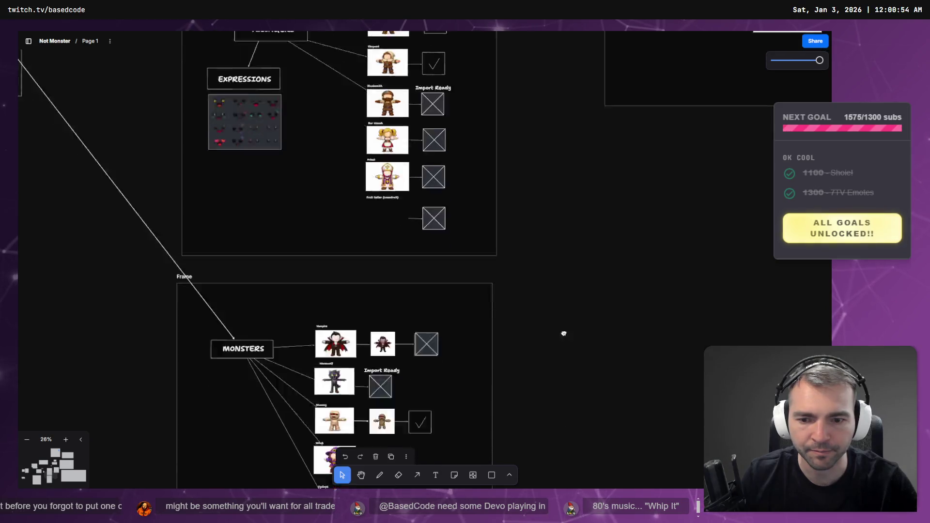
pyautogui.scroll(5, 401, 156)
pyautogui.scroll(-10, 400, 155)
pyautogui.scroll(5, 563, 311)
pyautogui.scroll(-3, 563, 312)
pyautogui.scroll(10, 567, 237)
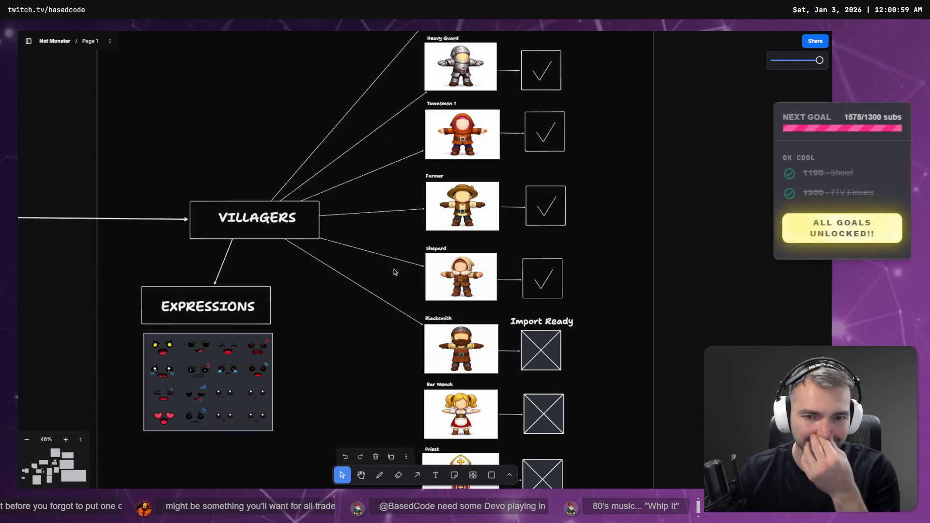
# Select the Farmer image and Townsmen 1 checkmark, then open the generated stone well chat
pyautogui.click(456, 214)
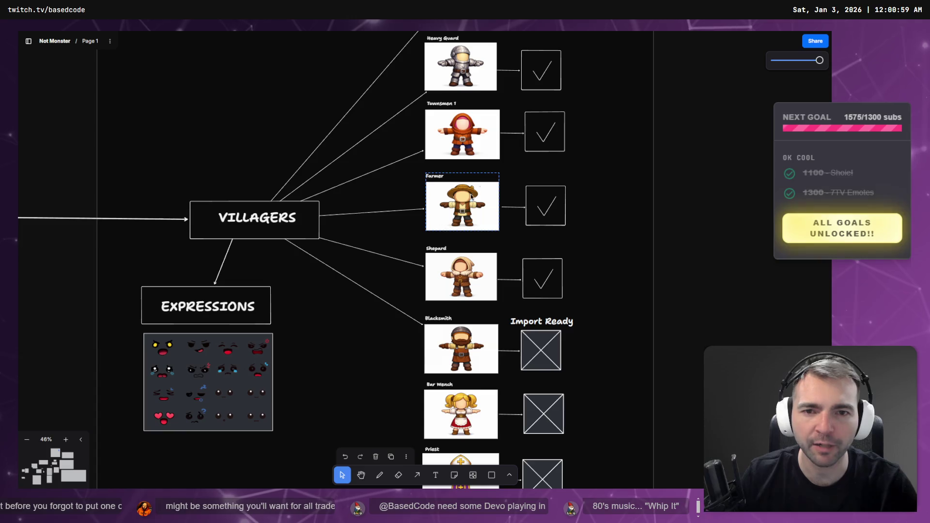
pyautogui.scroll(3, 453, 220)
pyautogui.click(444, 240)
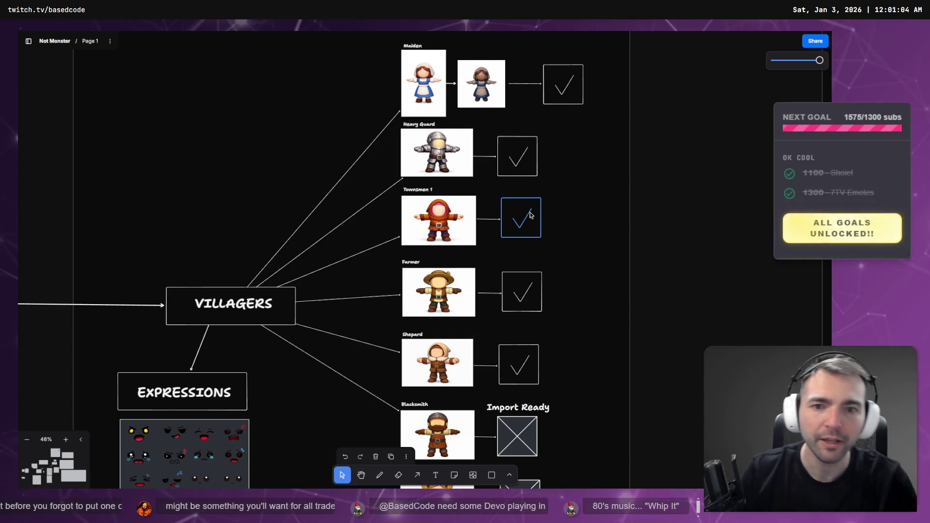
pyautogui.hotkey('alt', 'Tab')
pyautogui.click(655, 39)
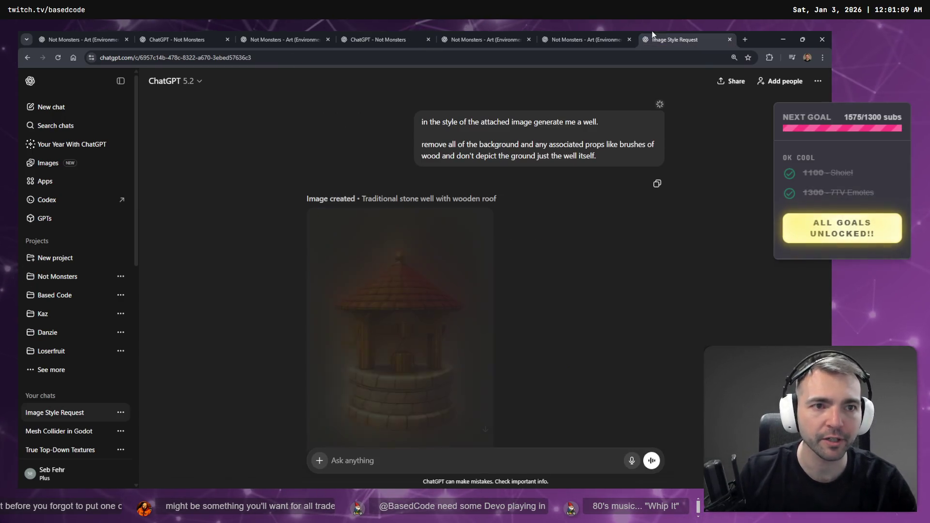
# Review the stone well image, then delete the Image Style Request chat from the sidebar
pyautogui.scroll(-2, 498, 199)
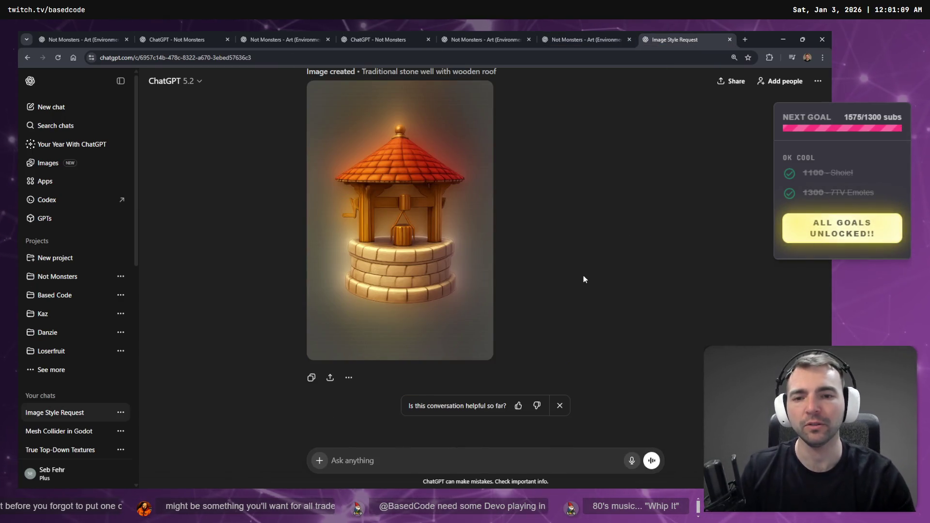
pyautogui.scroll(2, 543, 272)
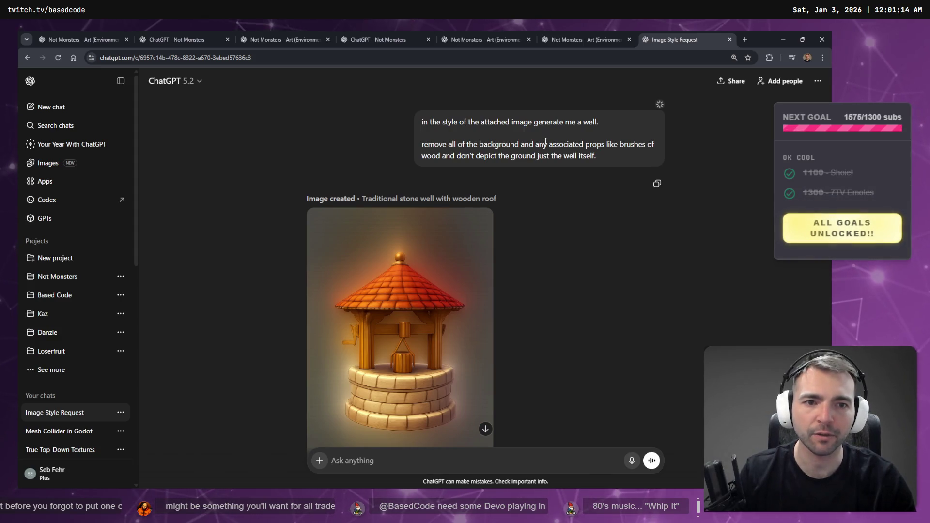
pyautogui.click(595, 33)
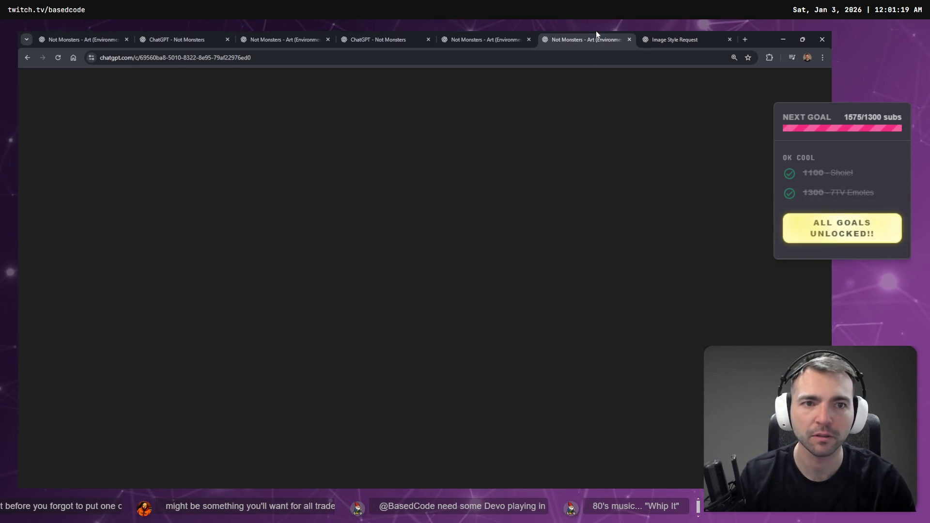
pyautogui.click(668, 33)
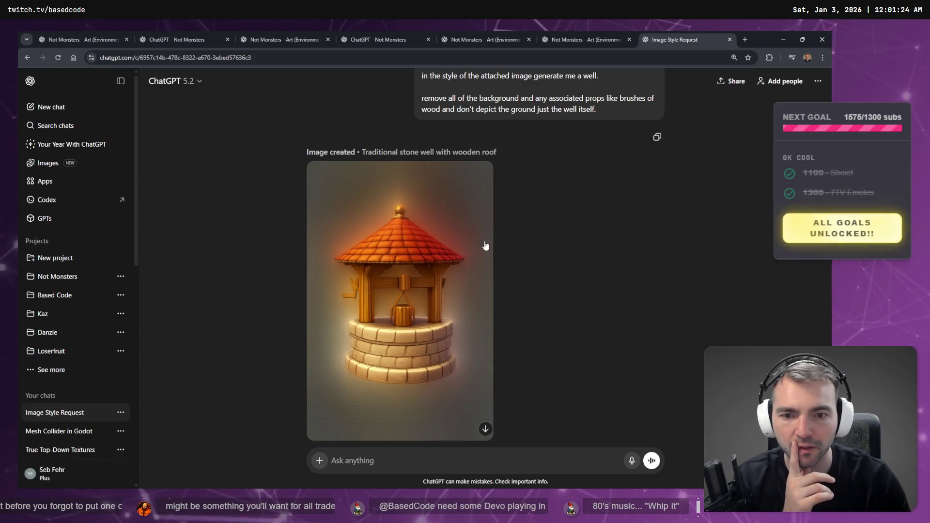
pyautogui.scroll(4, 580, 147)
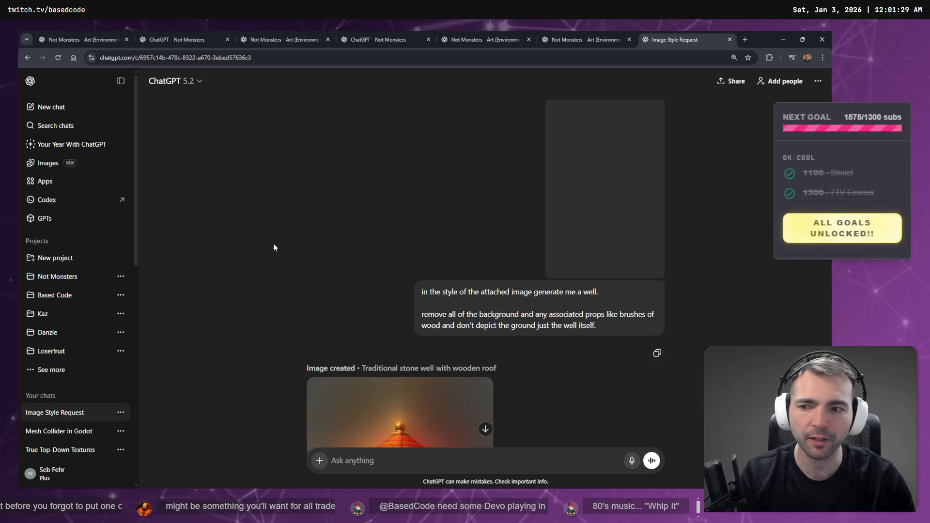
pyautogui.click(121, 412)
pyautogui.click(152, 358)
pyautogui.click(562, 345)
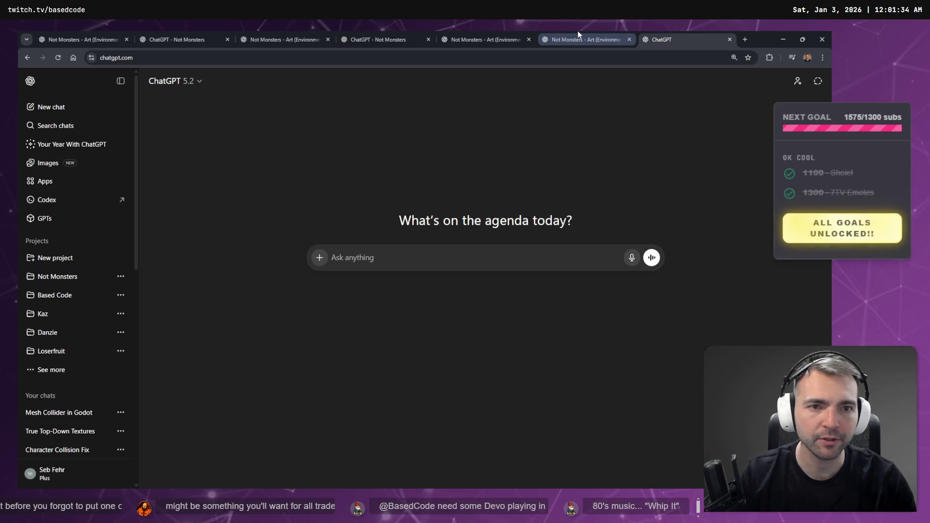
# Copy the large Not Monsters poster image from the tldraw board
pyautogui.click(577, 31)
pyautogui.hotkey('alt', 'Tab')
pyautogui.scroll(5, 559, 170)
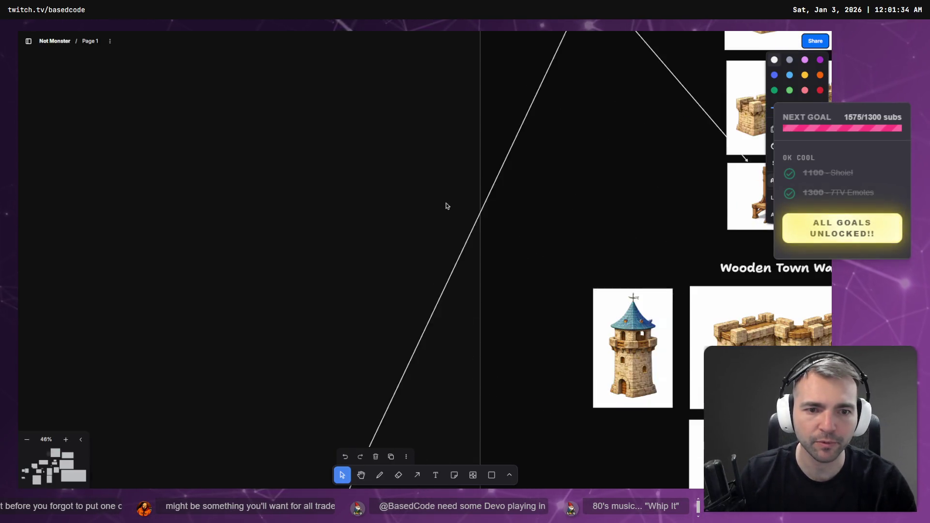
pyautogui.scroll(-5, 446, 200)
pyautogui.scroll(-5, 345, 280)
pyautogui.scroll(8, 523, 223)
pyautogui.click(392, 243)
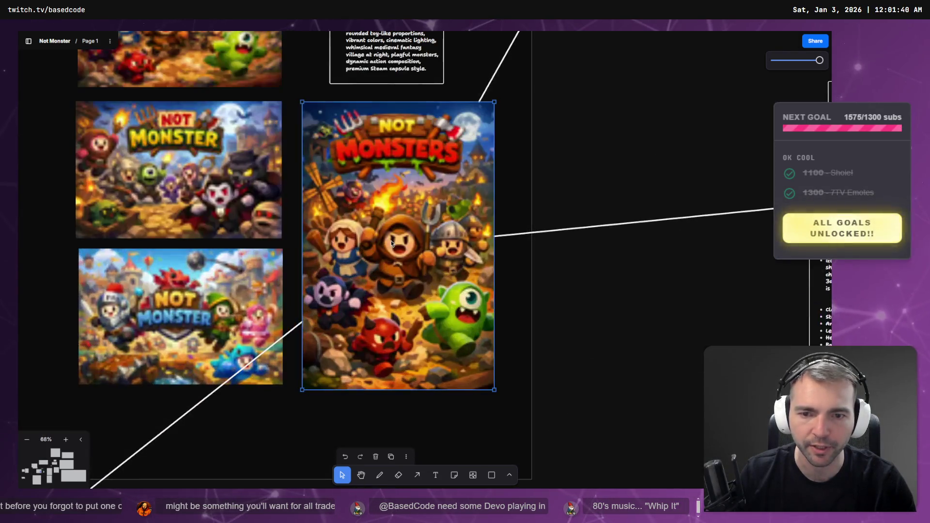
pyautogui.rightClick(391, 243)
pyautogui.click(474, 437)
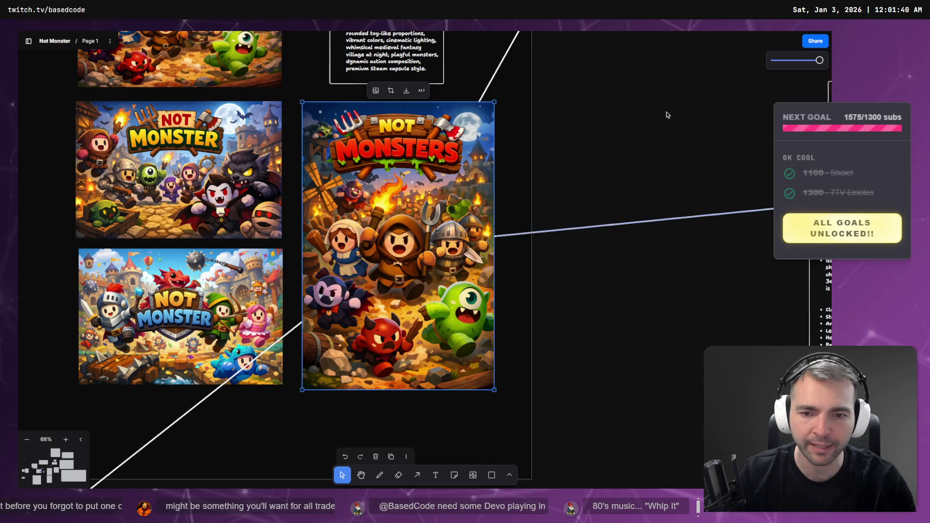
# Start attaching an image in a new ChatGPT chat
pyautogui.hotkey('alt', 'Tab')
pyautogui.click(688, 40)
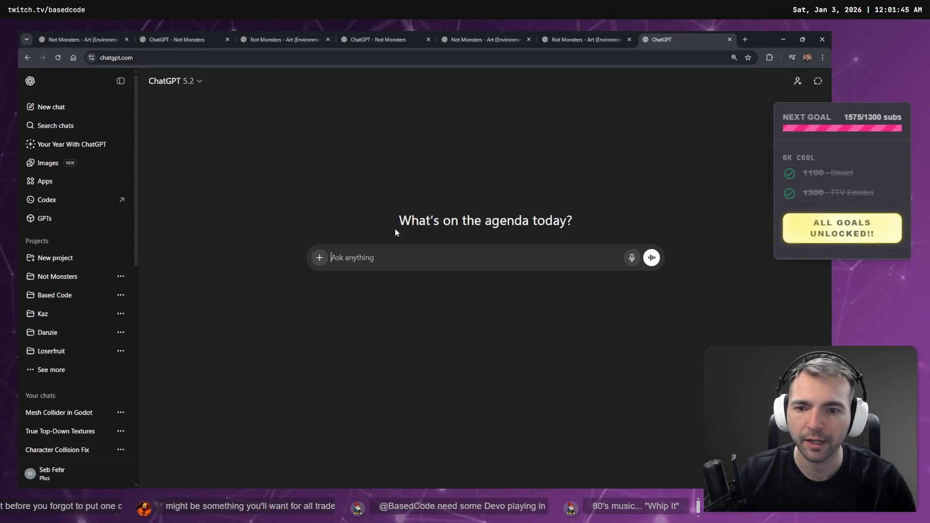
pyautogui.click(320, 257)
# Attach the poster PNG and send a prompt removing its characters, rubble, and typography
pyautogui.click(373, 283)
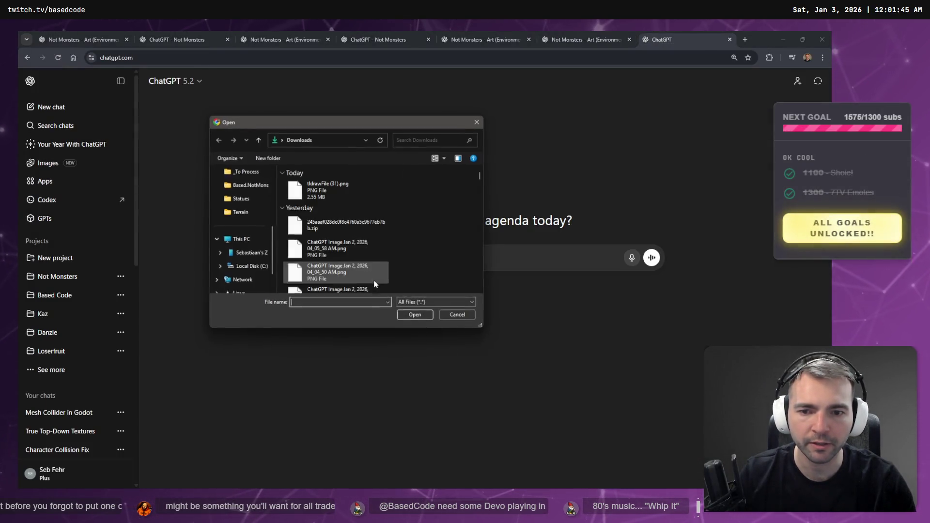
pyautogui.doubleClick(311, 189)
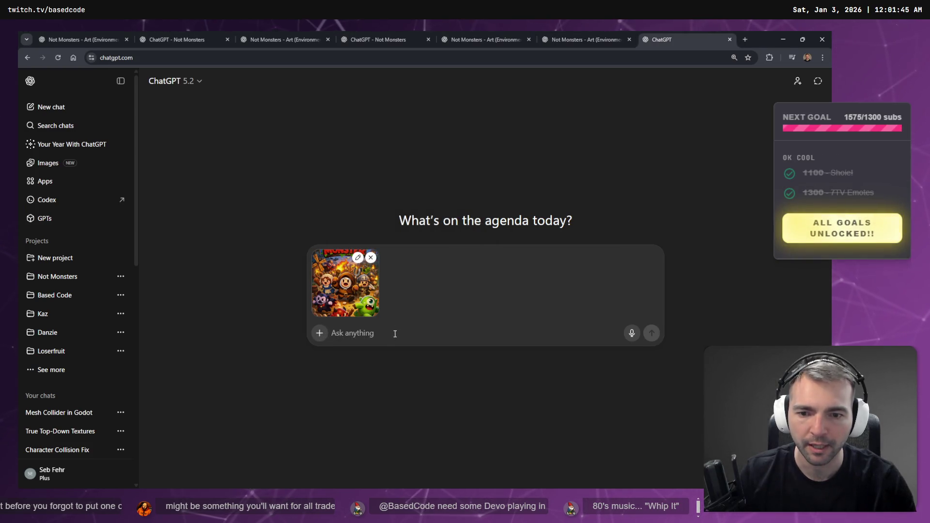
pyautogui.press('super+h')
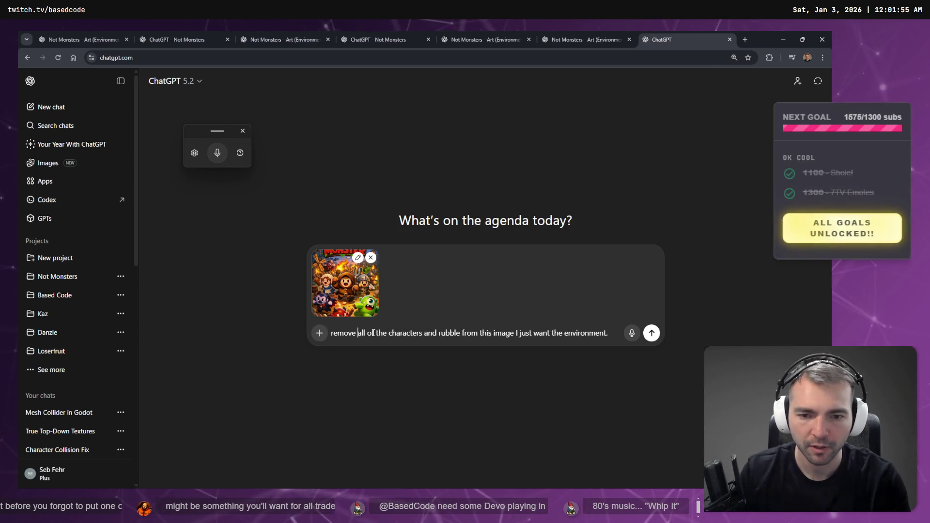
pyautogui.write(', and ty')
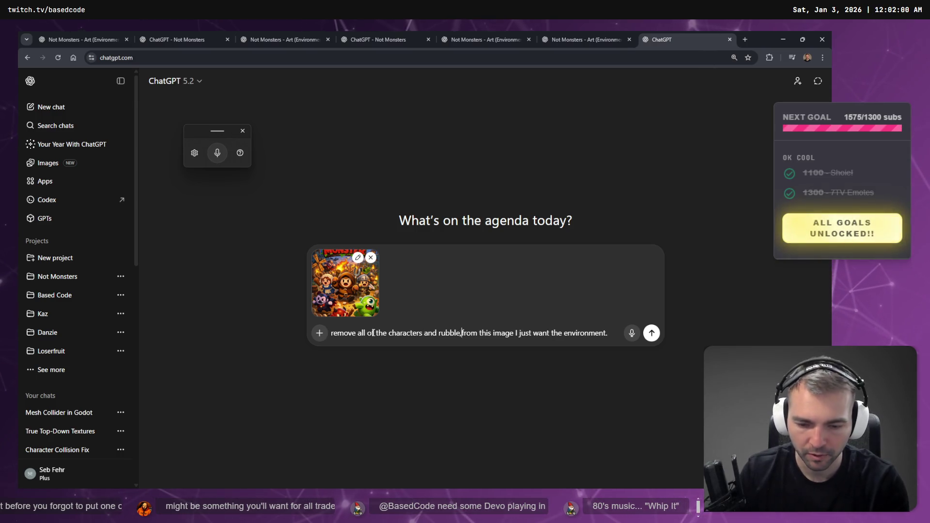
pyautogui.write('pography,')
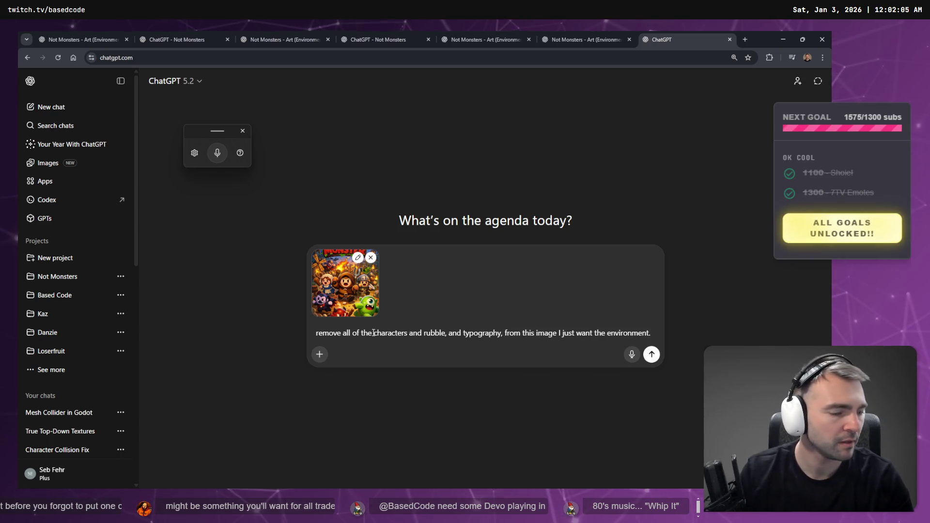
pyautogui.click(652, 354)
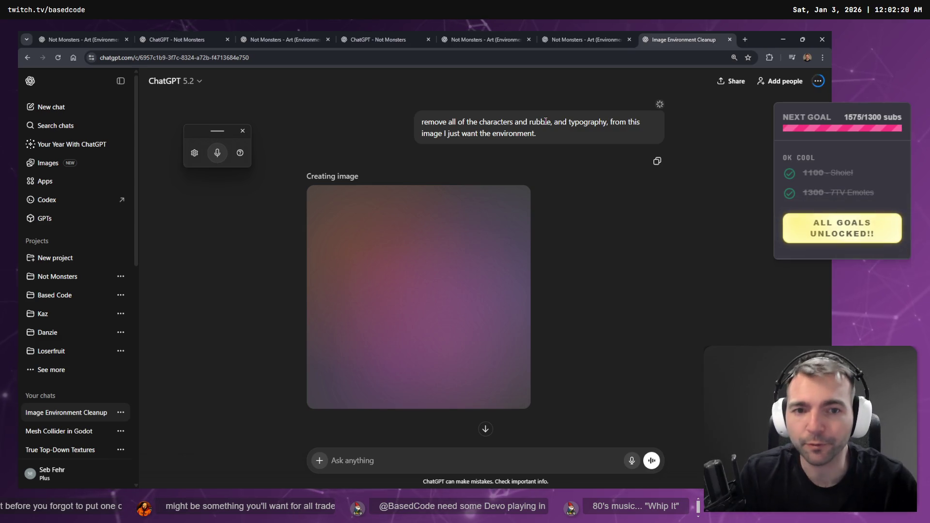
pyautogui.click(586, 38)
# Close the enlarged church image and return to the Image Environment Cleanup chat
pyautogui.press('Escape')
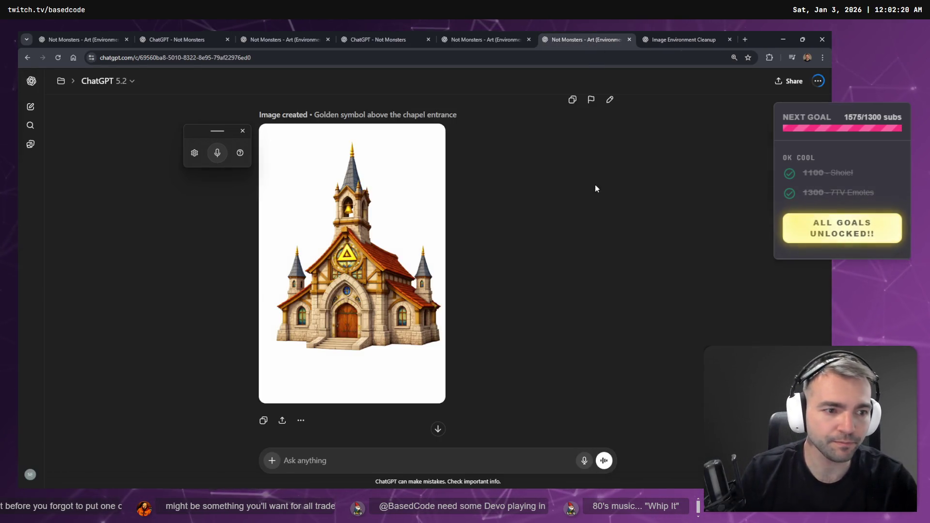
pyautogui.scroll(15, 463, 227)
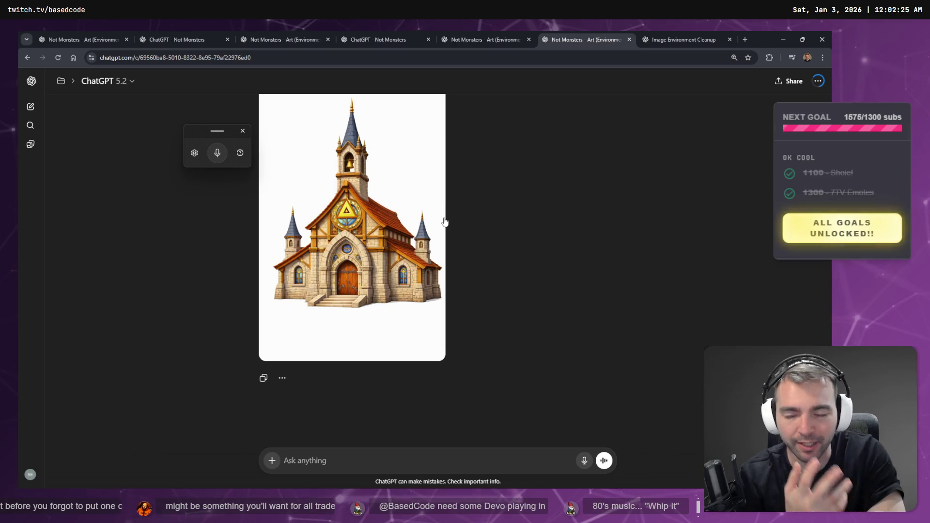
pyautogui.scroll(-10, 476, 236)
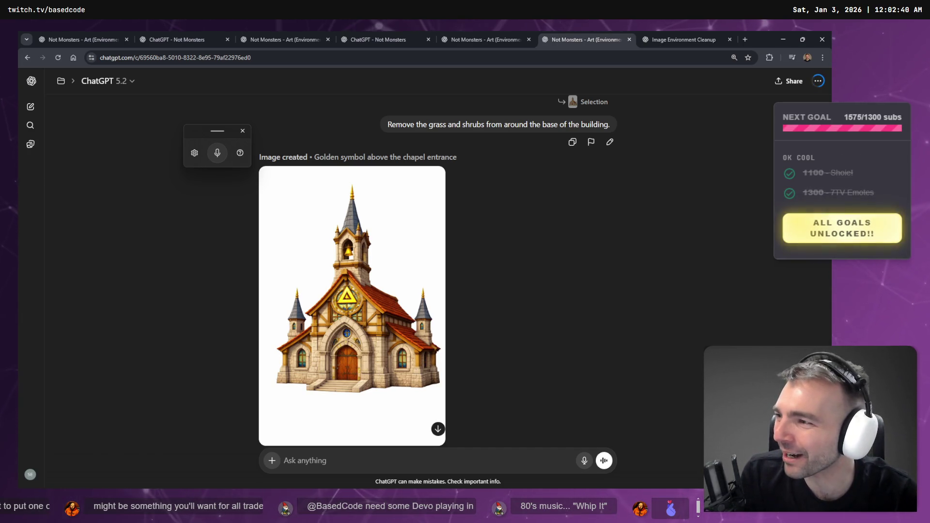
pyautogui.hotkey('alt', 'Tab')
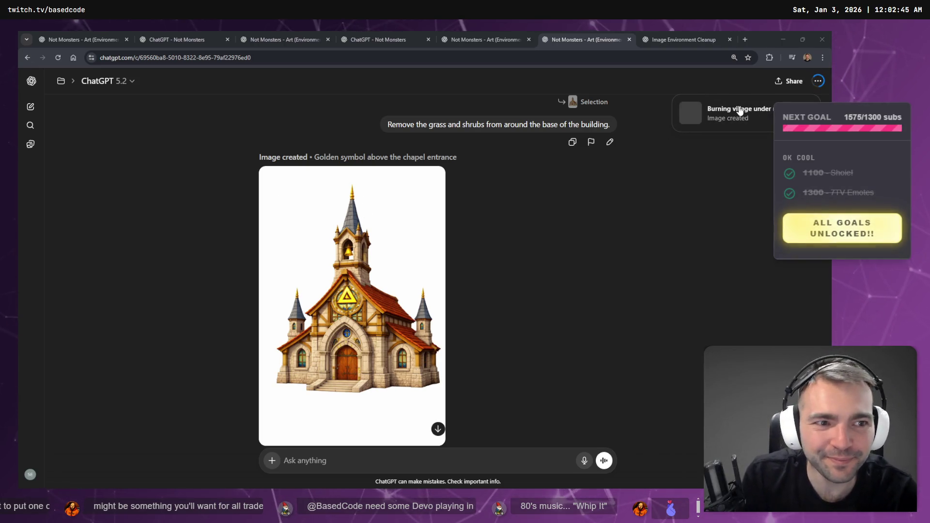
pyautogui.click(679, 30)
pyautogui.click(588, 33)
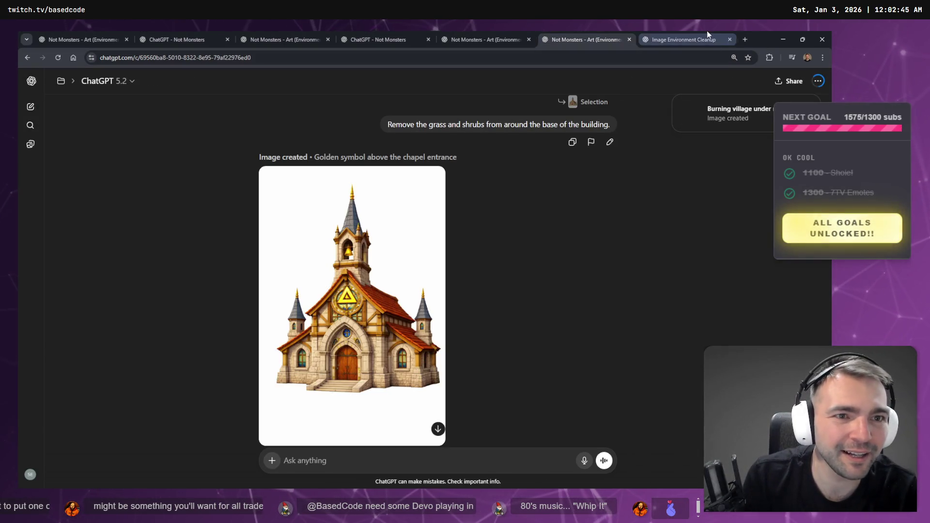
pyautogui.click(710, 37)
# Begin the follow-up prompt 'make this daytime rubble as a normal village.'
pyautogui.click(422, 466)
pyautogui.press('super+h')
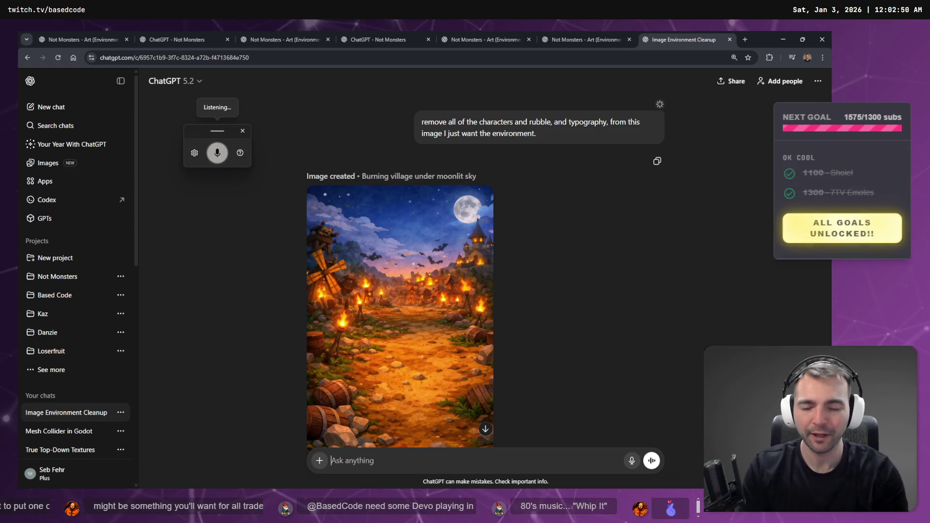
pyautogui.write('make this daytime clean up the')
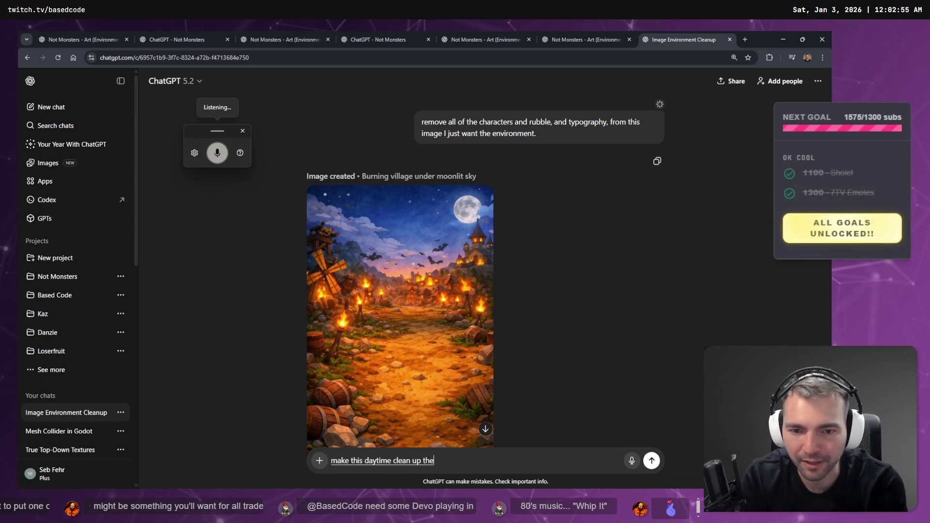
pyautogui.write(' rubble')
pyautogui.write(' as a normal village.')
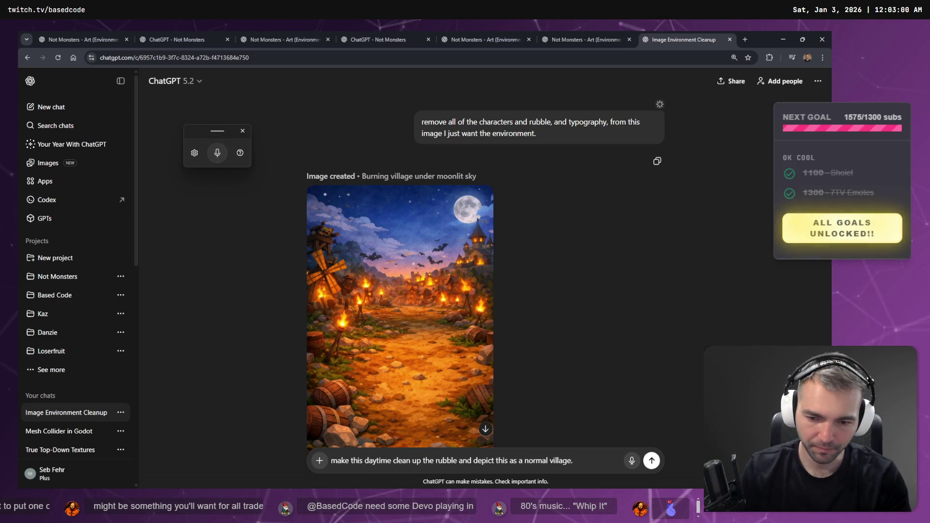
pyautogui.write('M')
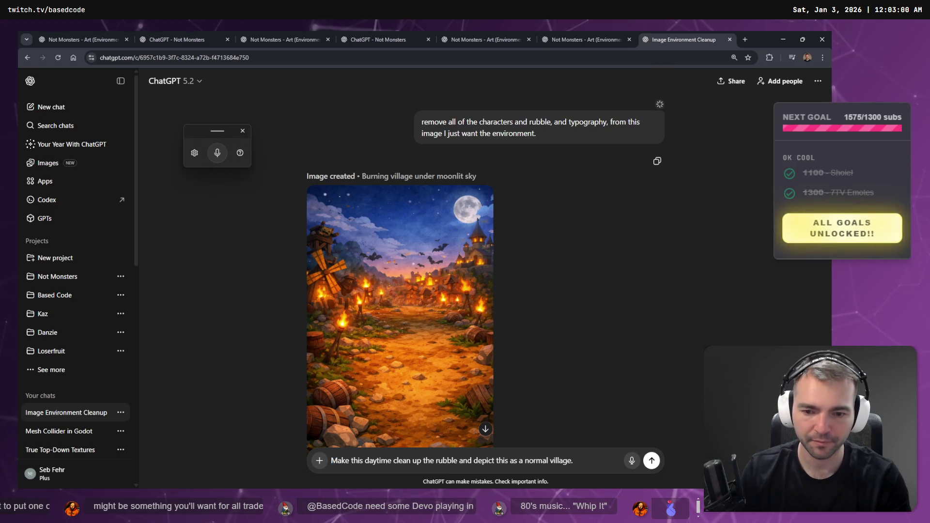
# Send the daytime normal-village request, then browse the earlier village-art chat
pyautogui.press('Return')
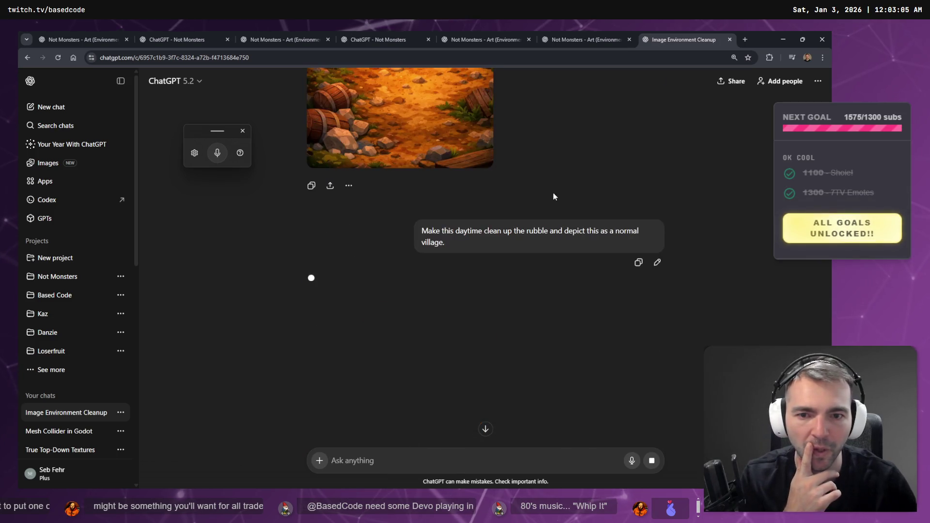
pyautogui.click(557, 39)
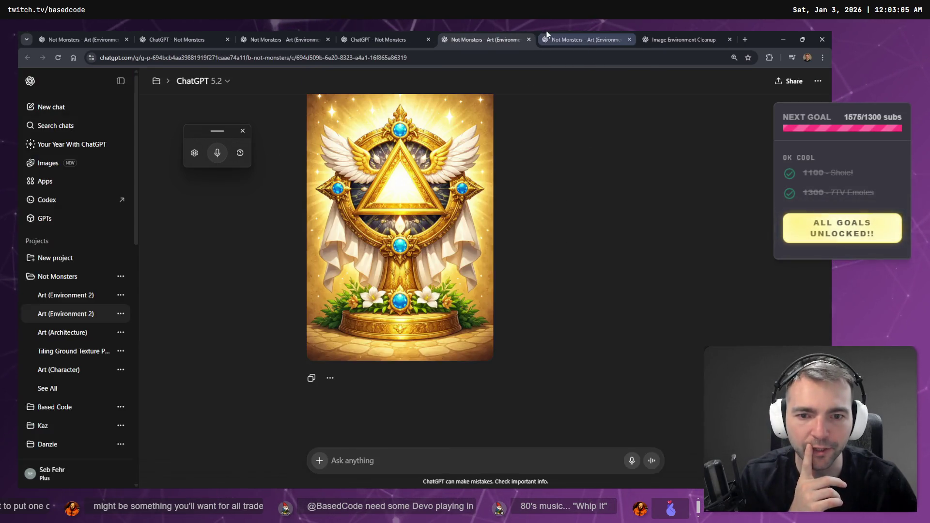
pyautogui.scroll(20, 624, 225)
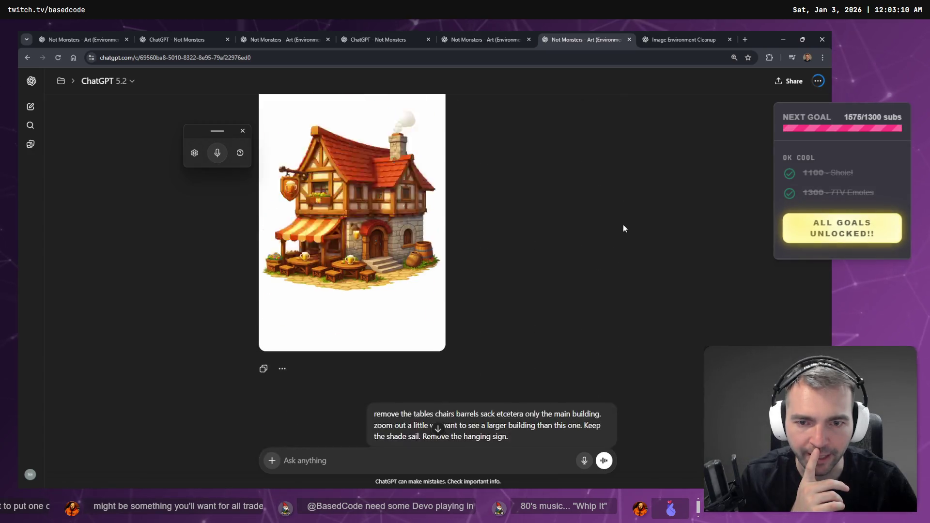
pyautogui.scroll(10, 630, 274)
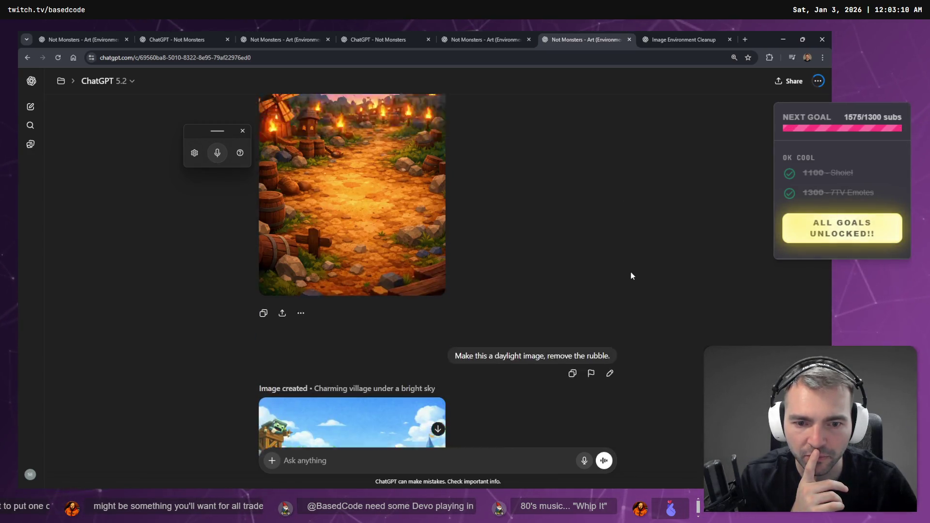
pyautogui.scroll(-5, 606, 252)
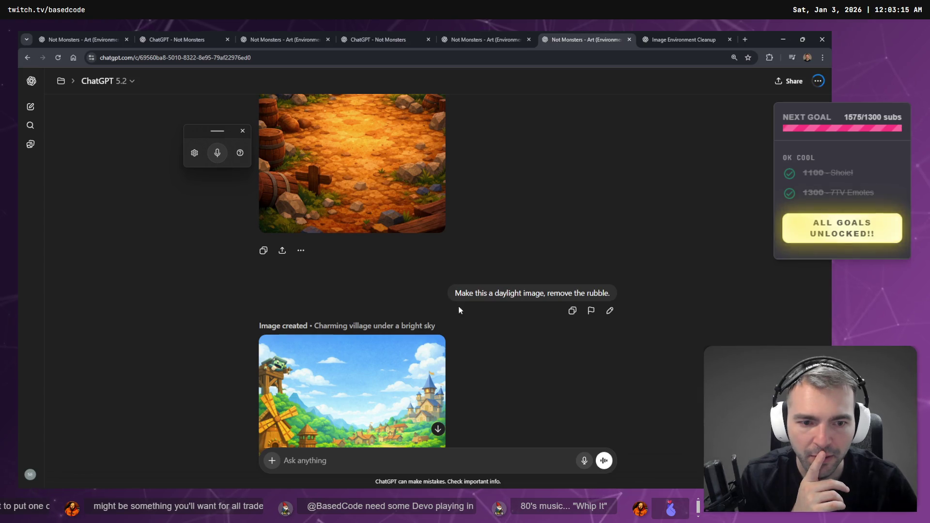
pyautogui.scroll(-8, 629, 296)
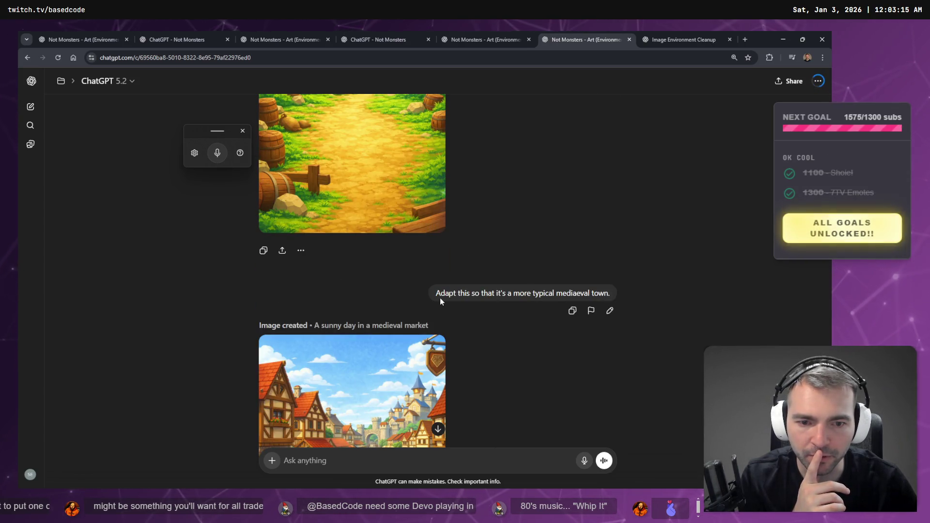
# Select the earlier mediaeval-town prompt and return to the cleanup chat
pyautogui.moveTo(435, 294); pyautogui.dragTo(609, 295)
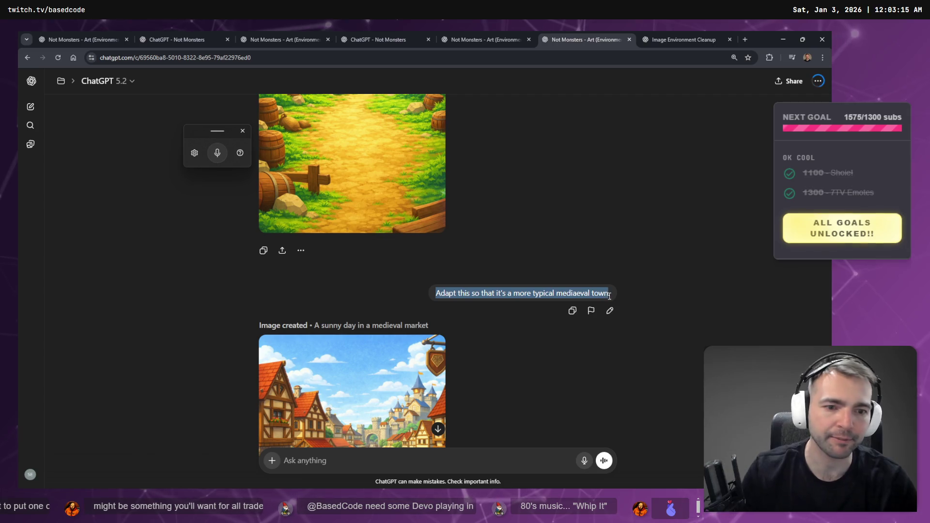
pyautogui.click(678, 39)
pyautogui.scroll(-5, 533, 216)
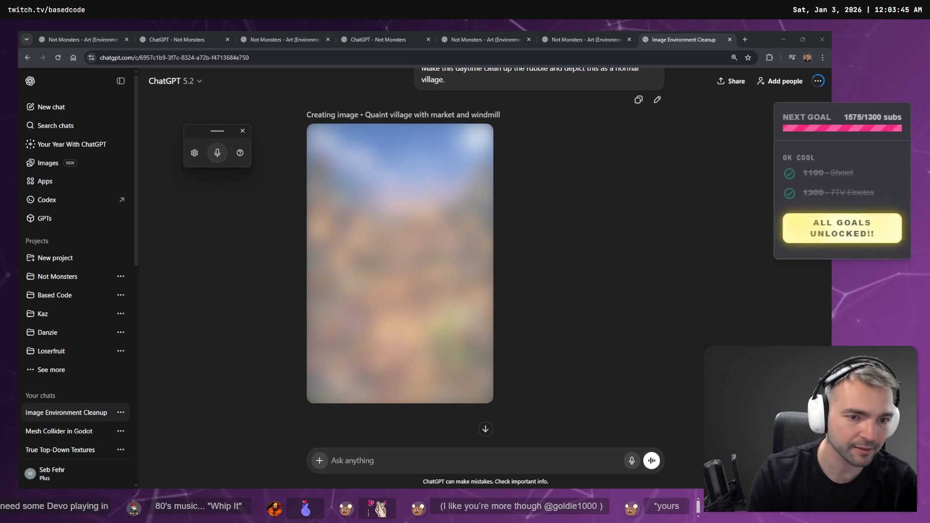
pyautogui.hotkey('alt', 'Tab')
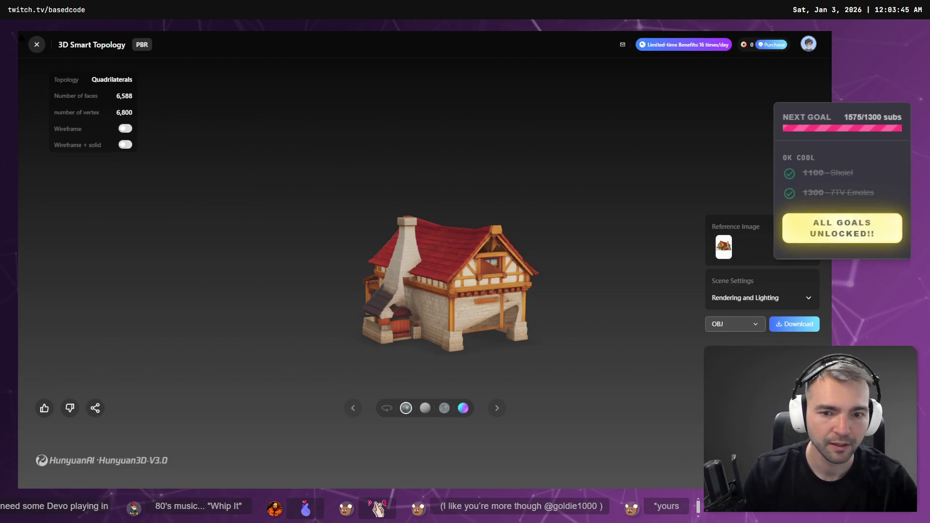
pyautogui.moveTo(605, 276); pyautogui.dragTo(456, 241)
pyautogui.moveTo(565, 250)
pyautogui.mouseDown()
pyautogui.moveTo(473, 261)
pyautogui.moveTo(548, 260)
pyautogui.moveTo(461, 257)
pyautogui.moveTo(566, 284)
pyautogui.moveTo(515, 271)
pyautogui.moveTo(345, 278)
pyautogui.moveTo(431, 307)
pyautogui.moveTo(519, 305)
pyautogui.mouseUp()
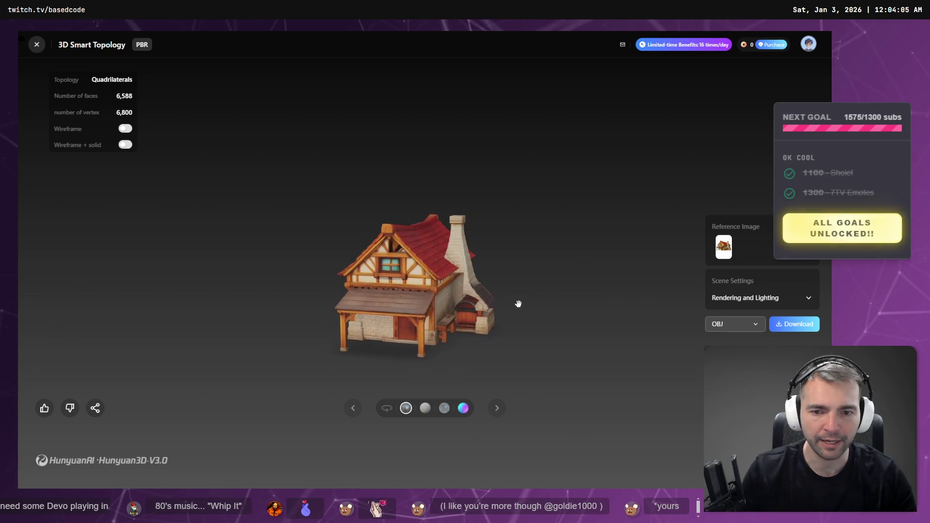
pyautogui.hotkey('alt', 'Tab')
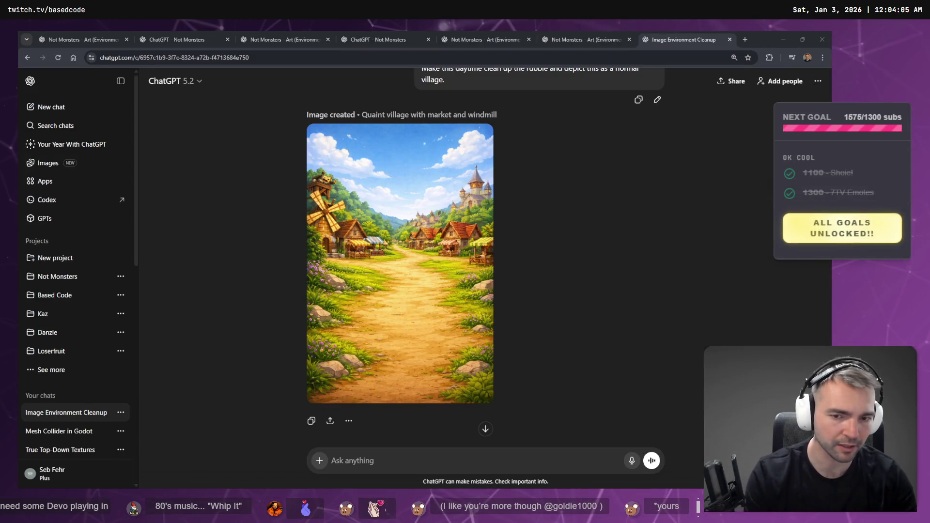
# Send 'Adapt this so that it's a more typical mediaeval town.' for the daytime village image
pyautogui.scroll(8, 474, 310)
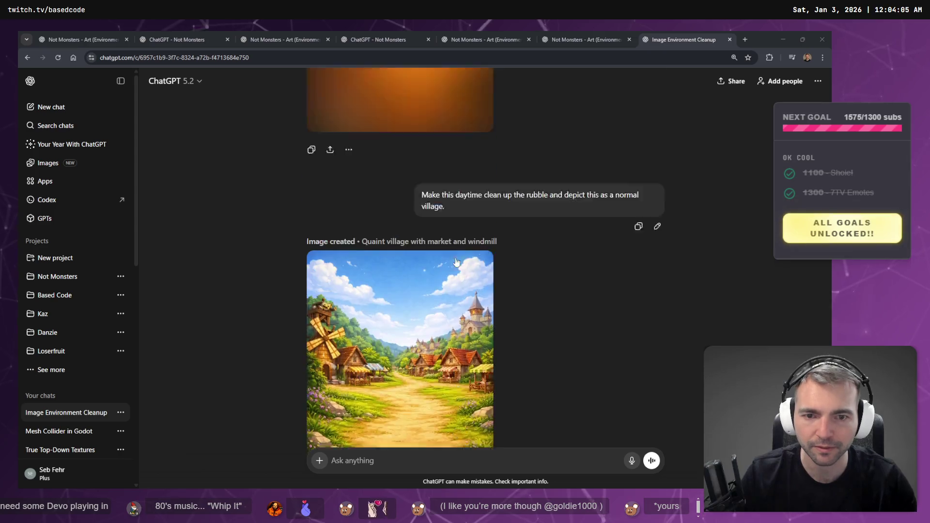
pyautogui.scroll(-9, 474, 258)
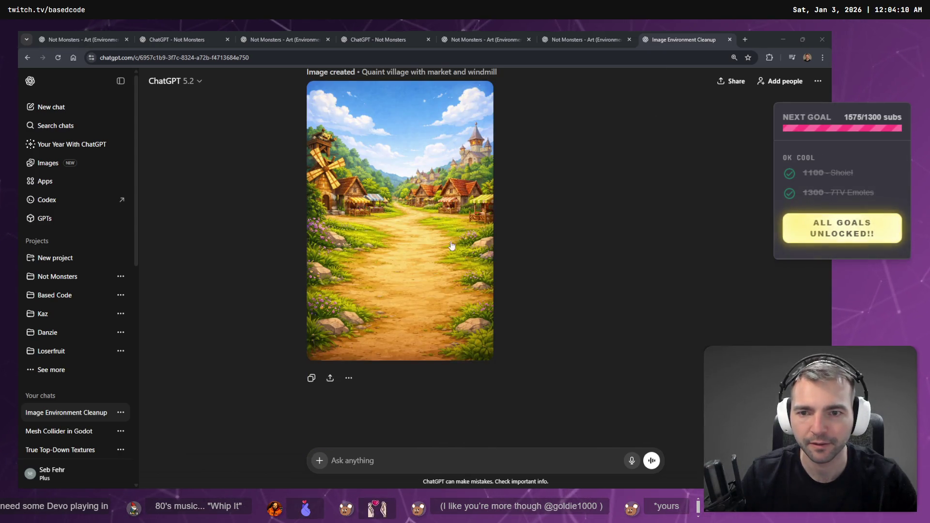
pyautogui.scroll(8, 428, 220)
pyautogui.scroll(-5, 424, 223)
pyautogui.scroll(2, 418, 229)
pyautogui.scroll(4, 417, 229)
pyautogui.scroll(-8, 407, 230)
pyautogui.scroll(8, 397, 229)
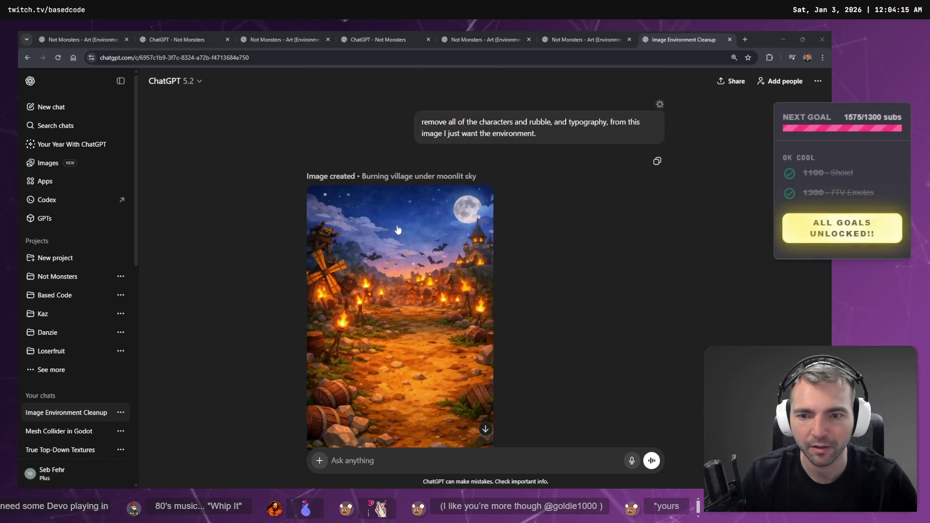
pyautogui.scroll(-8, 400, 229)
pyautogui.scroll(8, 402, 229)
pyautogui.scroll(-8, 405, 228)
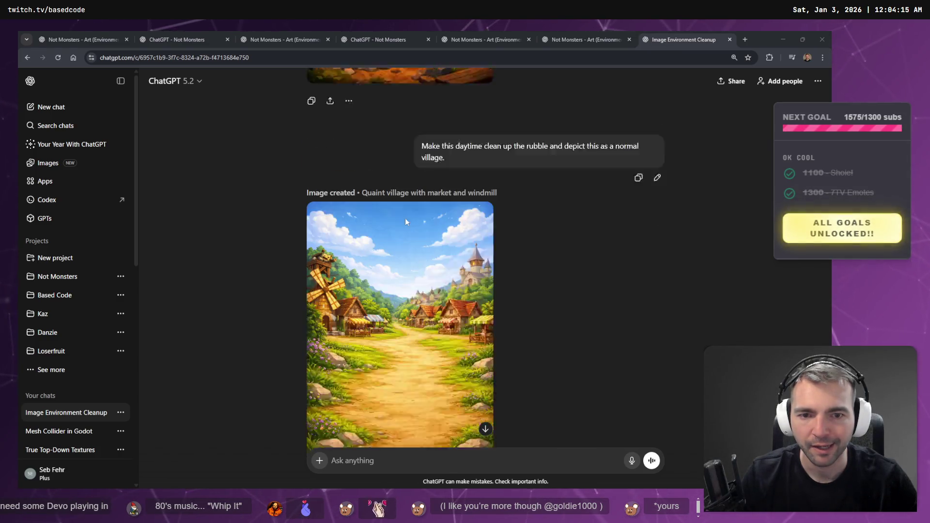
pyautogui.scroll(8, 408, 230)
pyautogui.scroll(-8, 409, 235)
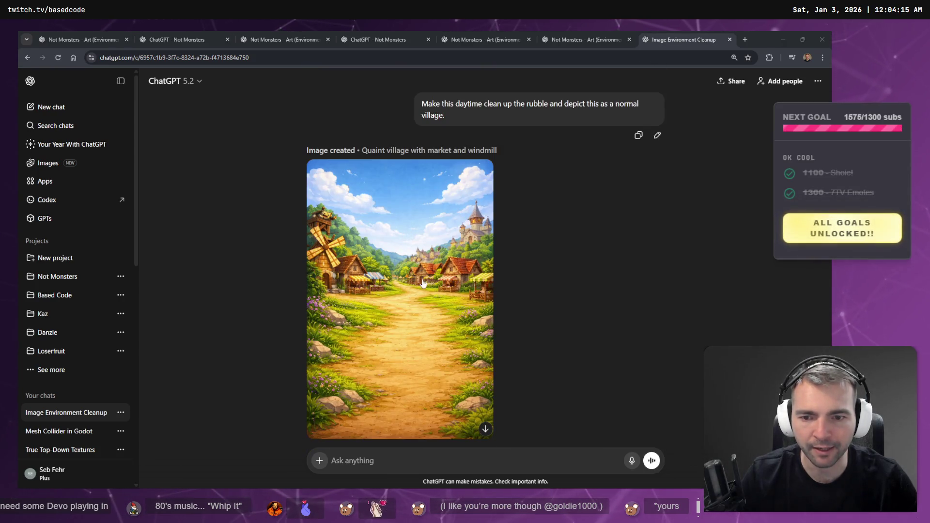
pyautogui.click(432, 466)
pyautogui.write("Adapt this so that it's a more typical mediaeval town.")
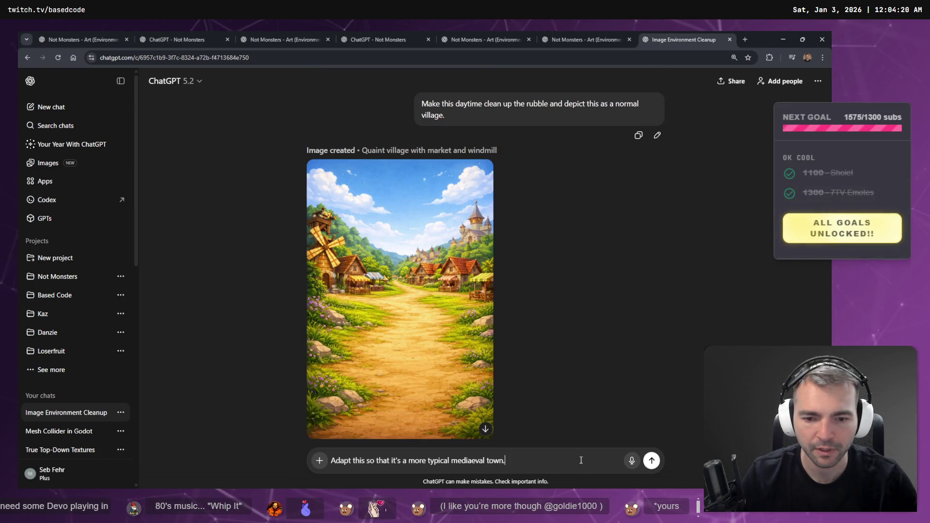
pyautogui.click(652, 461)
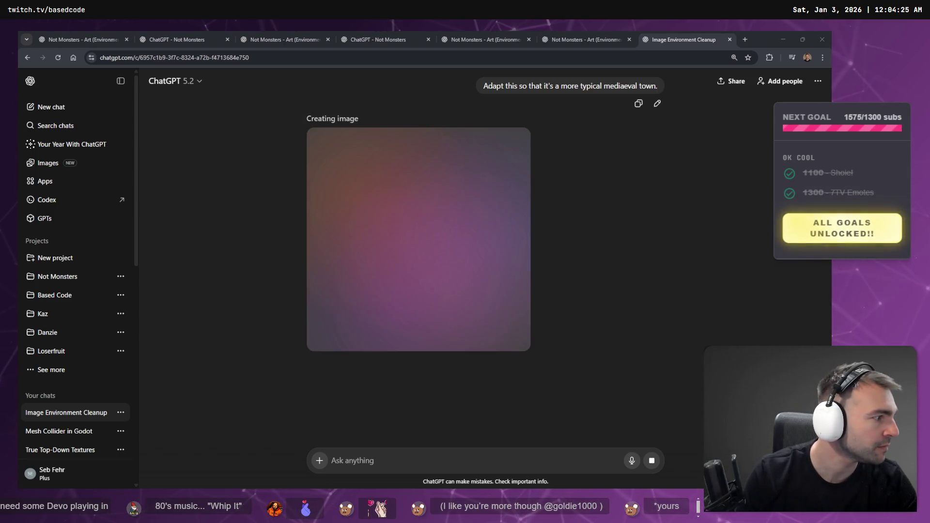
# Copy the new model zip into _To Process and delete the old Forge folder
pyautogui.press('super+e')
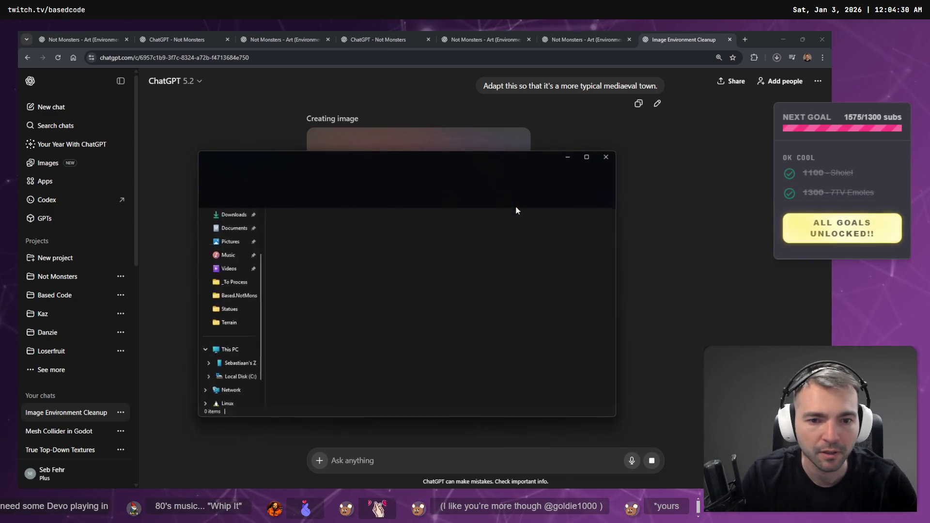
pyautogui.click(234, 339)
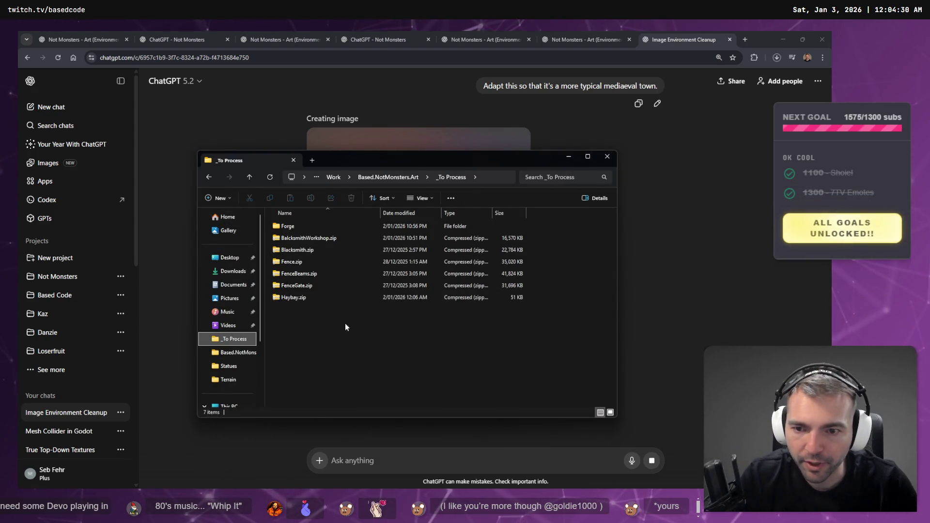
pyautogui.moveTo(927, 301); pyautogui.dragTo(565, 303)
pyautogui.press('F2')
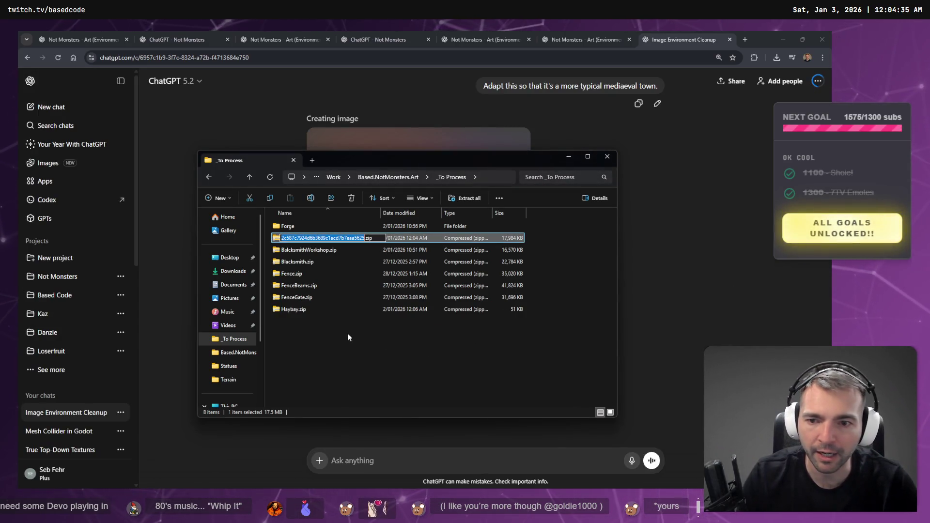
pyautogui.click(347, 337)
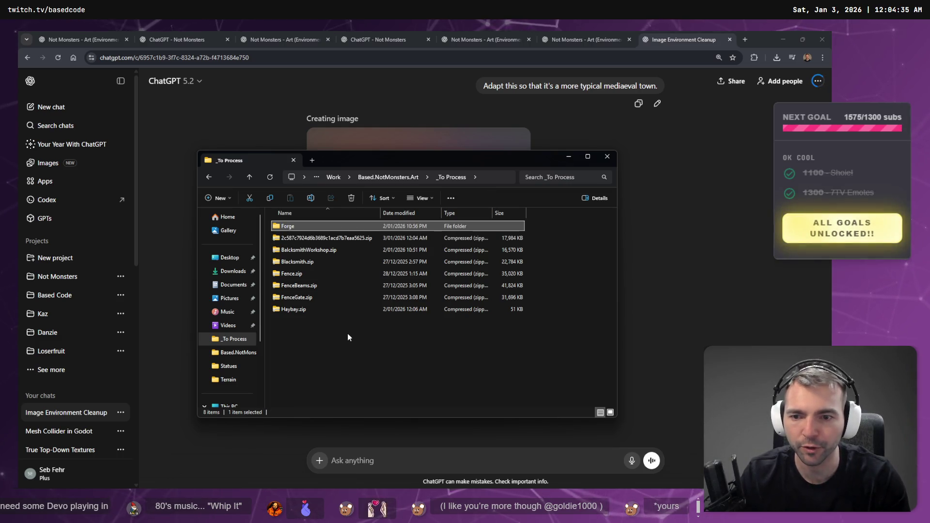
pyautogui.press('Down')
# Rename BalcksmithWorkshop.zip to Tavern.zip
pyautogui.press('Up')
pyautogui.press('Down')
pyautogui.press('F2')
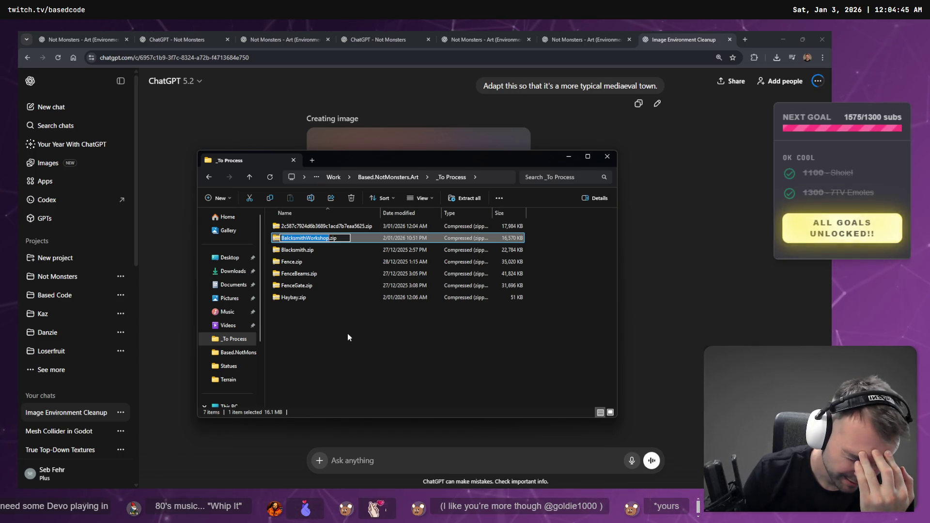
pyautogui.write('Tabern')
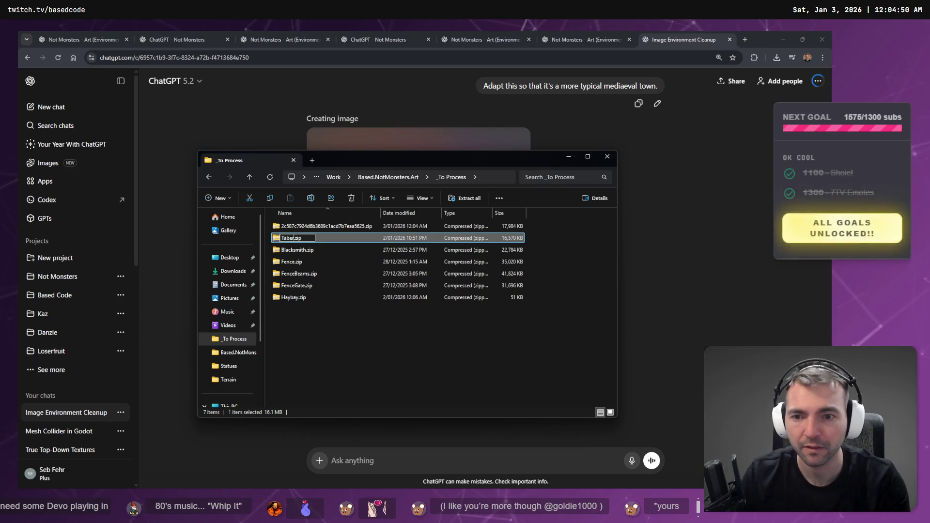
pyautogui.press('BackSpace')
pyautogui.press('BackSpace')
pyautogui.press('BackSpace')
pyautogui.write('vern')
pyautogui.press('Return')
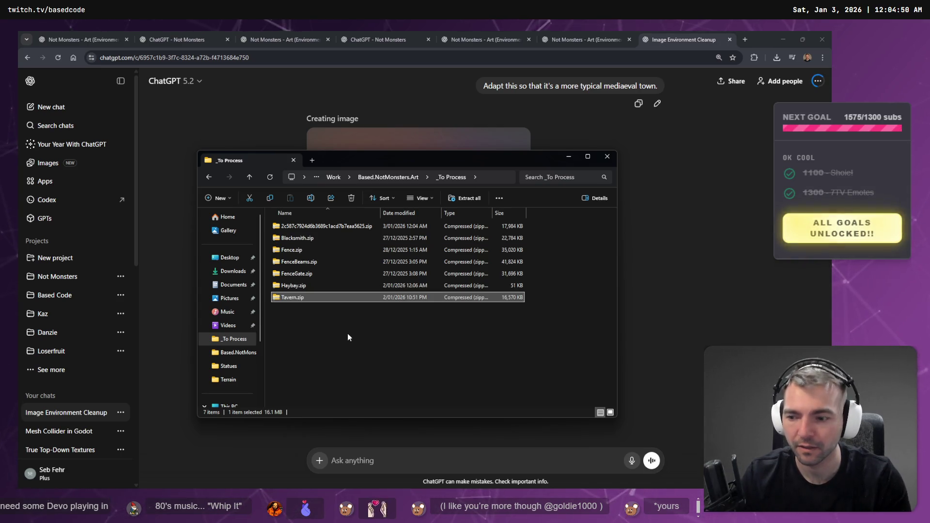
# Rename the hash-named zip to Forge.zip and return to the Based.NotMonsters.Art folder
pyautogui.press('Up')
pyautogui.press('Up')
pyautogui.press('Up')
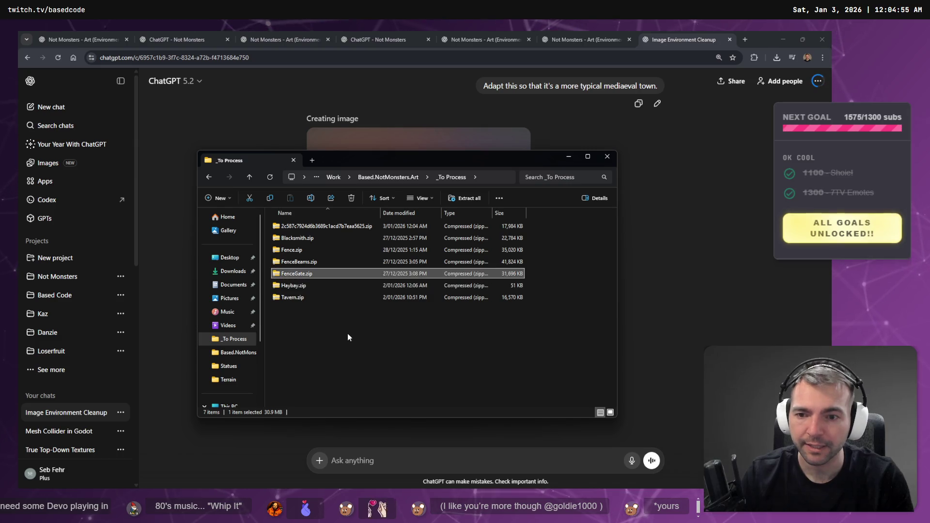
pyautogui.press('F2')
pyautogui.write('Forge')
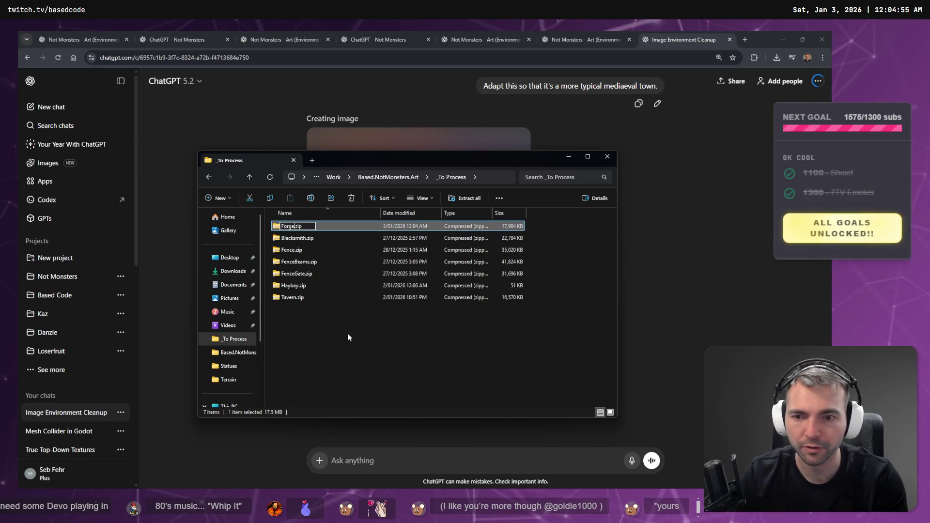
pyautogui.press('Return')
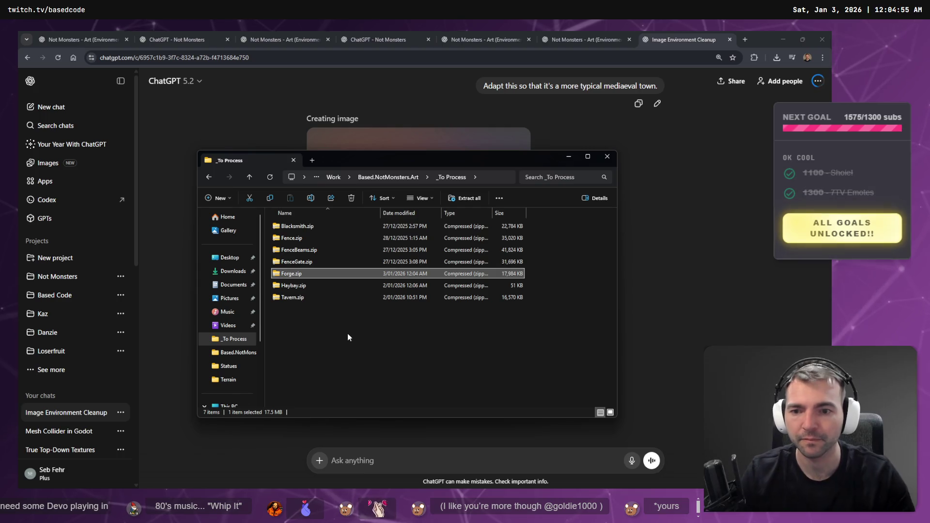
pyautogui.rightClick(340, 357)
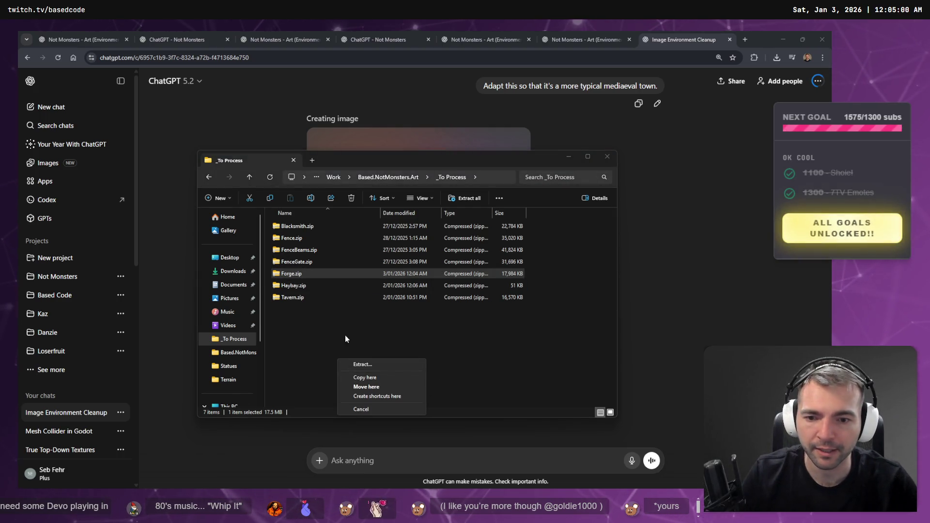
pyautogui.click(290, 288)
pyautogui.click(416, 177)
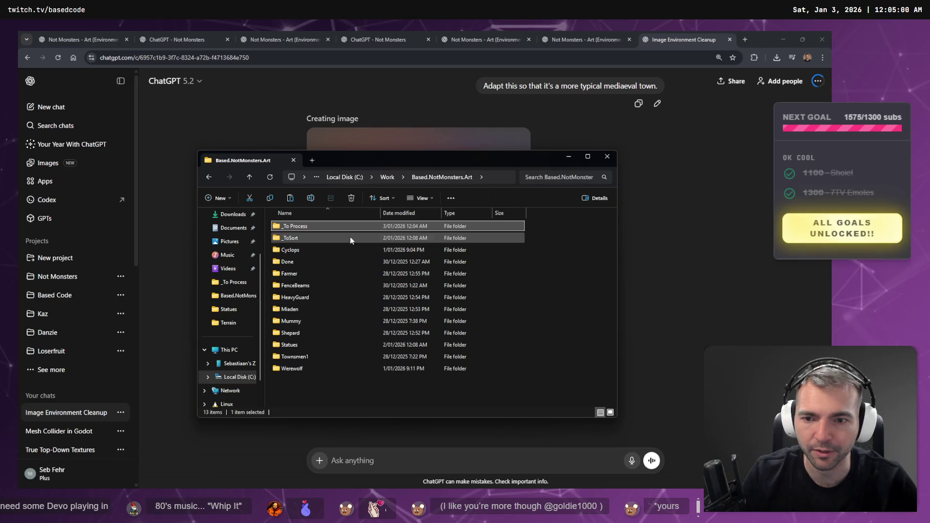
# Extract Blacksmith.zip in _To Process into its own Blacksmith folder
pyautogui.doubleClick(292, 238)
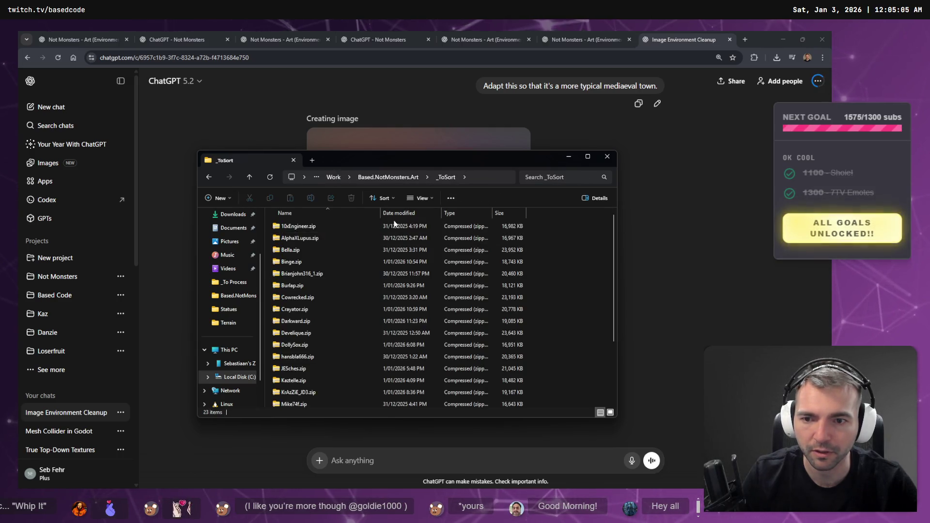
pyautogui.click(405, 178)
pyautogui.doubleClick(305, 231)
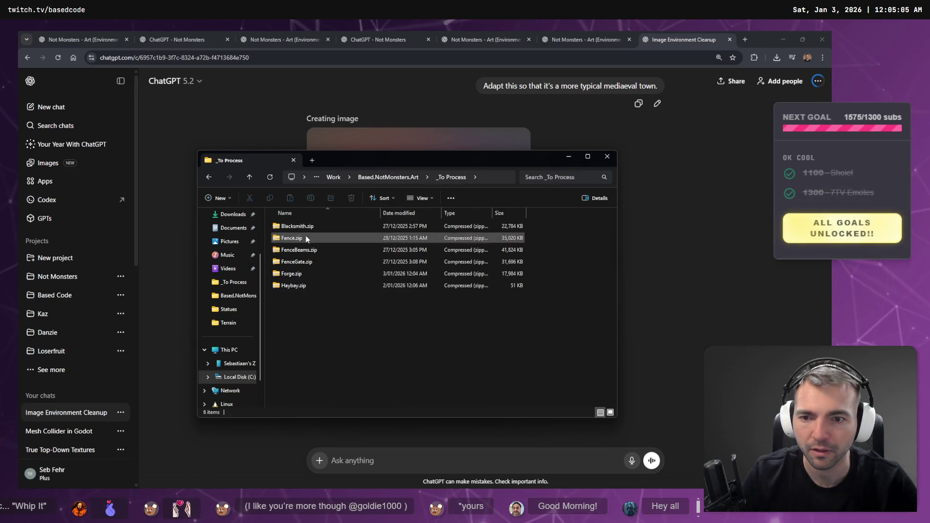
pyautogui.click(304, 286)
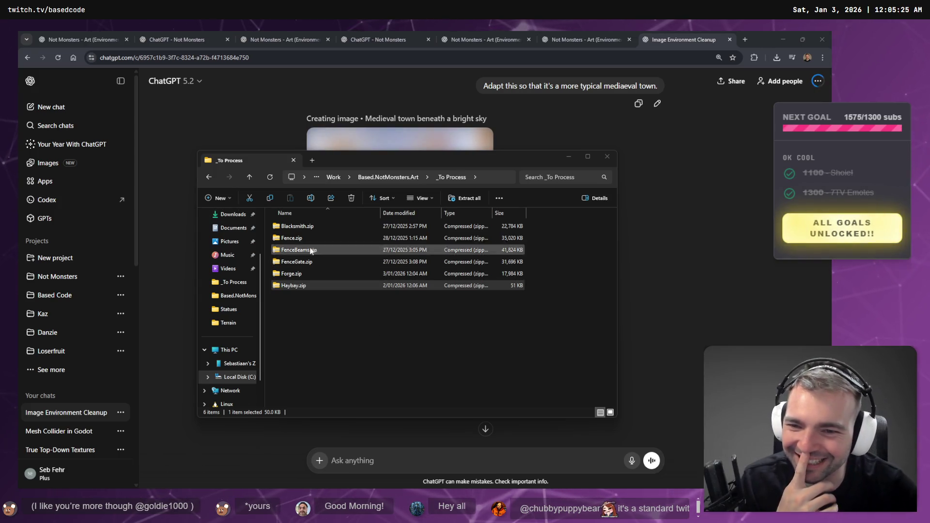
pyautogui.click(315, 226)
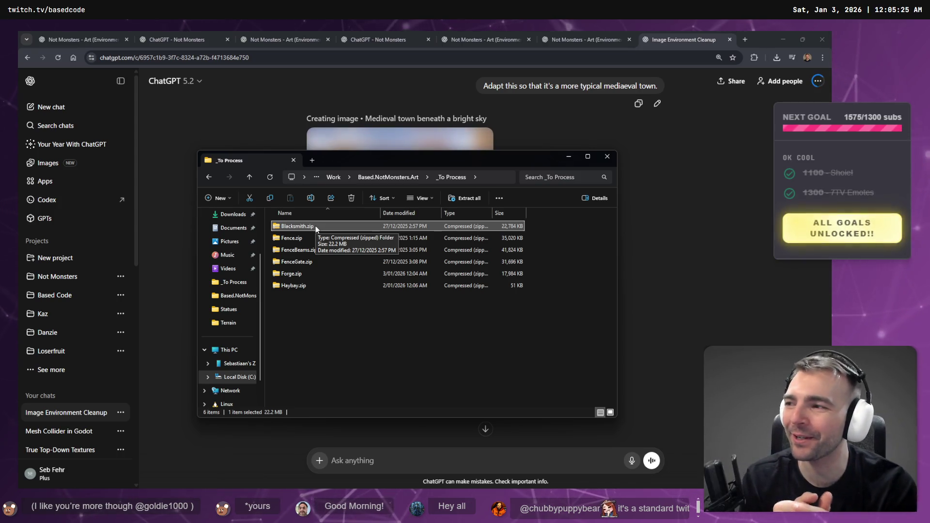
pyautogui.moveTo(315, 226); pyautogui.dragTo(365, 310)
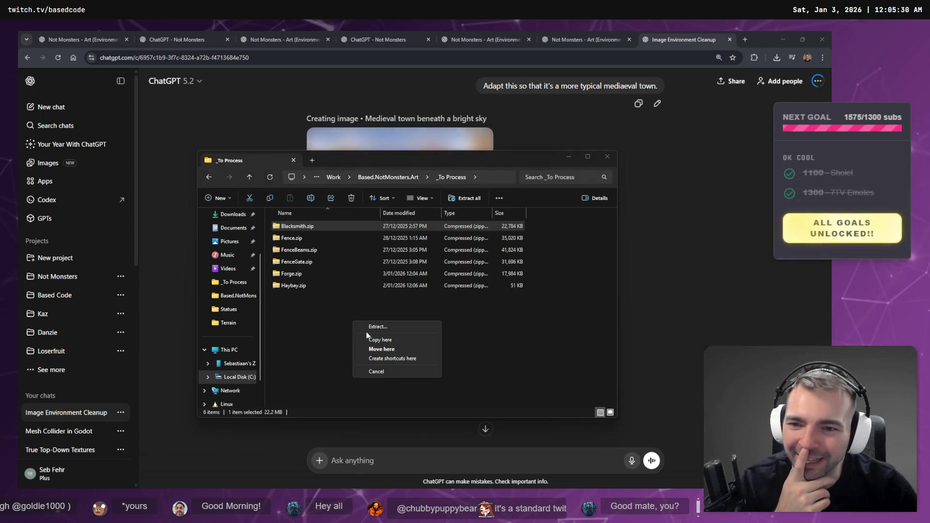
pyautogui.press('Escape')
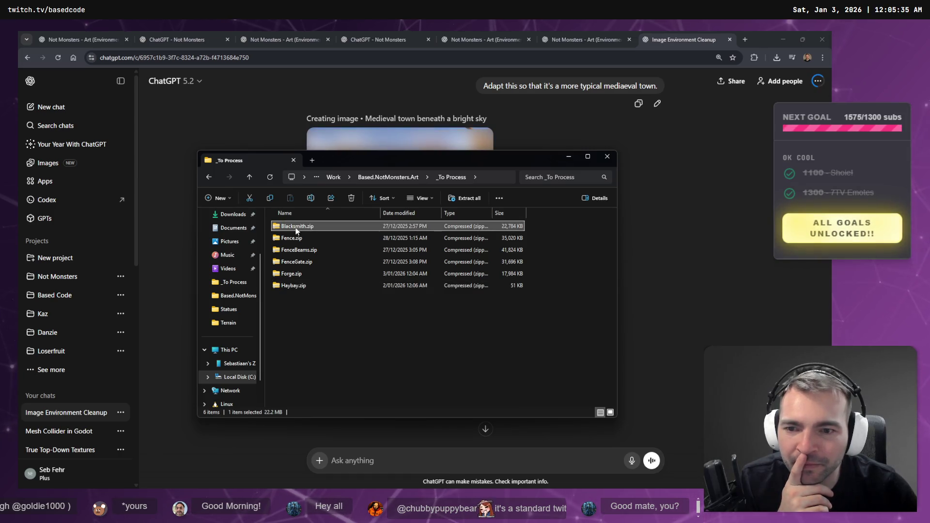
pyautogui.moveTo(298, 226); pyautogui.dragTo(365, 336)
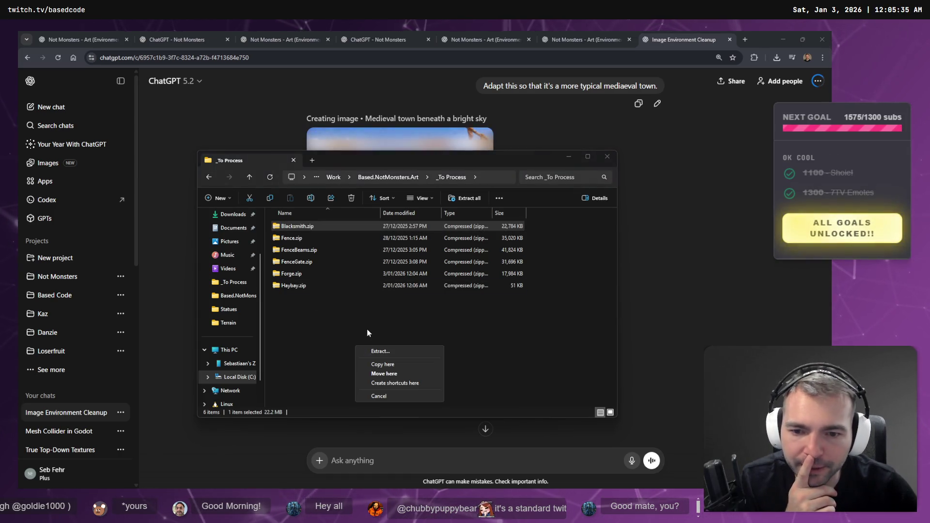
pyautogui.click(387, 354)
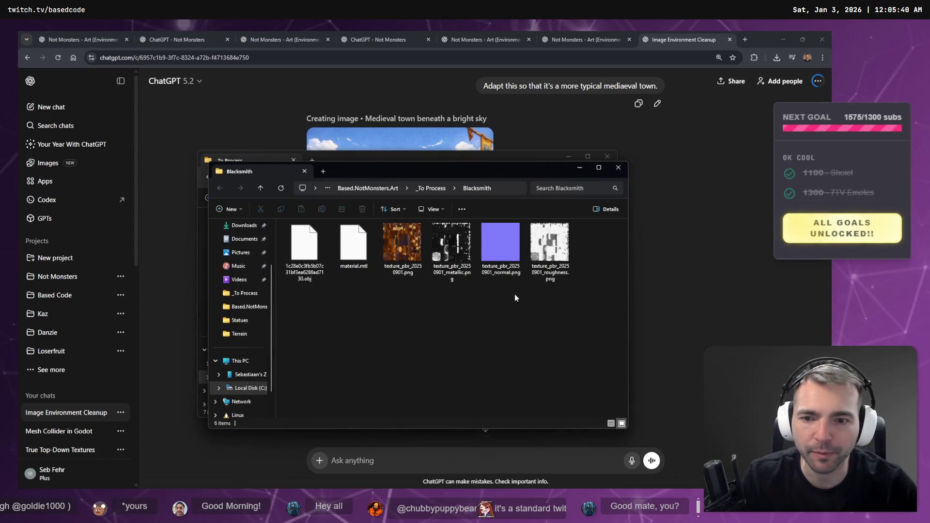
# Rename the extracted OBJ model to Blacksmith.obj and select all six extracted files
pyautogui.hotkey('ctrl', 'l')
pyautogui.press('Escape')
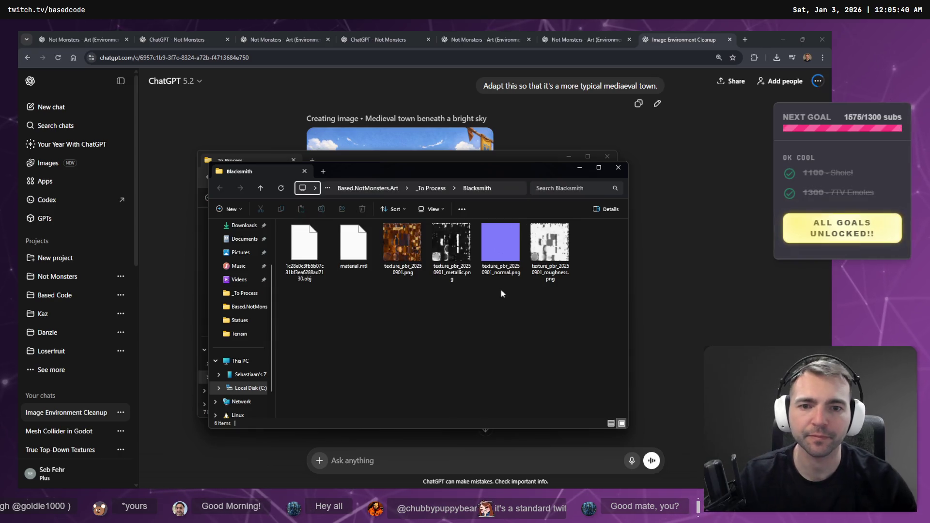
pyautogui.click(304, 242)
pyautogui.press('F2')
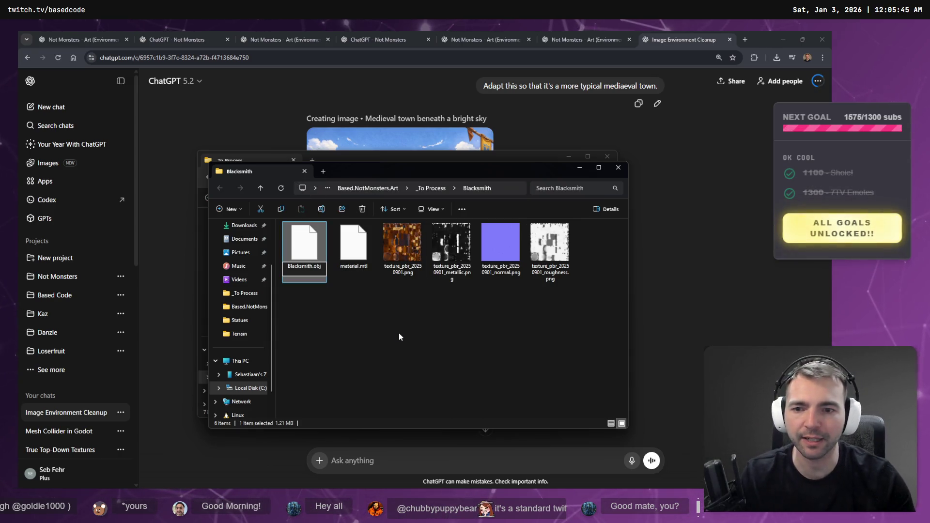
pyautogui.press('Escape')
pyautogui.click(379, 344)
pyautogui.moveTo(564, 325); pyautogui.dragTo(279, 232)
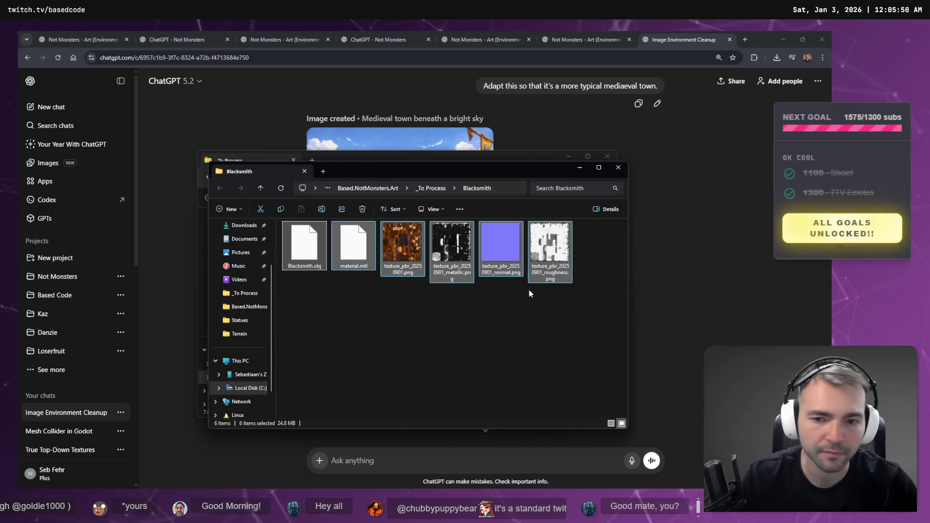
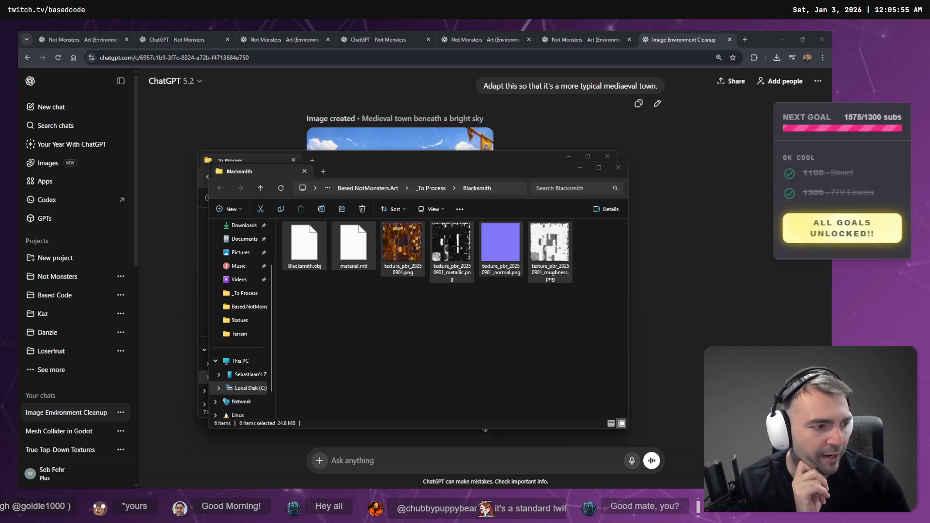
# Create a new folder named Forge inside the Achitecture folder
pyautogui.click(420, 329)
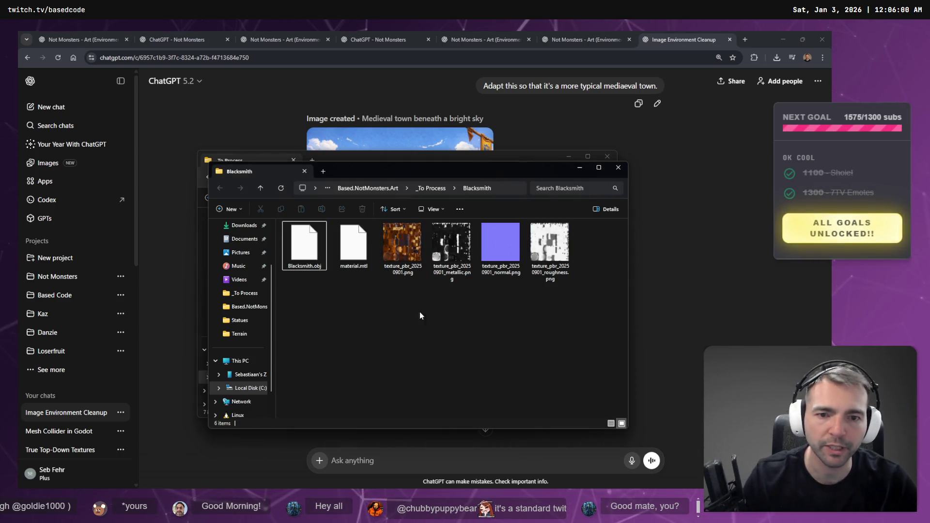
pyautogui.hotkey('alt', 'Tab')
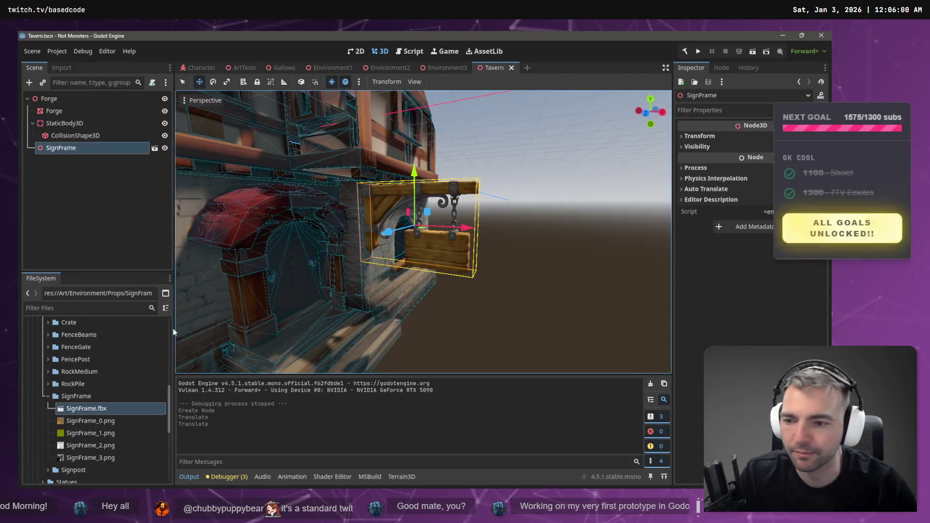
pyautogui.click(46, 396)
pyautogui.scroll(5, 47, 396)
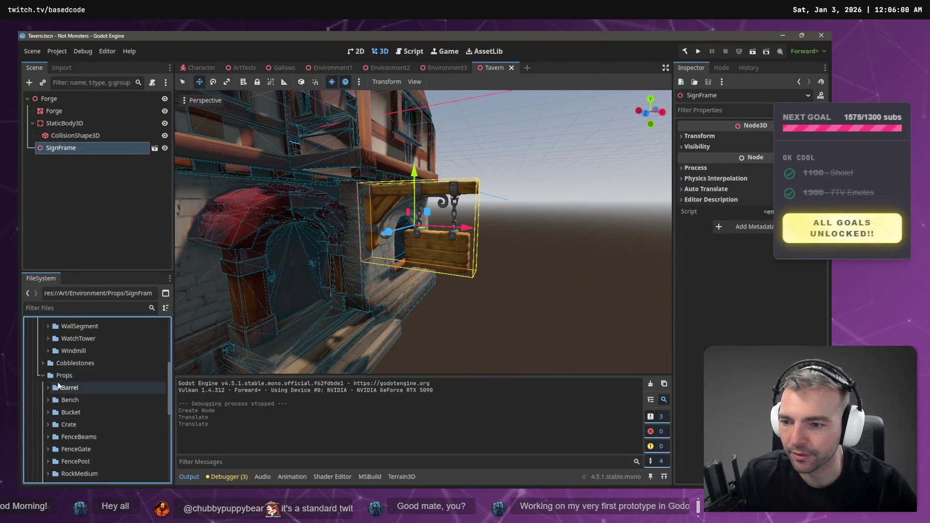
pyautogui.rightClick(65, 377)
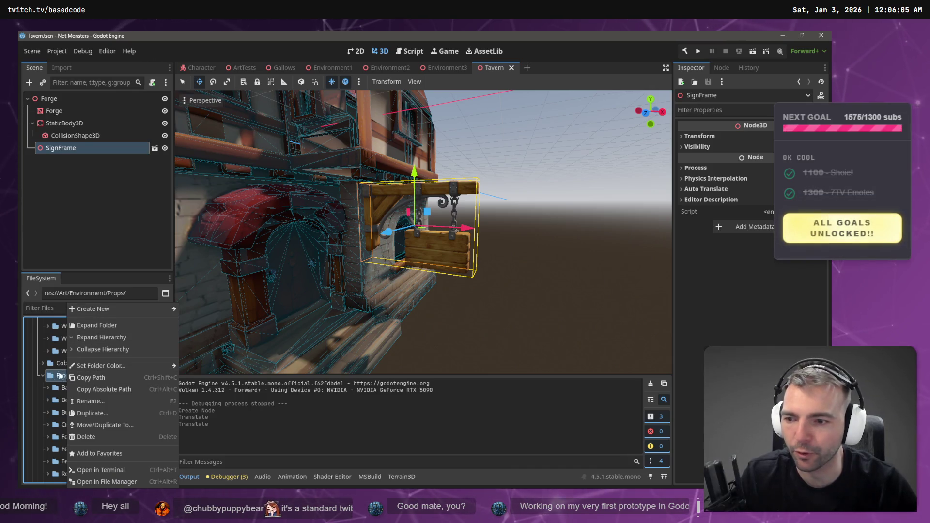
pyautogui.scroll(5, 60, 377)
pyautogui.rightClick(73, 414)
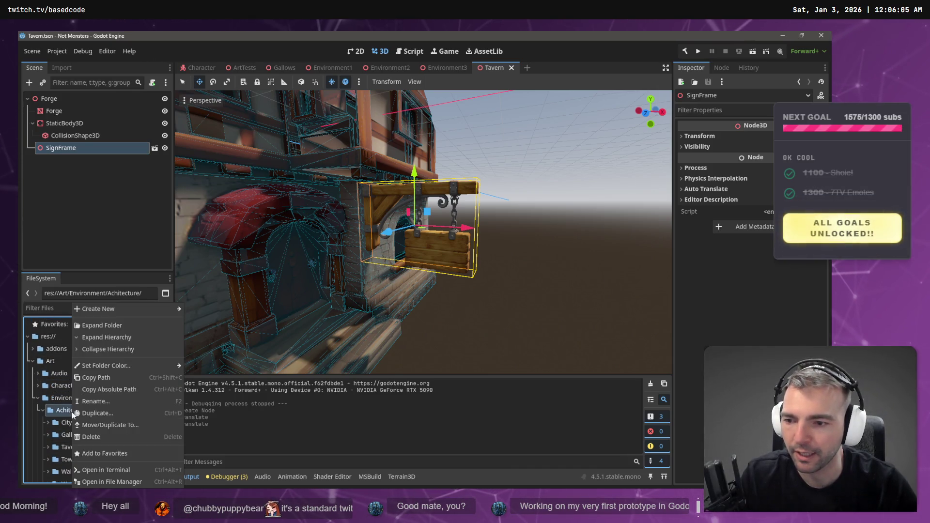
pyautogui.moveTo(141, 307)
pyautogui.click(208, 310)
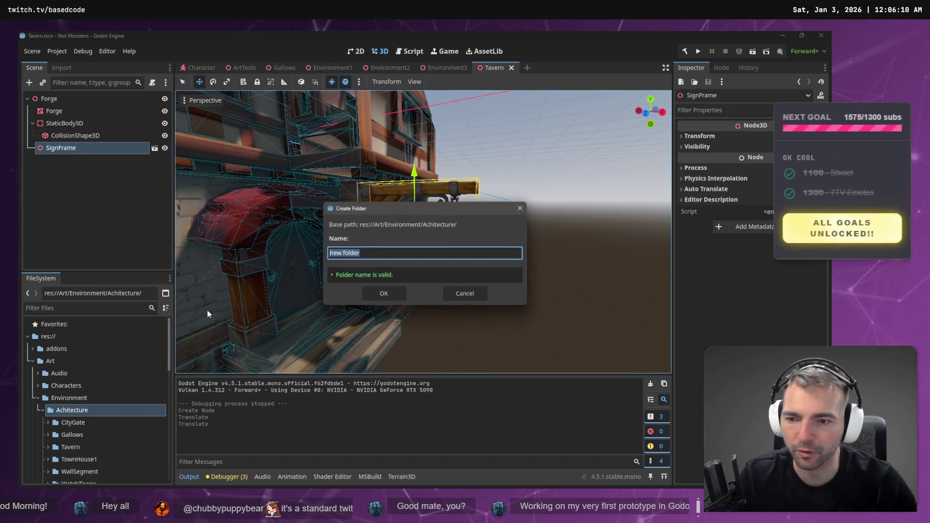
pyautogui.write('Forge')
pyautogui.press('Return')
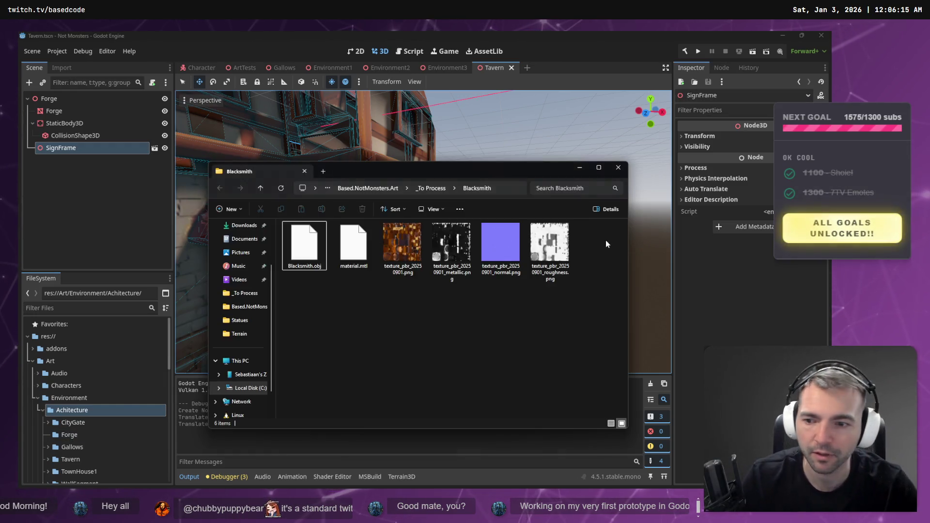
# Import the forge model and texture files into Forge, renaming Blacksmith.obj to Forge.obj
pyautogui.hotkey('ctrl', 'a')
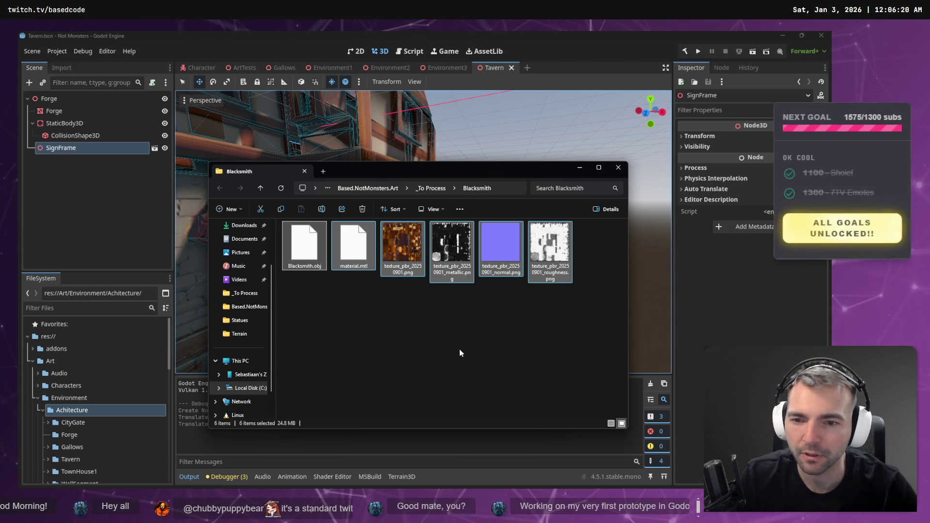
pyautogui.click(430, 188)
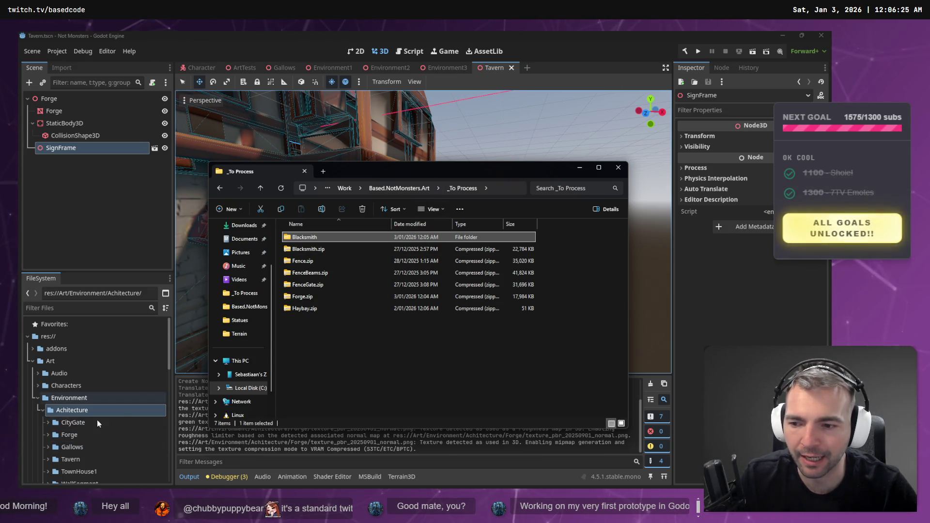
pyautogui.click(71, 436)
pyautogui.click(48, 435)
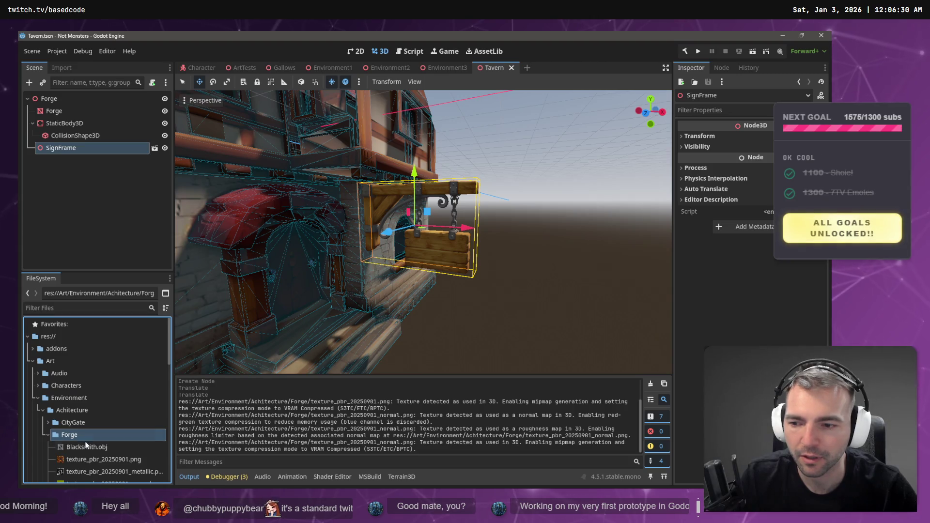
pyautogui.click(86, 447)
pyautogui.press('F2')
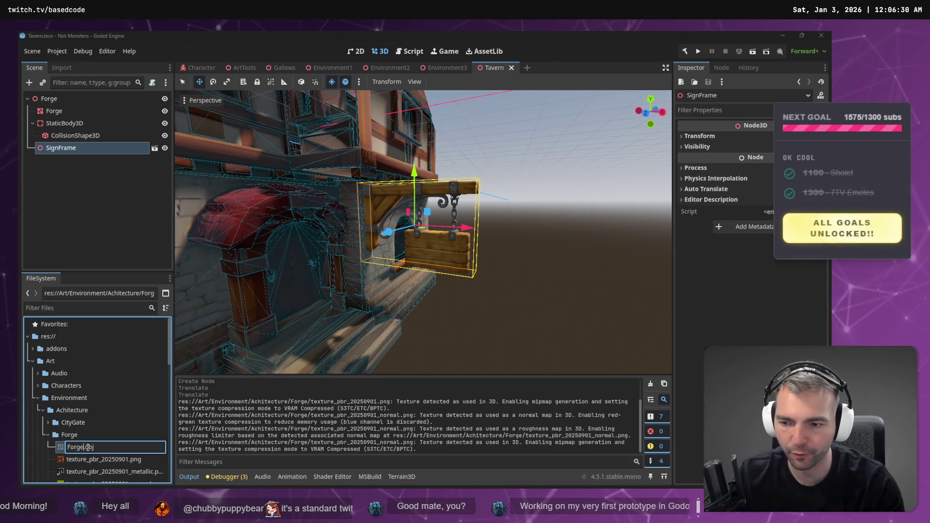
pyautogui.press('Return')
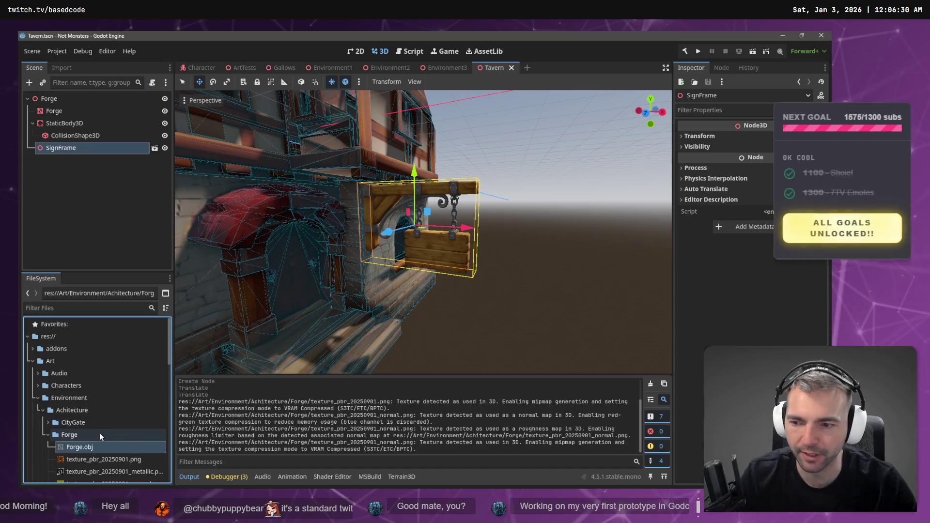
# Rename the source Blacksmith folder and Blacksmith.obj file in Explorer to Forge
pyautogui.hotkey('alt', 'Tab')
pyautogui.click(305, 237)
pyautogui.press('F2')
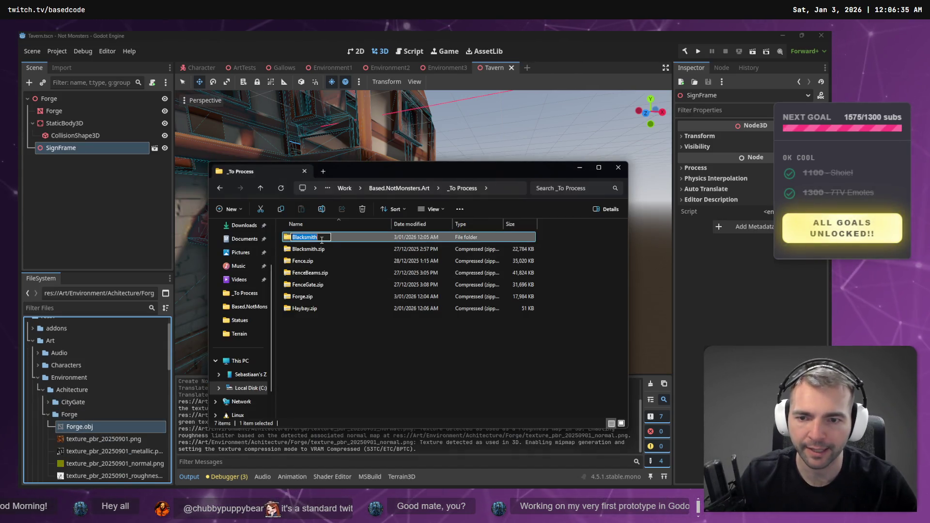
pyautogui.write('For')
pyautogui.press('Return')
pyautogui.press('Return')
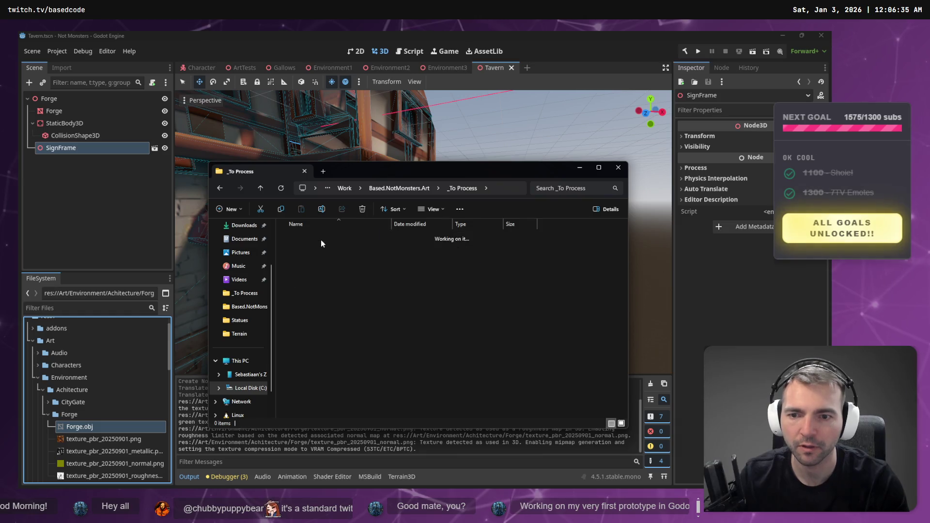
pyautogui.press('F2')
pyautogui.write('Forge')
pyautogui.press('Return')
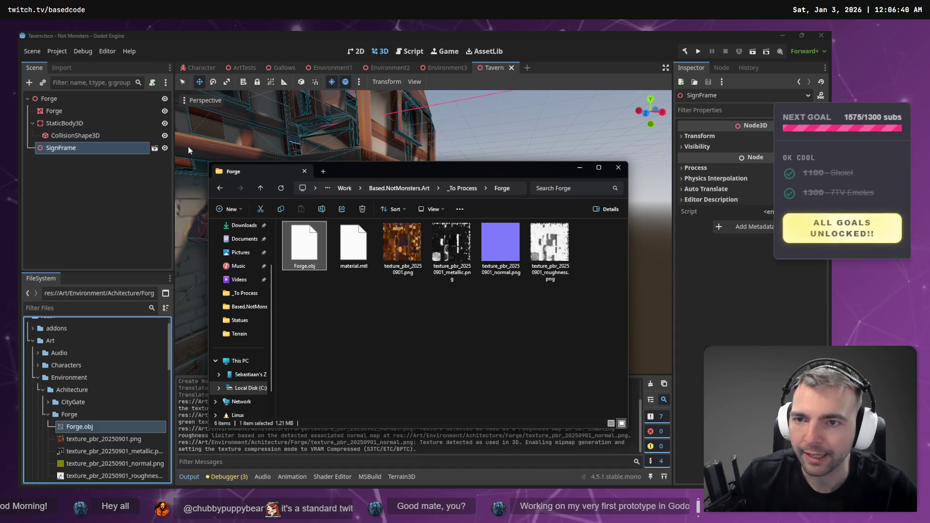
pyautogui.click(118, 216)
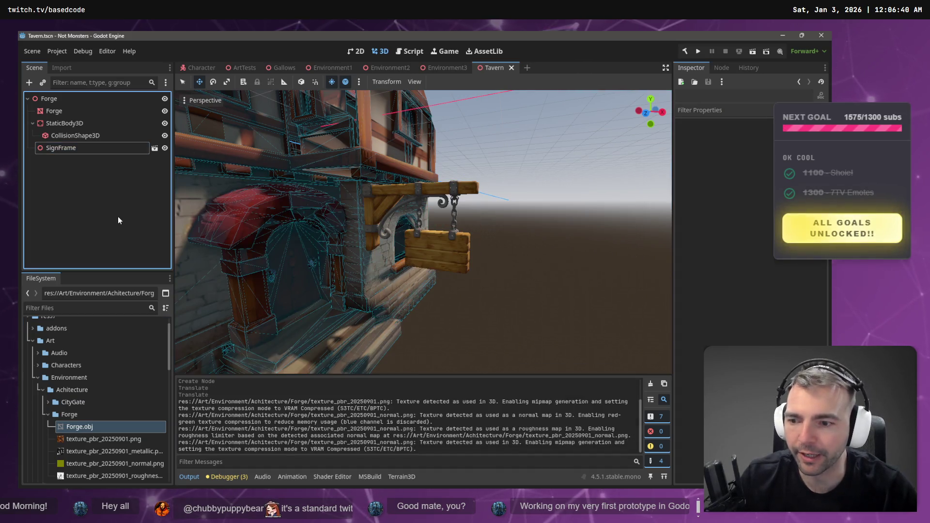
# Create a new scene named Forge in the Forge folder
pyautogui.rightClick(77, 416)
pyautogui.moveTo(135, 308)
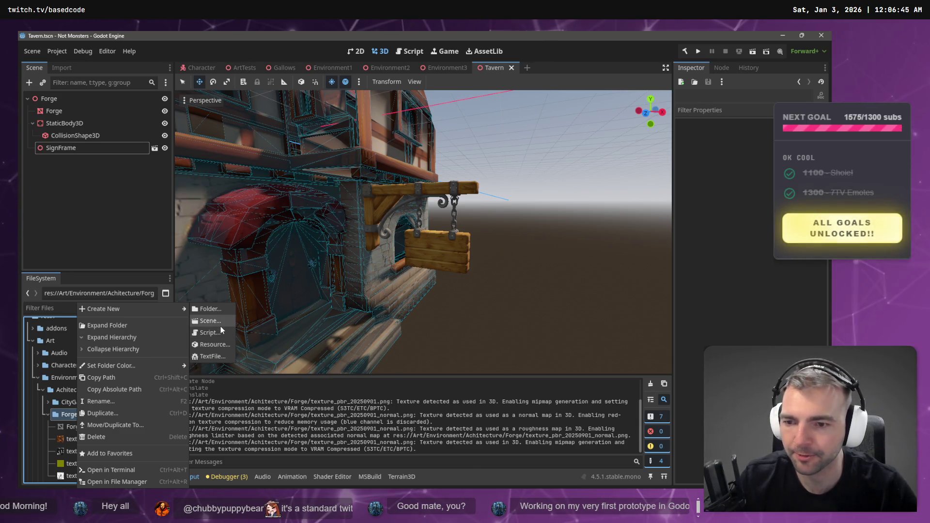
pyautogui.click(220, 327)
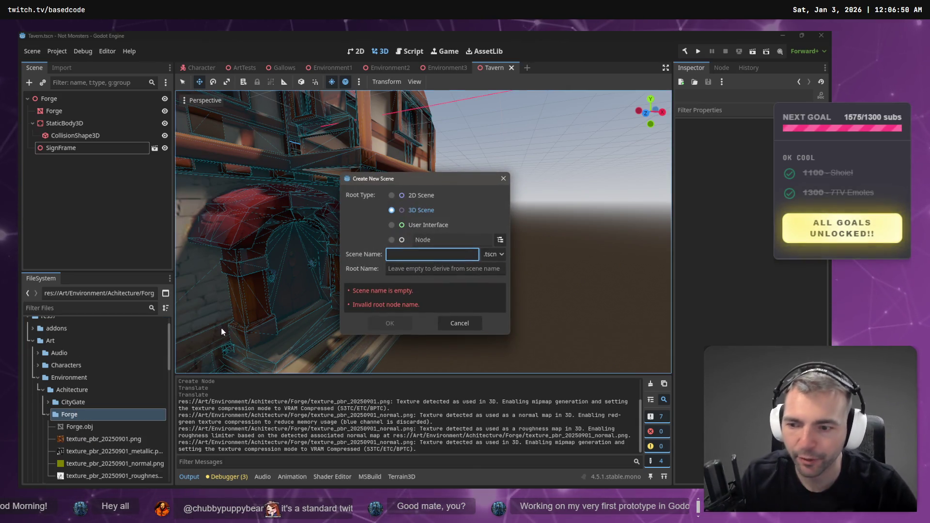
pyautogui.write('Forge')
pyautogui.press('Return')
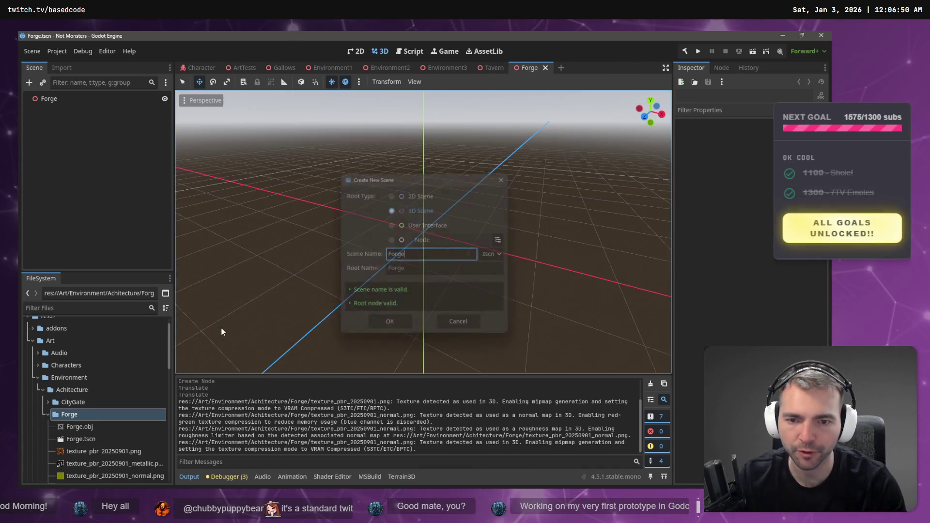
# Add Forge.obj to the Forge scene, then undo it and dismiss the file's options
pyautogui.moveTo(69, 440)
pyautogui.mouseDown()
pyautogui.moveTo(80, 437)
pyautogui.moveTo(128, 208)
pyautogui.moveTo(88, 349)
pyautogui.moveTo(85, 428)
pyautogui.moveTo(72, 103)
pyautogui.moveTo(201, 163)
pyautogui.moveTo(92, 368)
pyautogui.moveTo(88, 434)
pyautogui.moveTo(85, 343)
pyautogui.moveTo(53, 342)
pyautogui.moveTo(47, 104)
pyautogui.mouseUp()
pyautogui.click(78, 434)
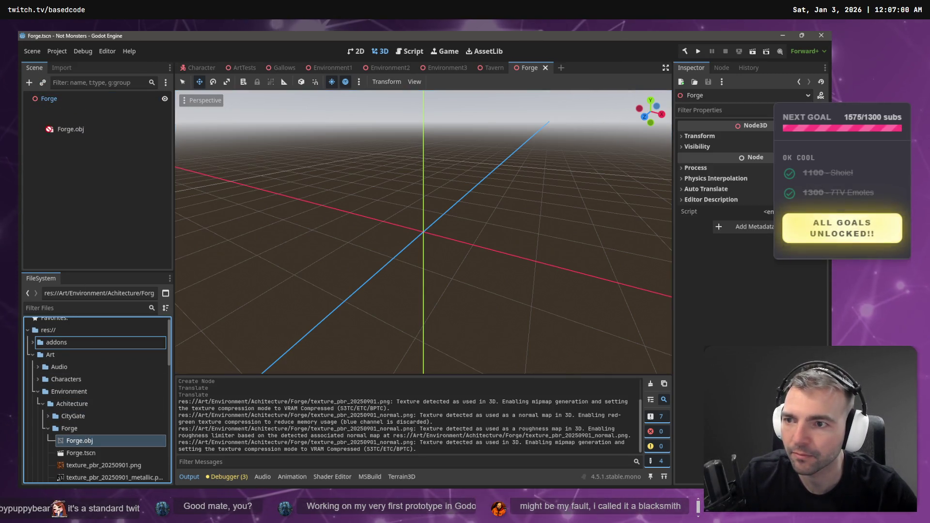
pyautogui.hotkey('ctrl', 'z')
pyautogui.rightClick(95, 441)
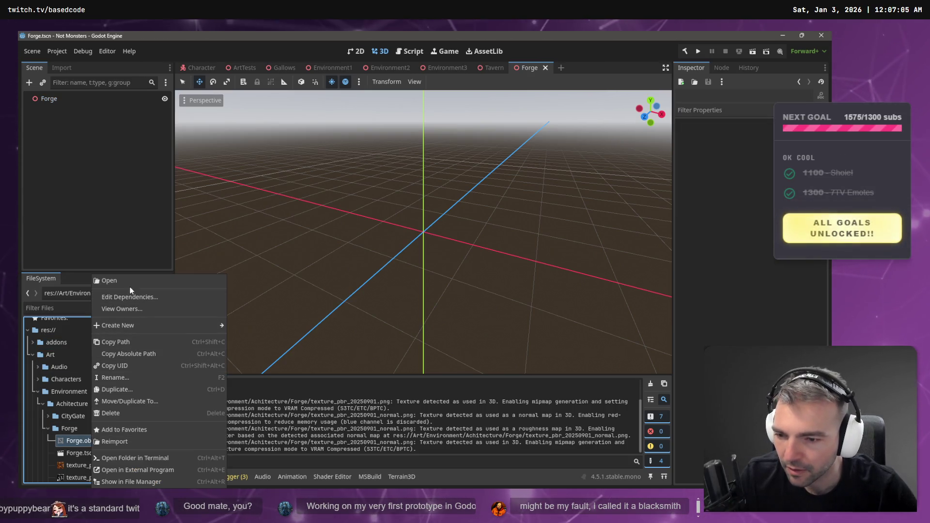
pyautogui.click(60, 209)
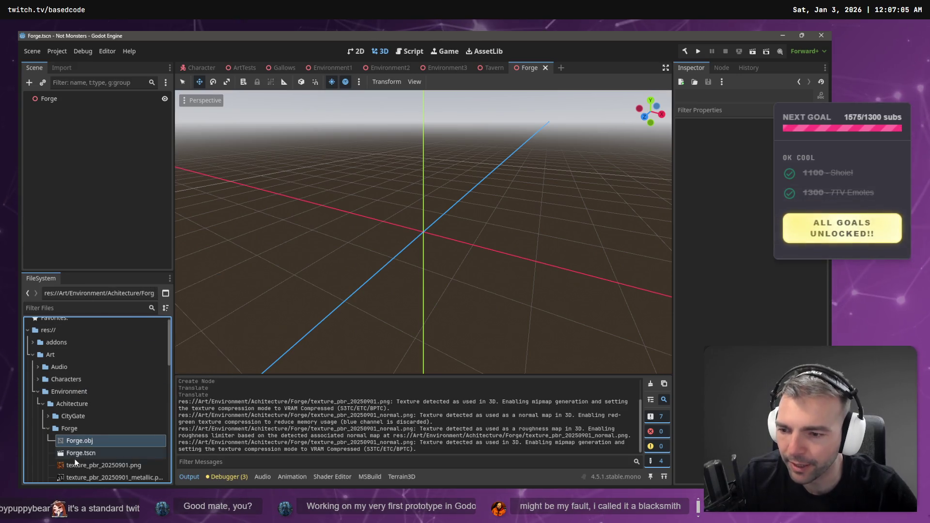
pyautogui.moveTo(466, 68)
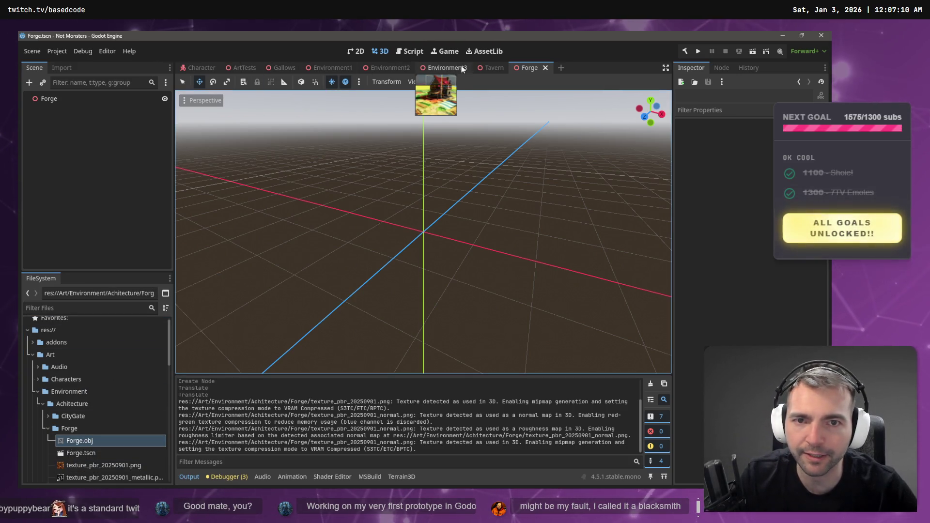
# Close the Gallows, Environment1 and Environment2 scene tabs
pyautogui.click(246, 71)
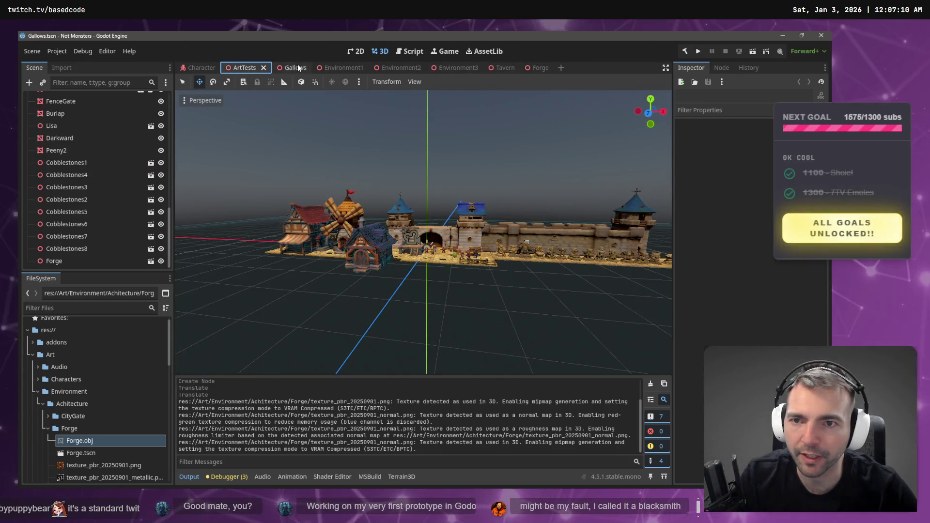
pyautogui.click(296, 68)
pyautogui.click(303, 68)
pyautogui.click(305, 68)
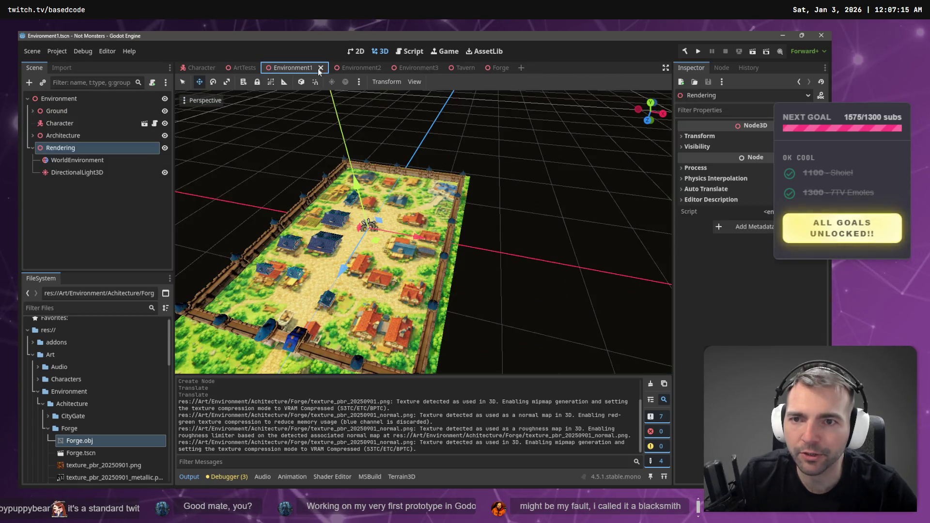
pyautogui.click(321, 69)
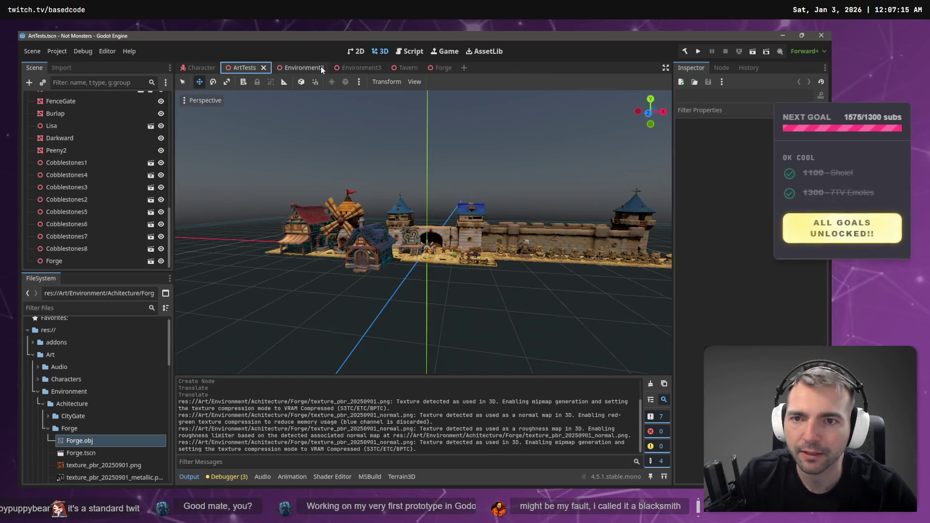
pyautogui.click(329, 69)
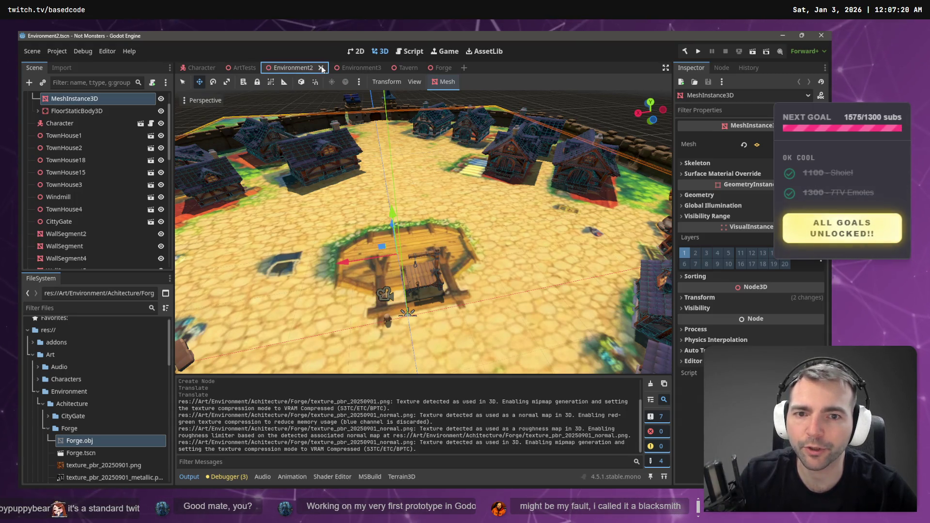
pyautogui.click(321, 68)
# Show the Environment3 scene and collapse the Forge folder in the file tree
pyautogui.click(307, 67)
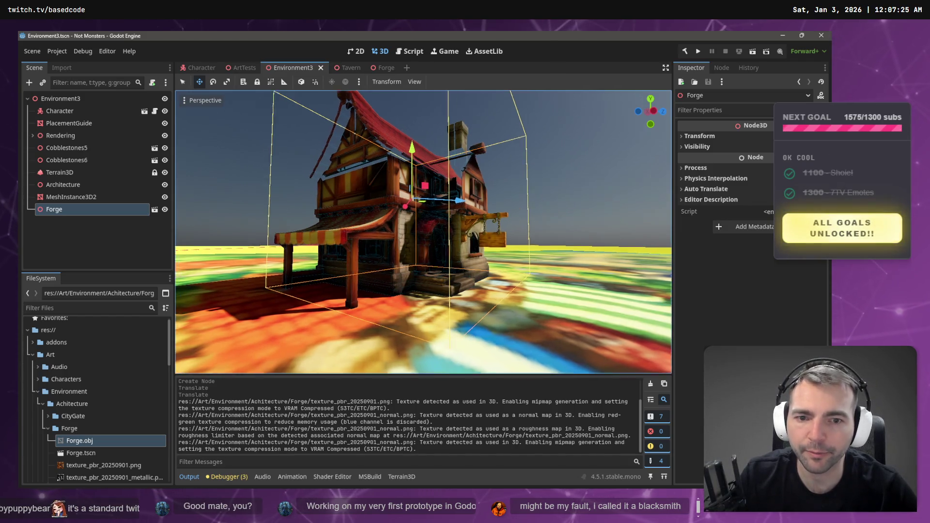
pyautogui.scroll(-6, 423, 233)
pyautogui.scroll(-8, 424, 232)
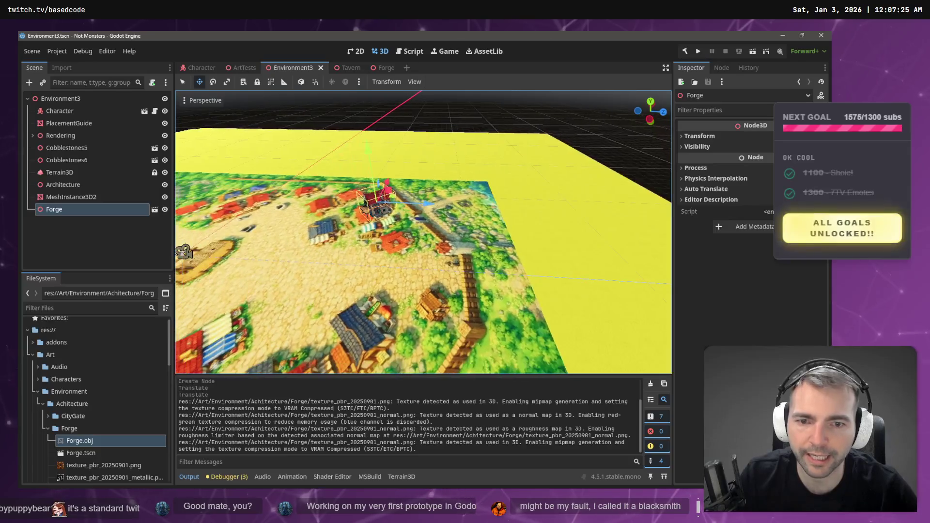
pyautogui.scroll(-3, 423, 233)
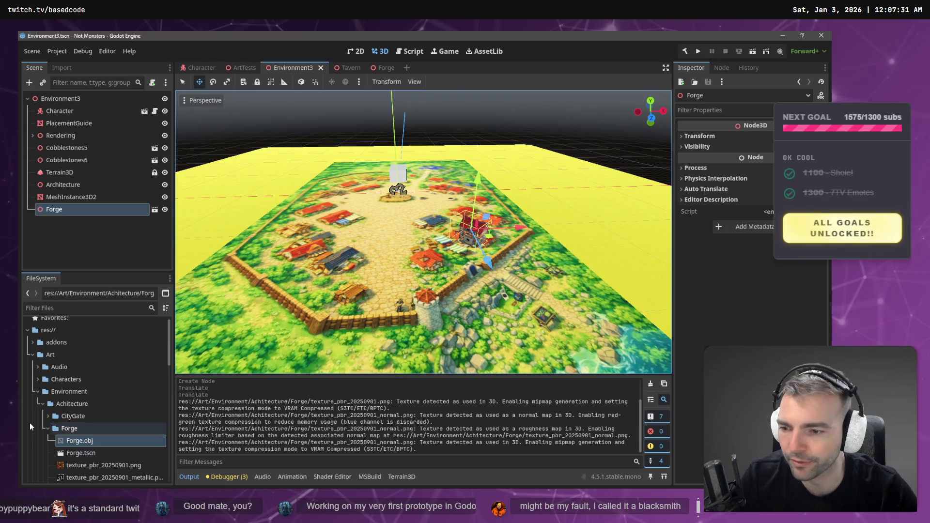
pyautogui.click(46, 427)
# Select and expand the CityGate folder in the FileSystem dock
pyautogui.click(54, 419)
pyautogui.click(47, 416)
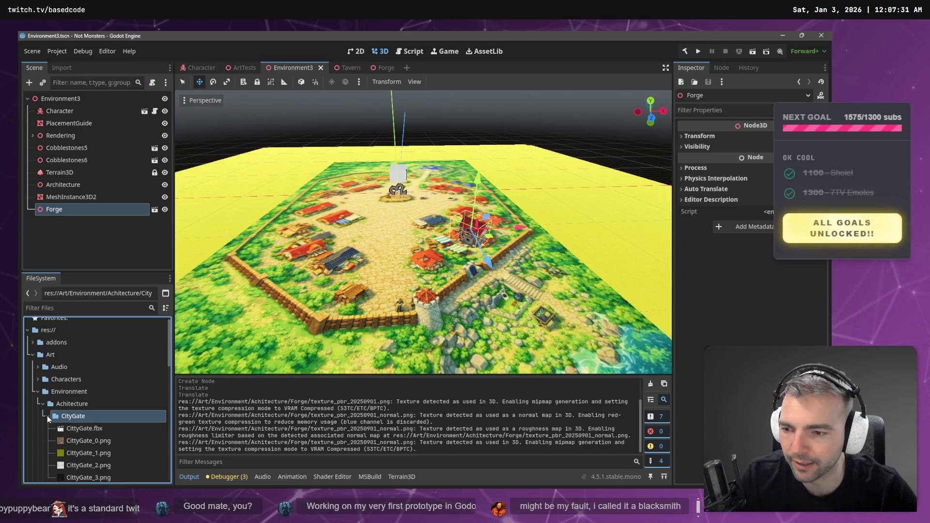
pyautogui.rightClick(79, 420)
pyautogui.moveTo(128, 308)
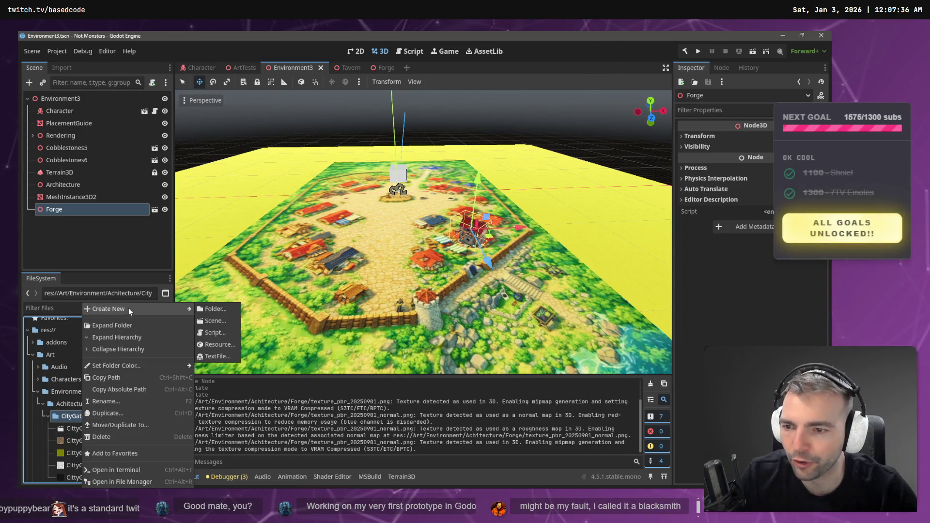
# In ArtTests, filter the node list, select CittyGate and frame it
pyautogui.hotkey('ctrl', 'shift', 'Tab')
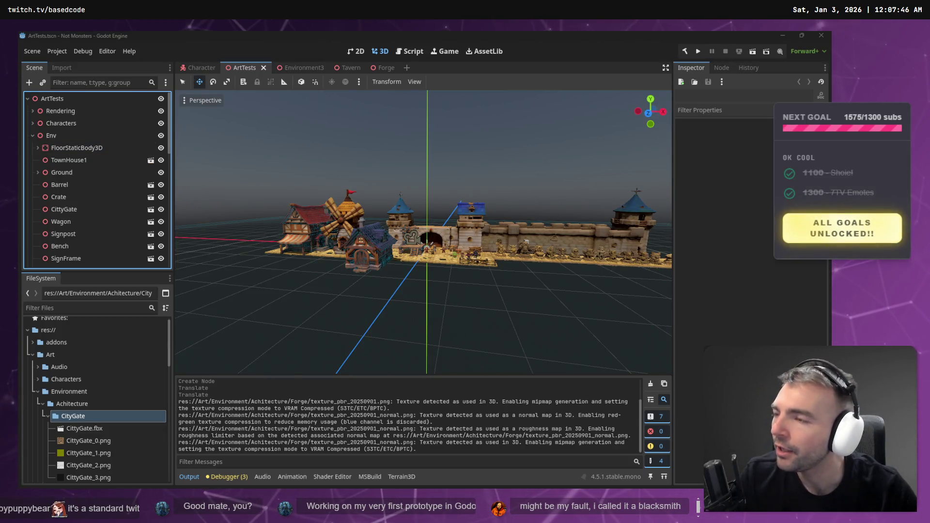
pyautogui.click(103, 82)
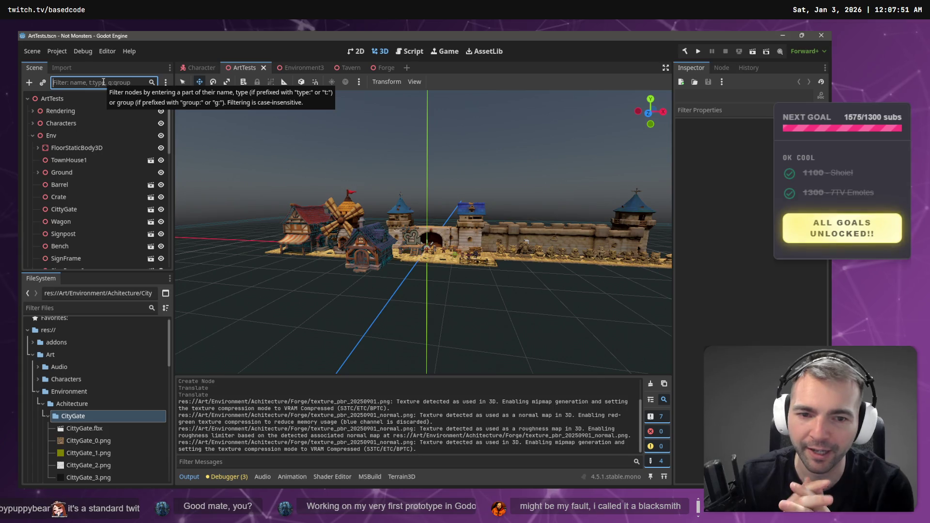
pyautogui.click(463, 237)
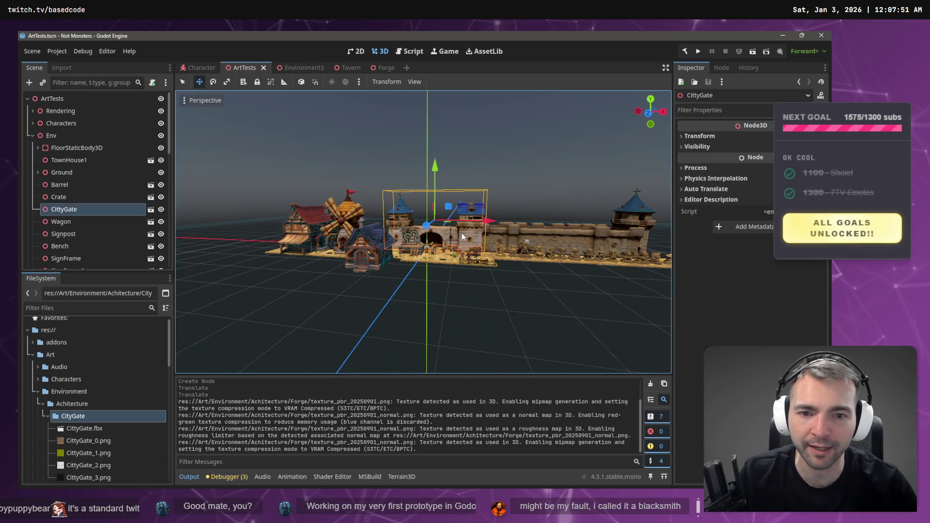
pyautogui.scroll(5, 486, 213)
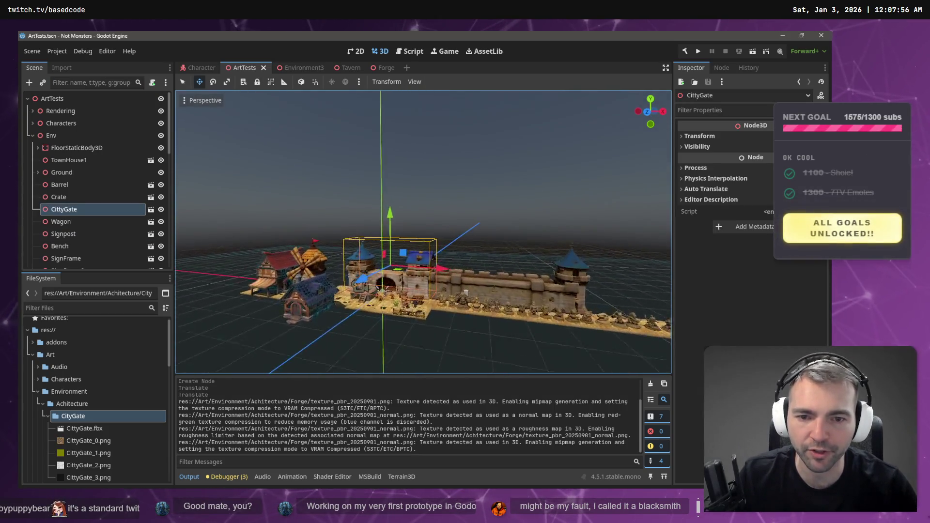
pyautogui.press('f')
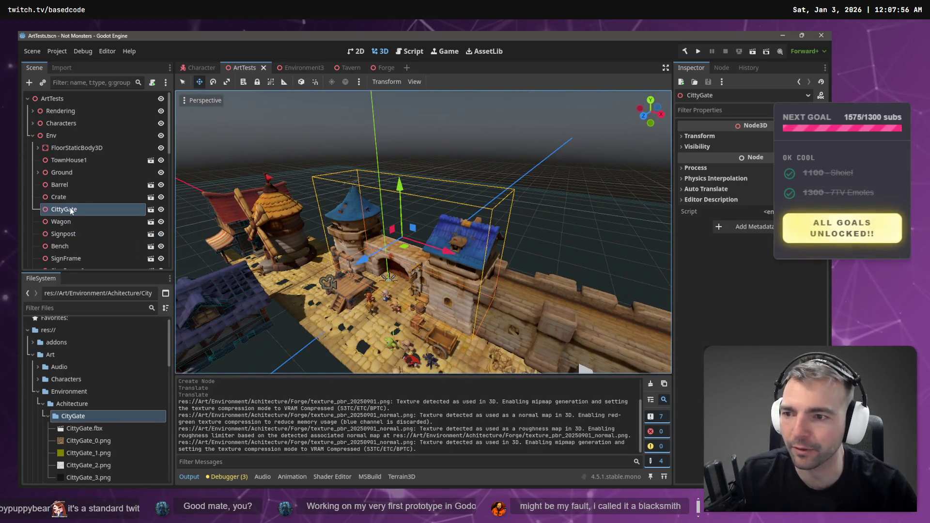
# Reveal the CittyGate node's source model file in the FileSystem dock
pyautogui.rightClick(71, 212)
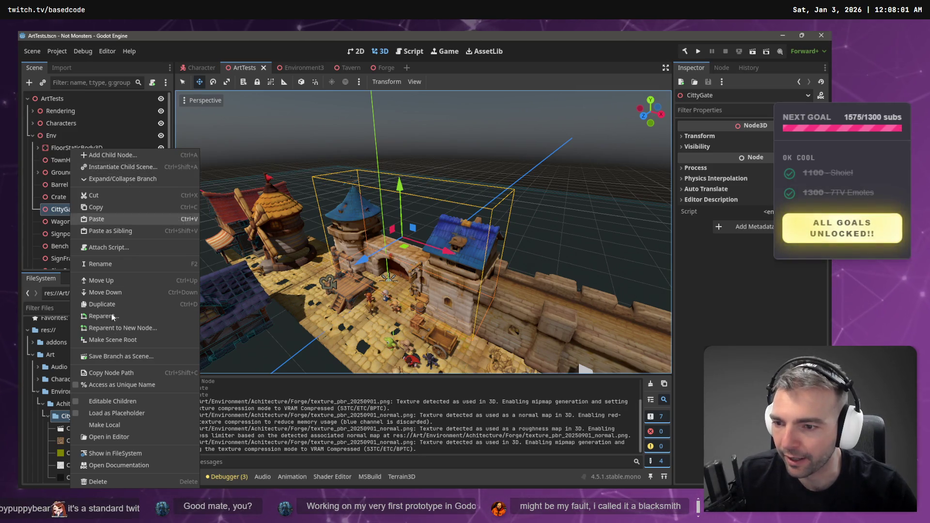
pyautogui.click(117, 167)
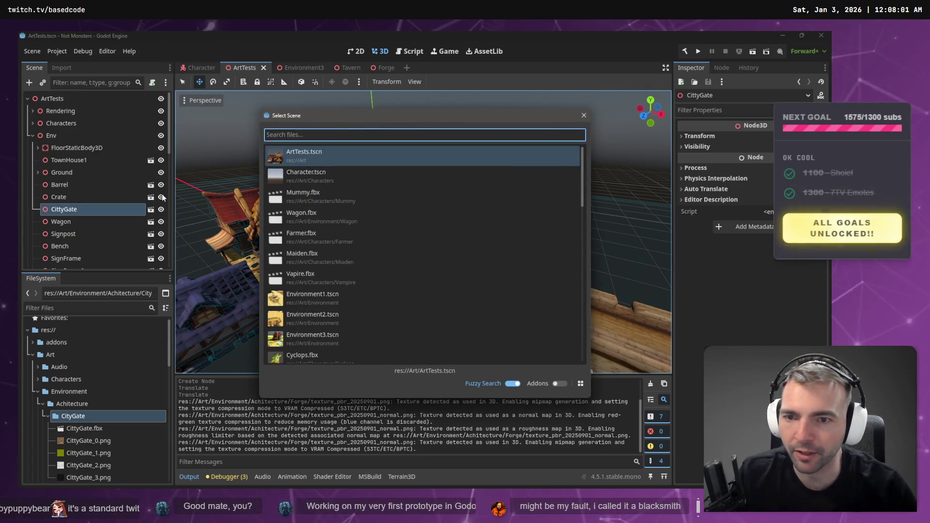
pyautogui.press('Escape')
pyautogui.rightClick(70, 210)
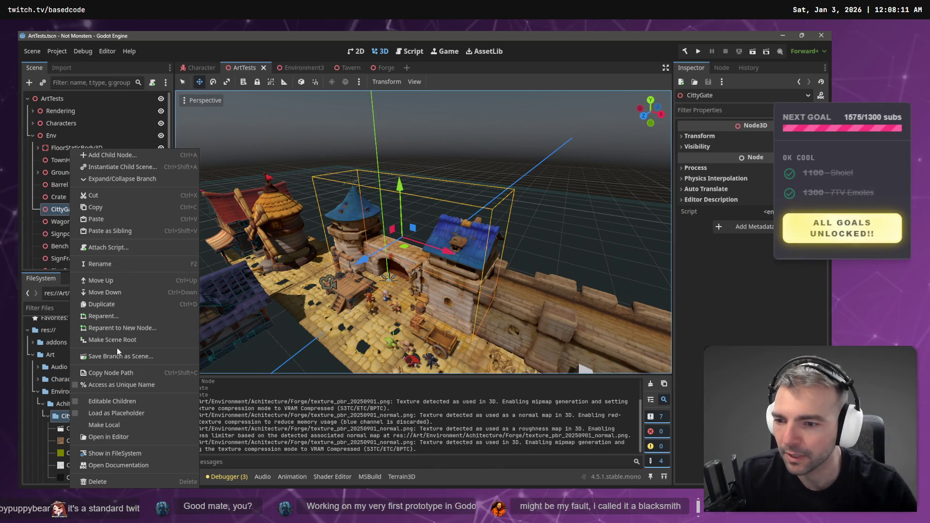
pyautogui.click(54, 212)
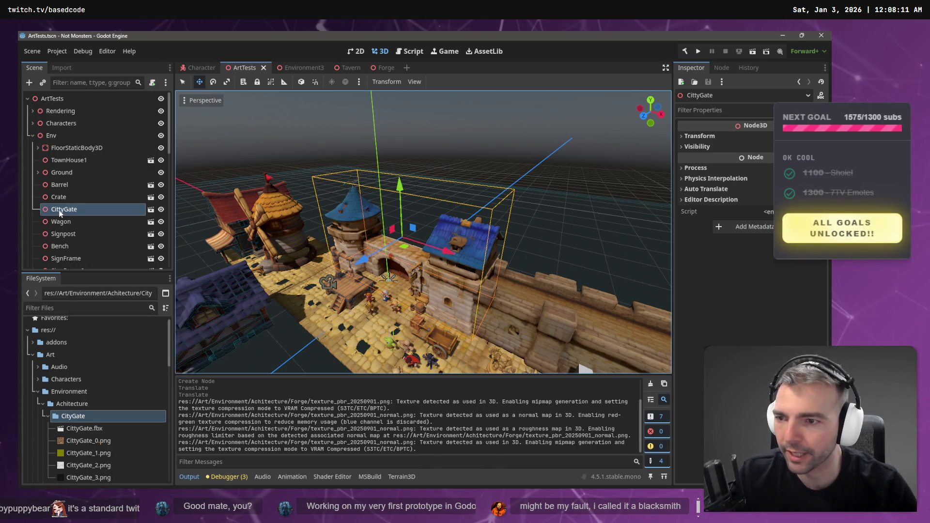
pyautogui.rightClick(59, 210)
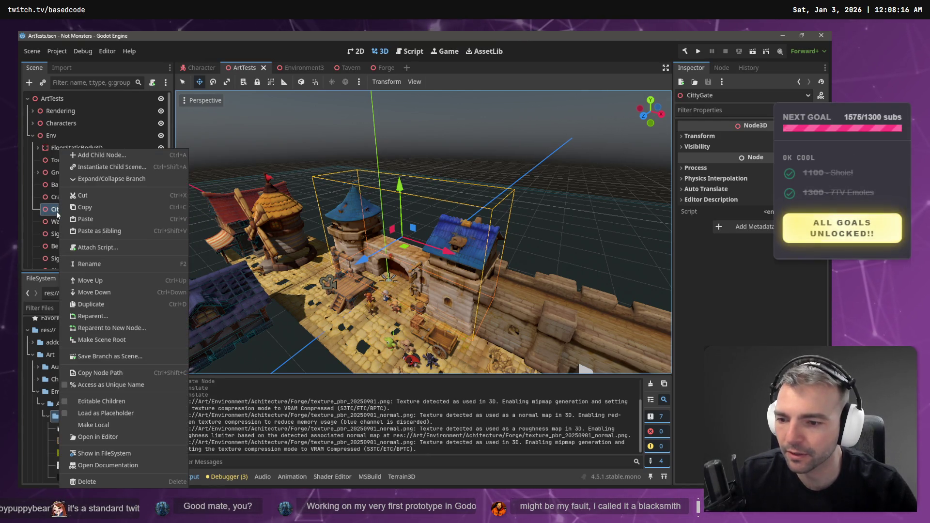
pyautogui.click(78, 453)
pyautogui.rightClick(84, 418)
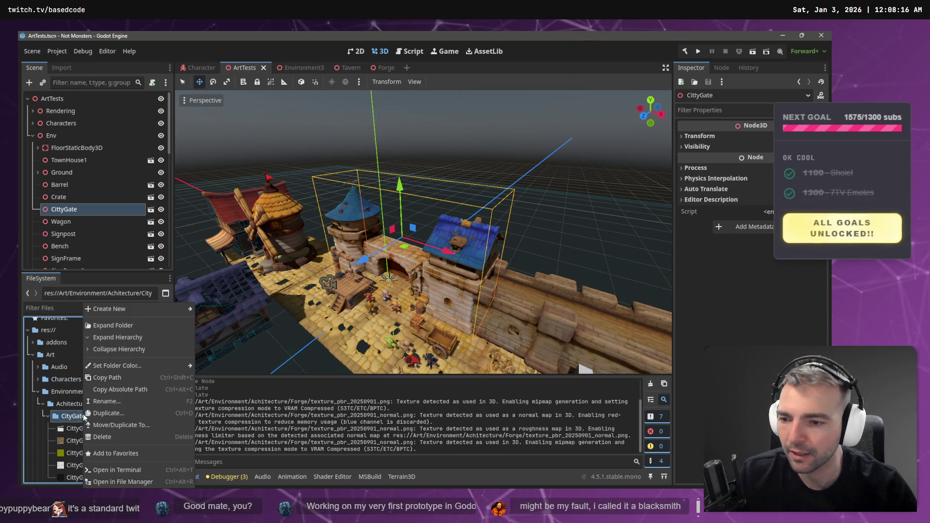
# Create a CityGate scene and add CittyGate.fbx under its root
pyautogui.click(232, 321)
pyautogui.write('CityGate')
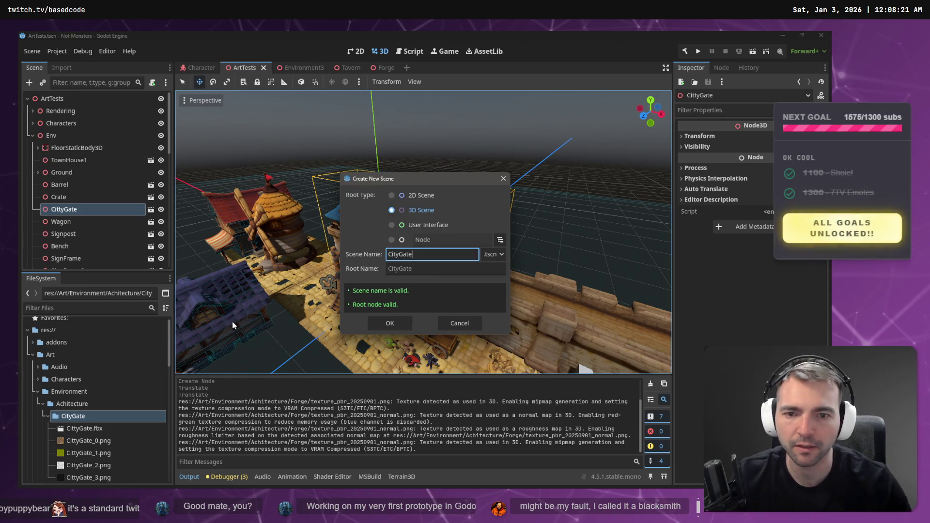
pyautogui.click(394, 323)
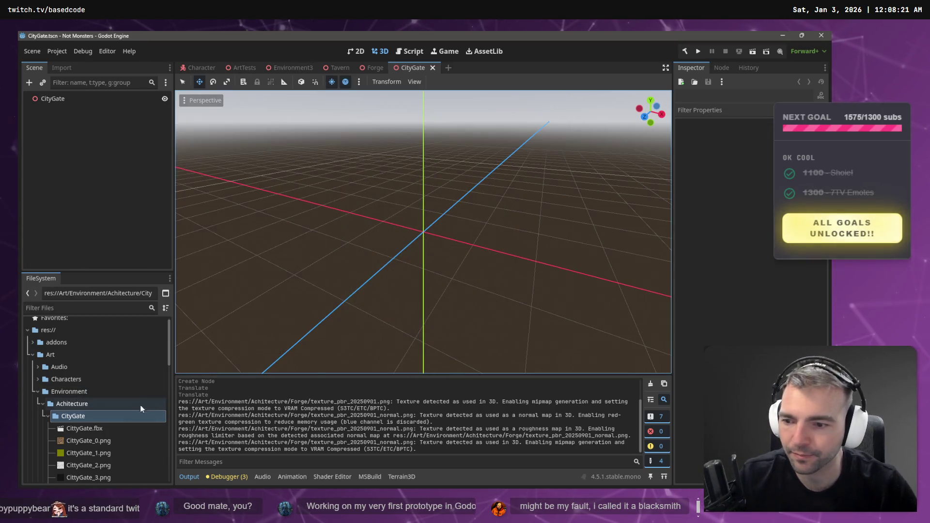
pyautogui.moveTo(95, 431); pyautogui.dragTo(100, 187)
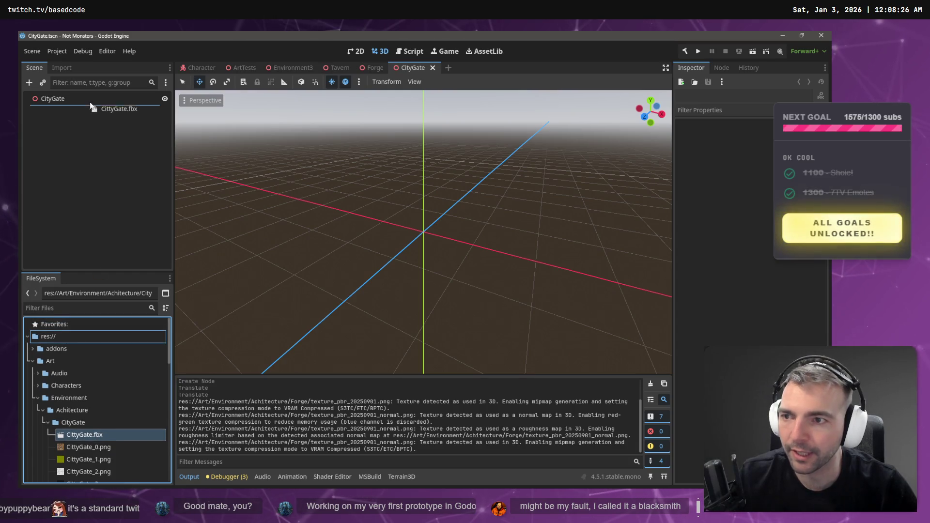
pyautogui.moveTo(91, 106); pyautogui.dragTo(92, 107)
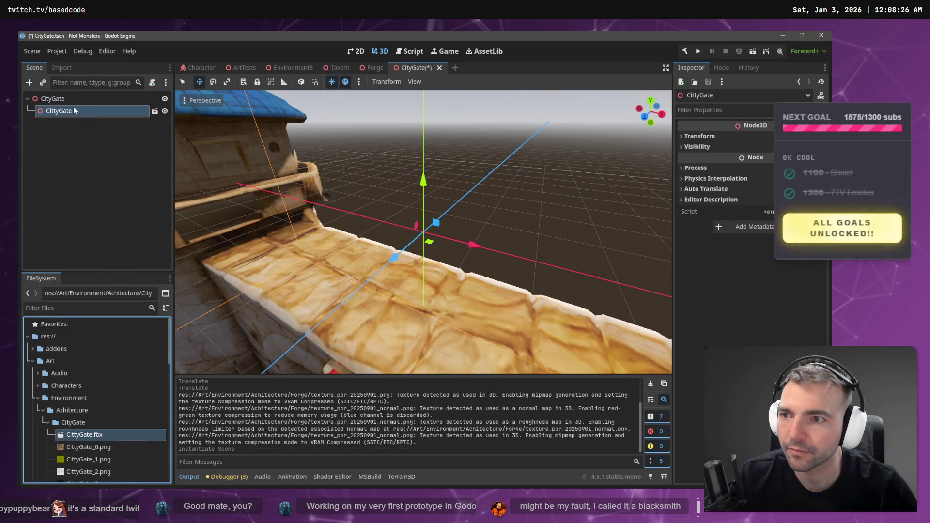
pyautogui.rightClick(66, 109)
pyautogui.click(56, 139)
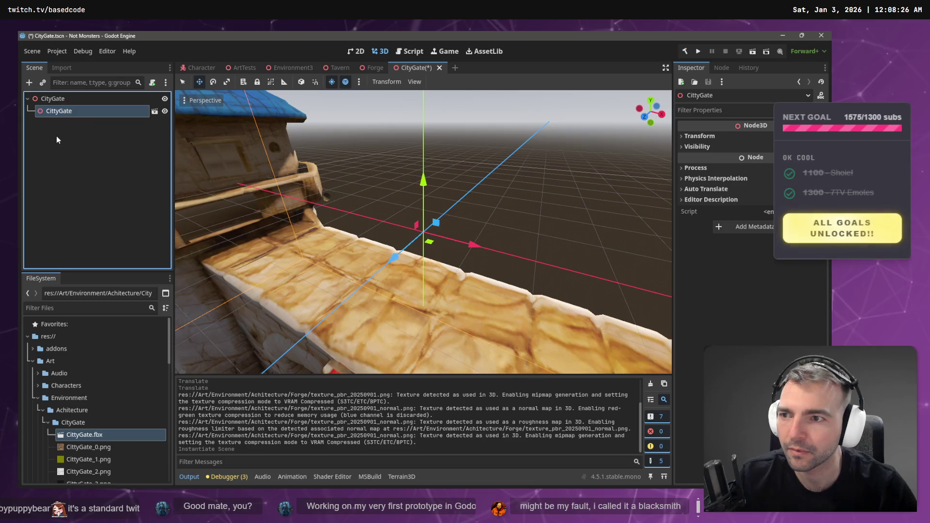
# Delete the CityGate root node and close the emptied scene tab
pyautogui.click(154, 112)
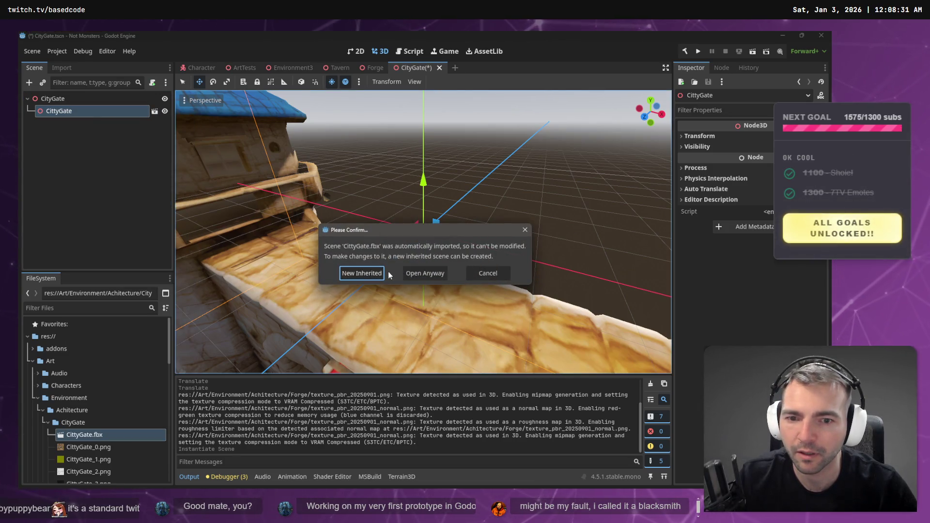
pyautogui.click(363, 274)
pyautogui.click(53, 99)
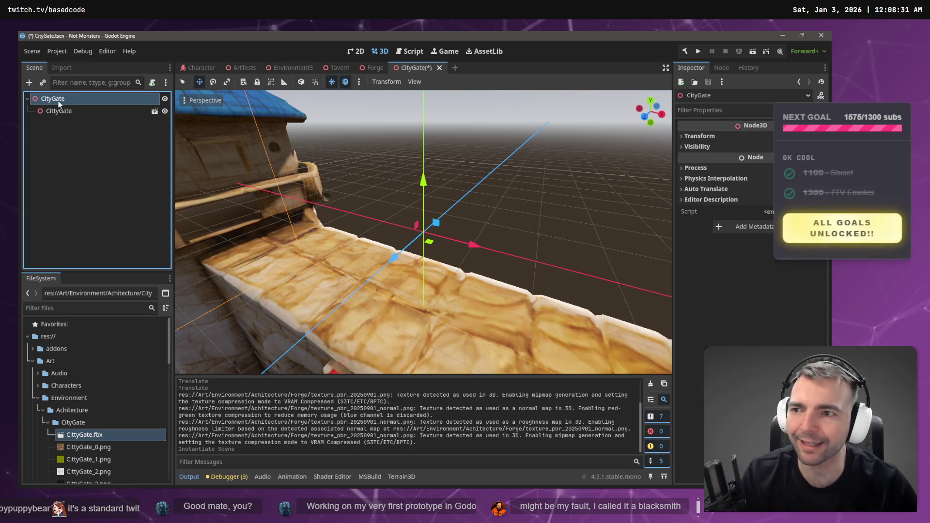
pyautogui.press('Delete')
pyautogui.click(397, 267)
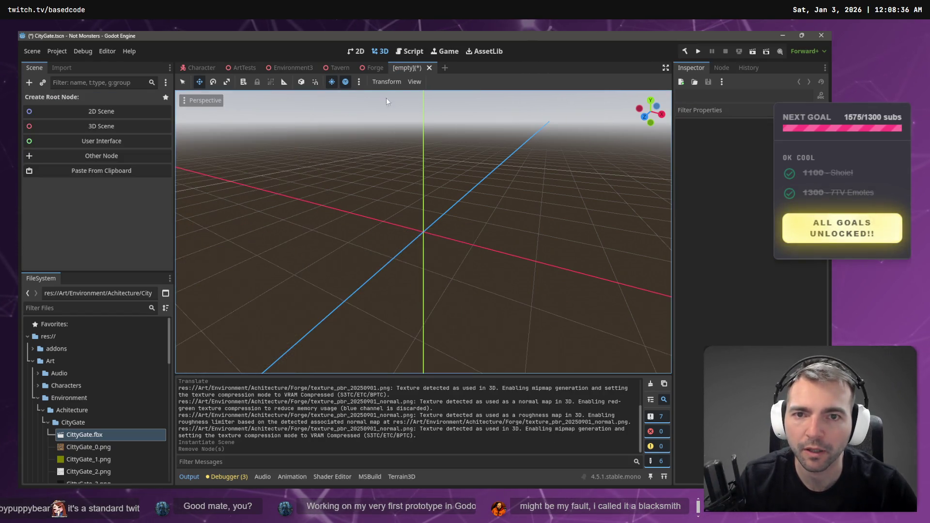
pyautogui.click(429, 68)
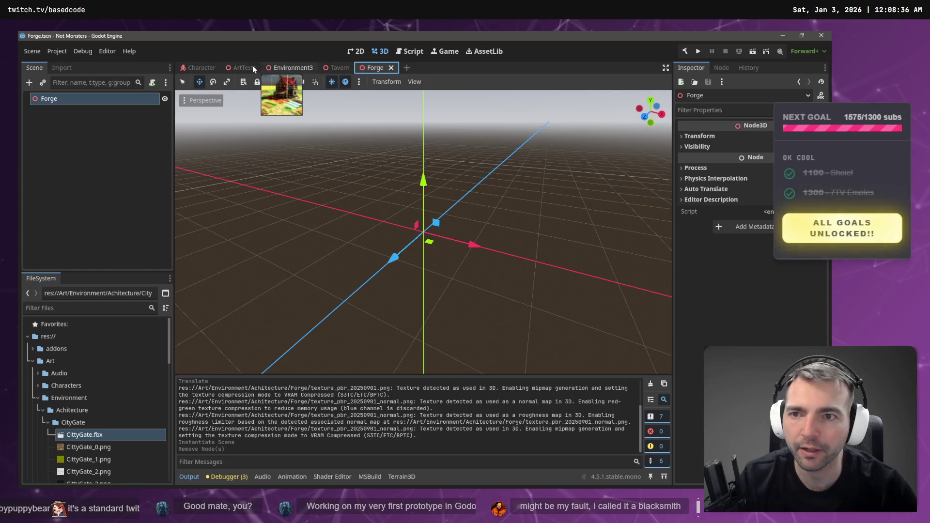
pyautogui.click(244, 68)
pyautogui.rightClick(64, 211)
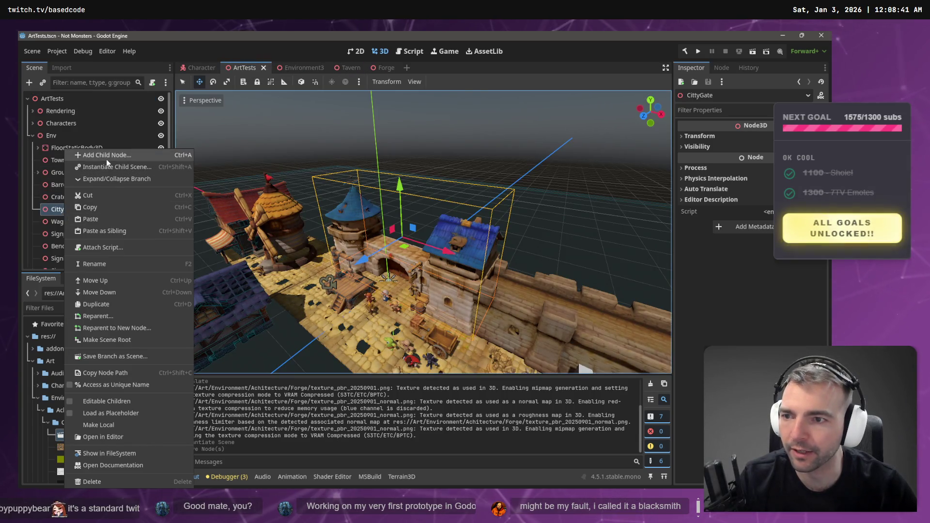
pyautogui.click(61, 212)
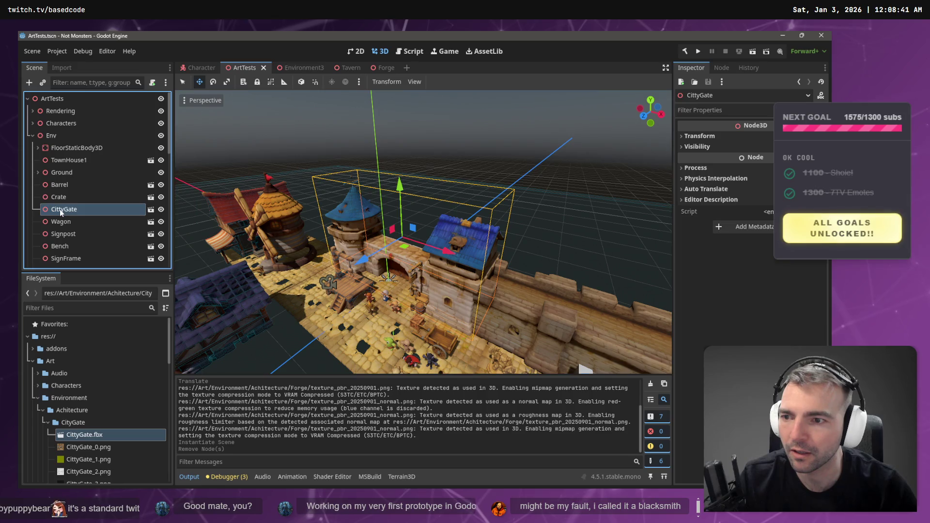
pyautogui.click(150, 209)
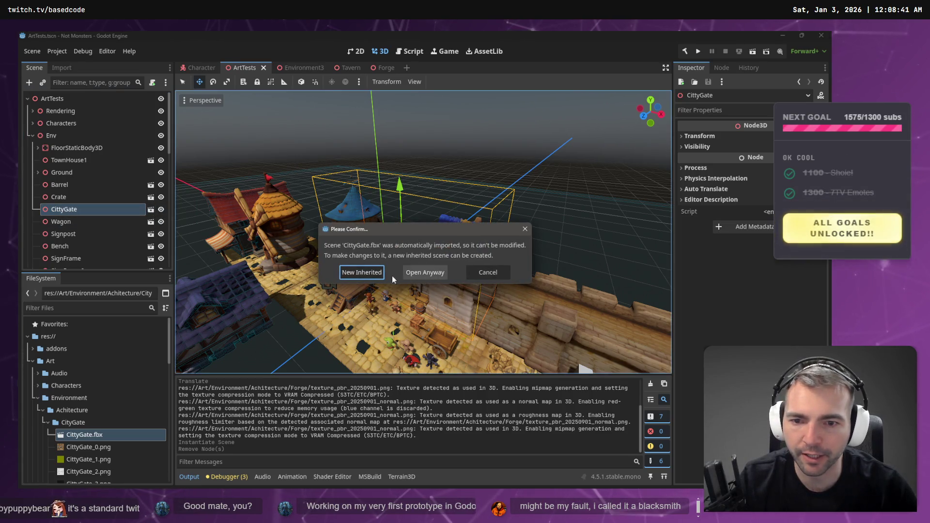
pyautogui.click(374, 274)
pyautogui.click(66, 98)
pyautogui.click(68, 98)
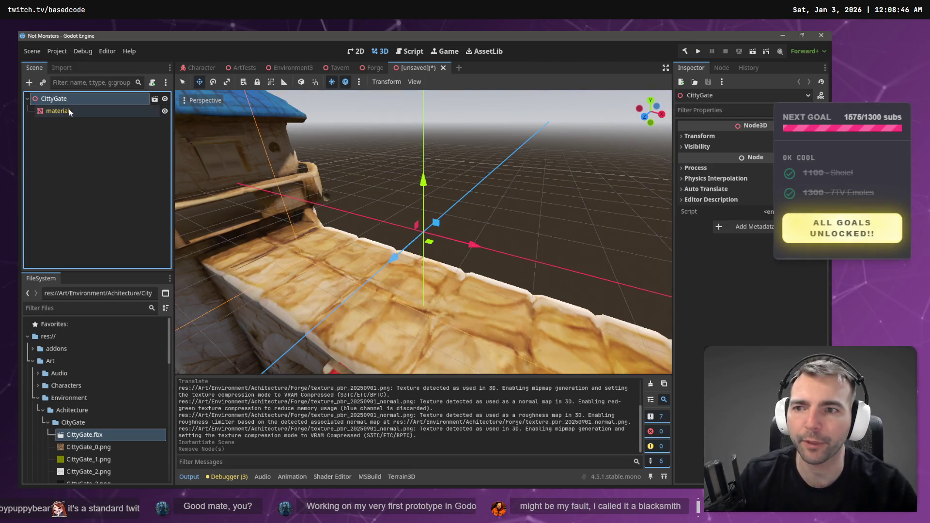
pyautogui.click(69, 111)
pyautogui.click(69, 101)
pyautogui.rightClick(68, 102)
pyautogui.click(124, 108)
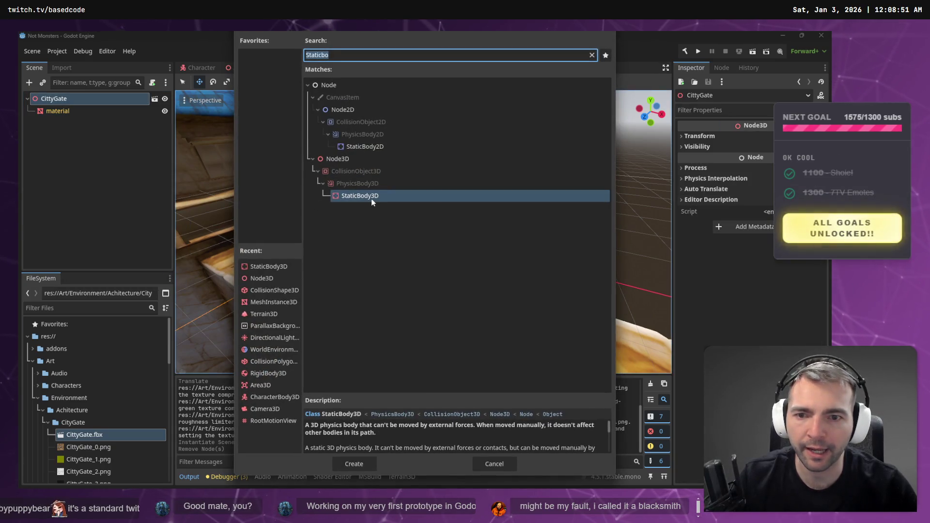
pyautogui.doubleClick(371, 199)
pyautogui.click(97, 113)
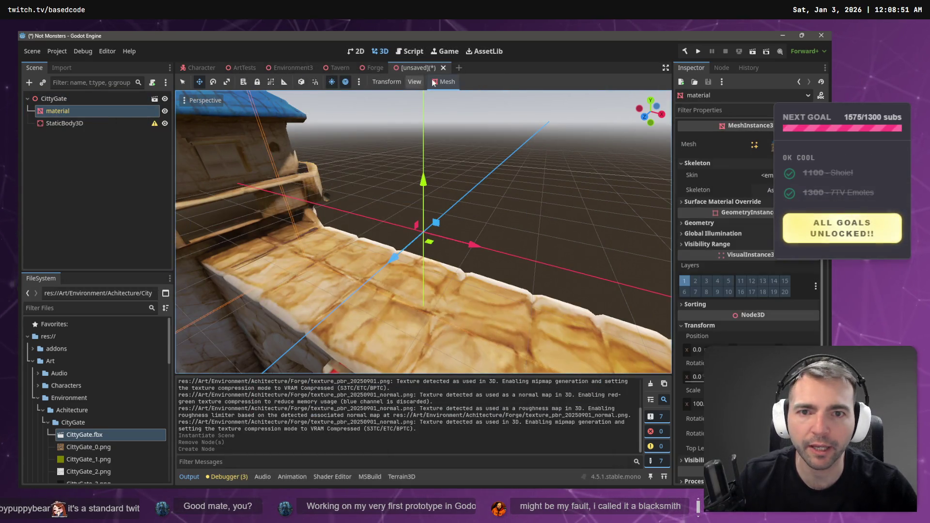
pyautogui.click(441, 82)
pyautogui.click(480, 97)
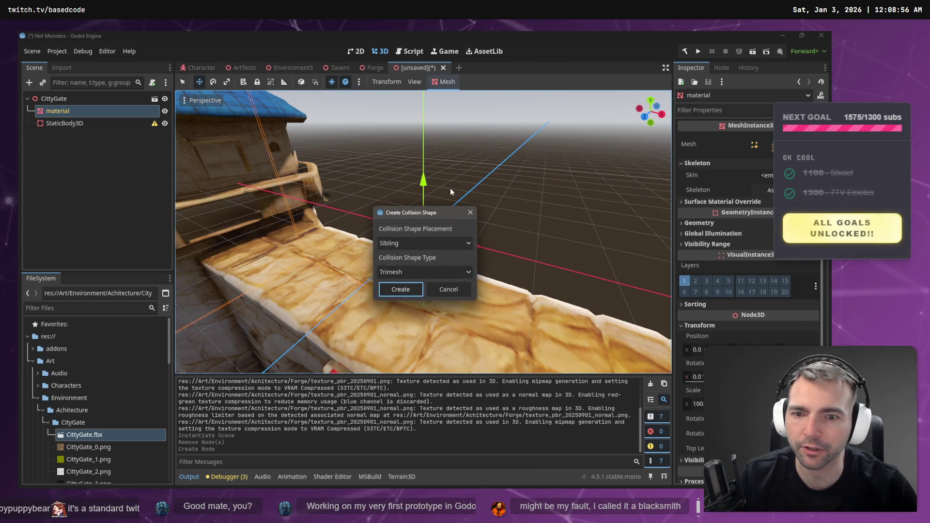
pyautogui.click(409, 288)
pyautogui.moveTo(73, 111); pyautogui.dragTo(82, 121)
pyautogui.click(404, 271)
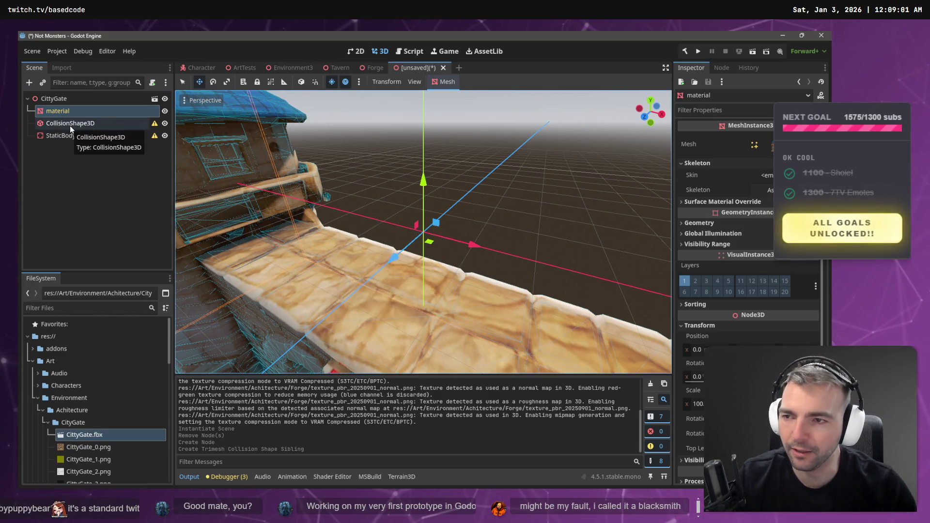
pyautogui.moveTo(71, 119); pyautogui.dragTo(78, 140)
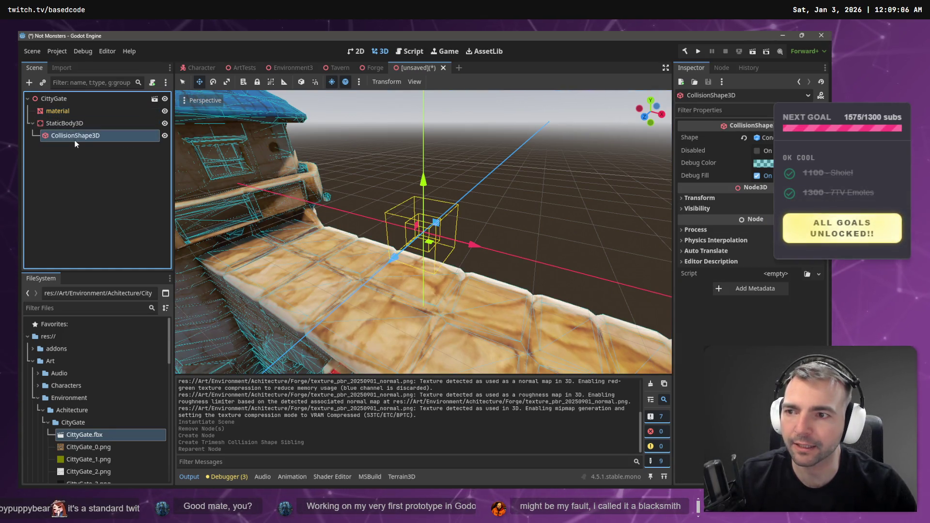
pyautogui.press('Up')
pyautogui.press('Up')
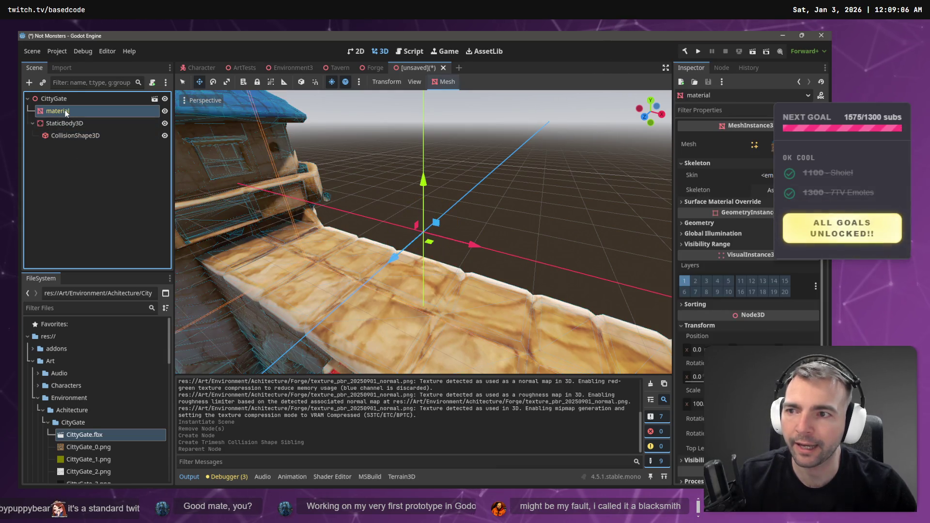
pyautogui.click(78, 138)
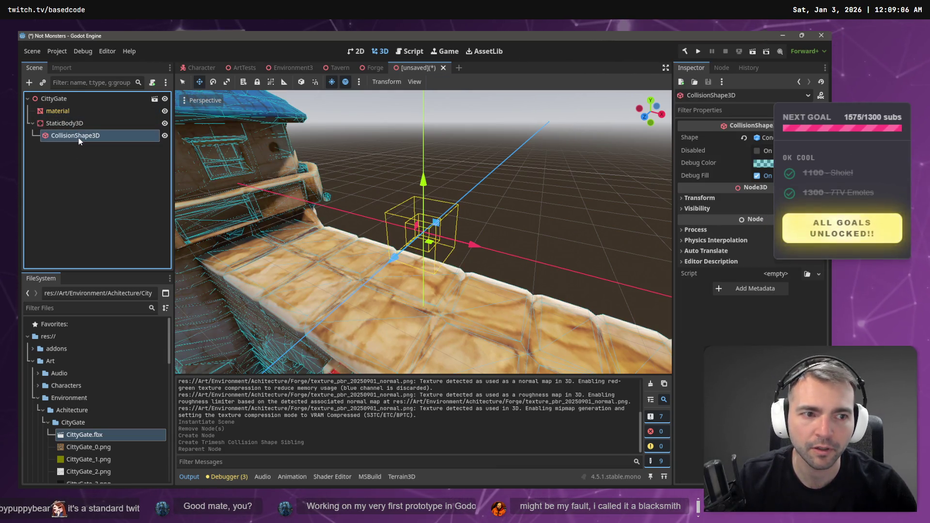
pyautogui.click(74, 110)
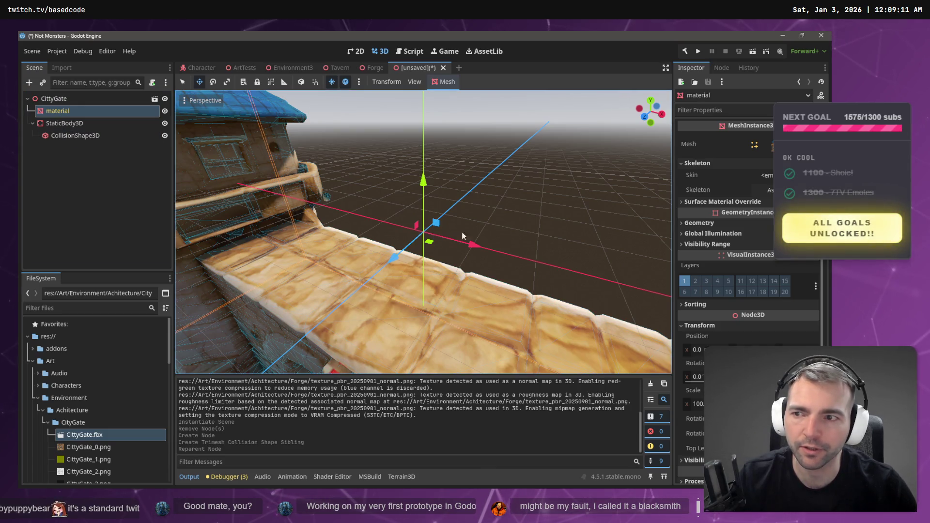
pyautogui.press('f')
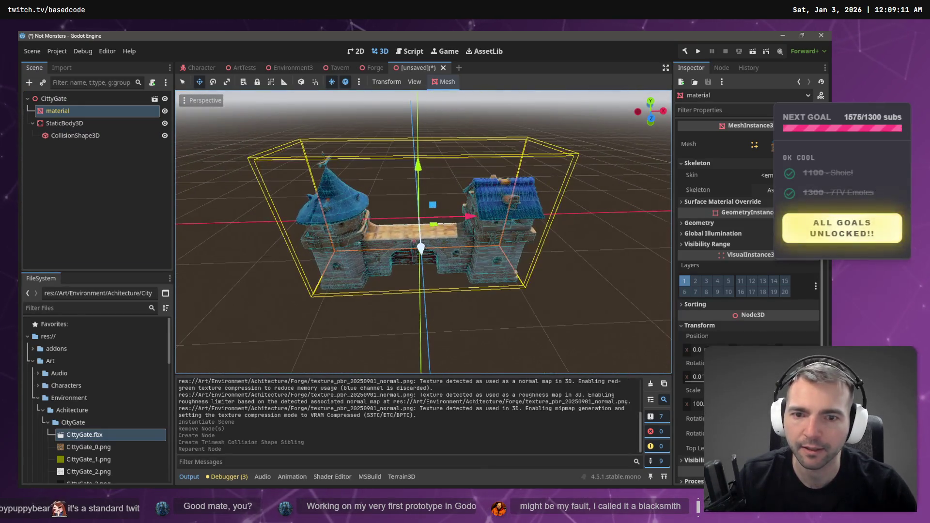
pyautogui.click(68, 123)
pyautogui.click(73, 111)
pyautogui.click(70, 128)
pyautogui.click(70, 111)
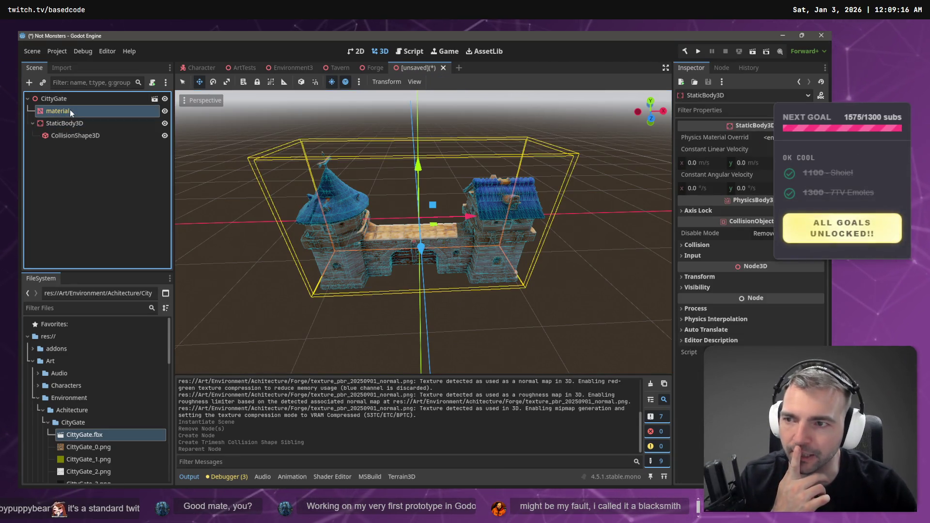
pyautogui.click(450, 297)
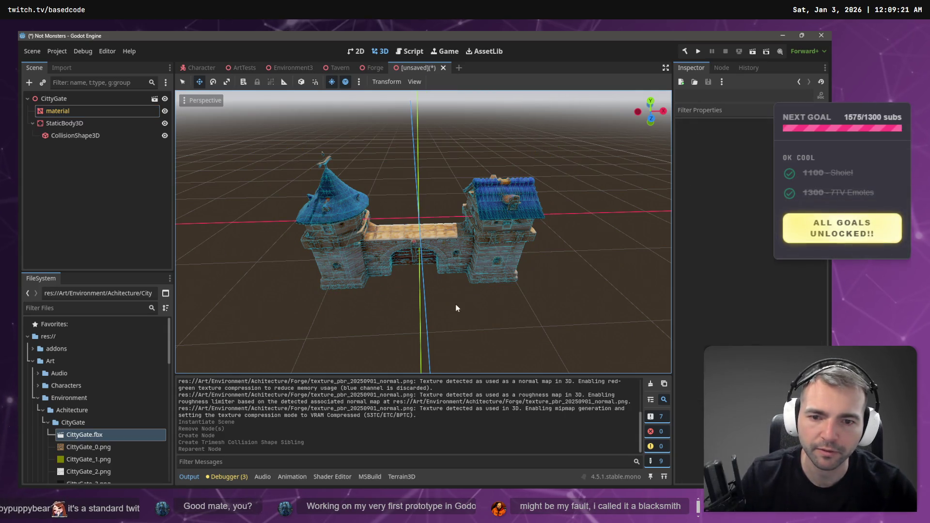
pyautogui.scroll(5, 446, 304)
pyautogui.scroll(-5, 423, 232)
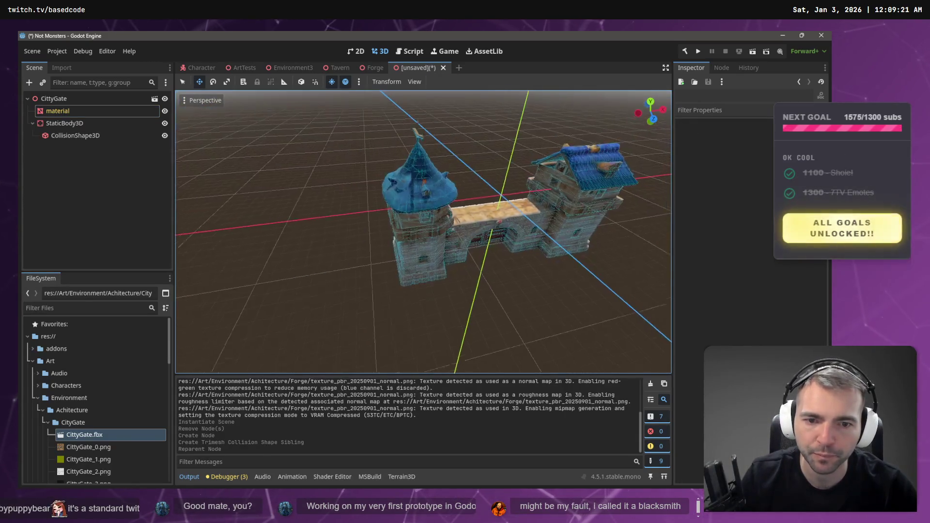
# Browse the save dialog to Art/Environment/Achitecture/CityGate, then cancel it
pyautogui.hotkey('ctrl', 's')
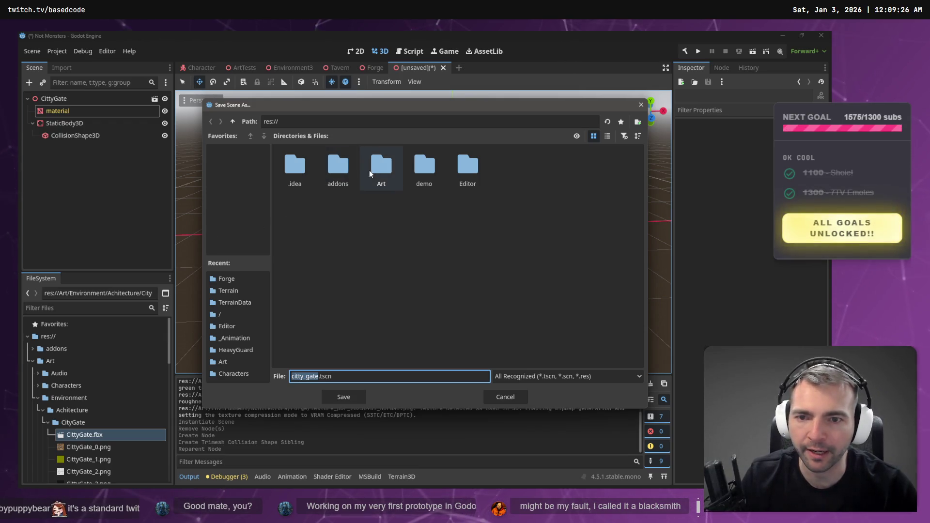
pyautogui.doubleClick(382, 168)
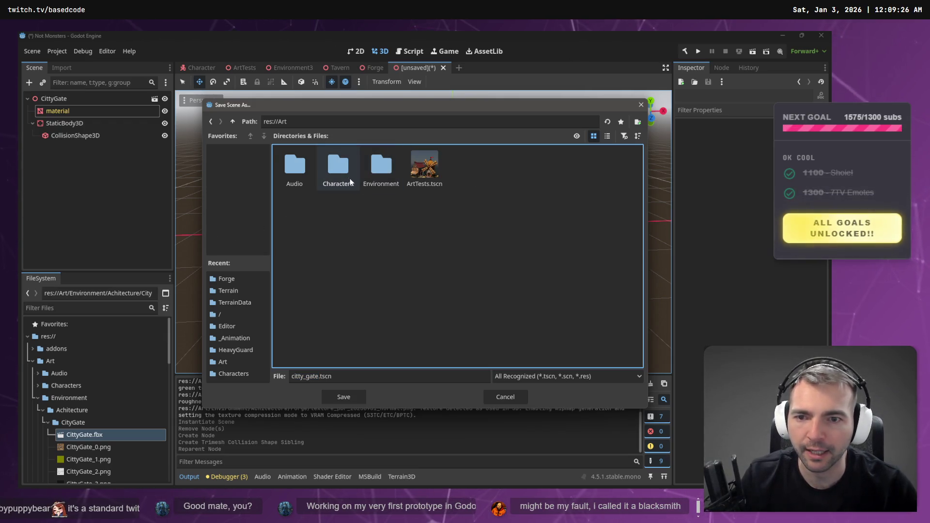
pyautogui.doubleClick(381, 170)
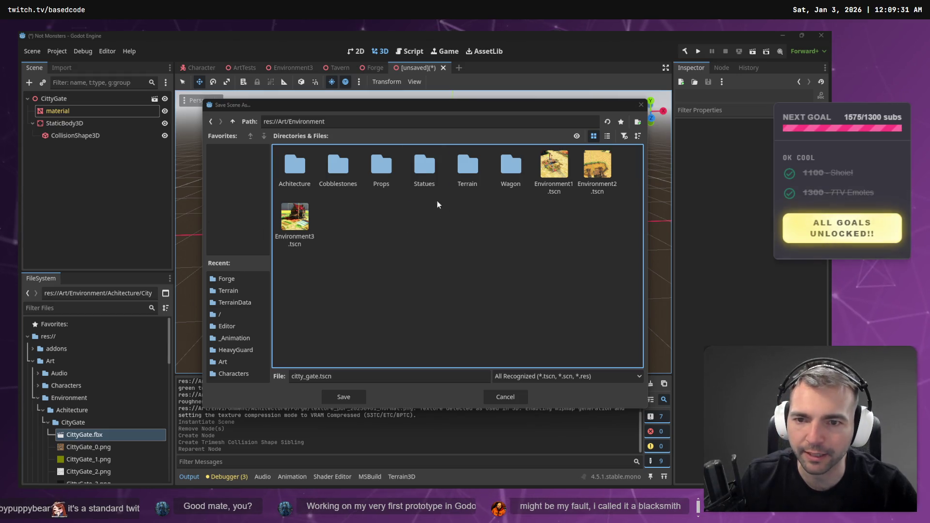
pyautogui.moveTo(400, 109)
pyautogui.mouseDown()
pyautogui.moveTo(457, 164)
pyautogui.moveTo(483, 134)
pyautogui.moveTo(405, 106)
pyautogui.mouseUp()
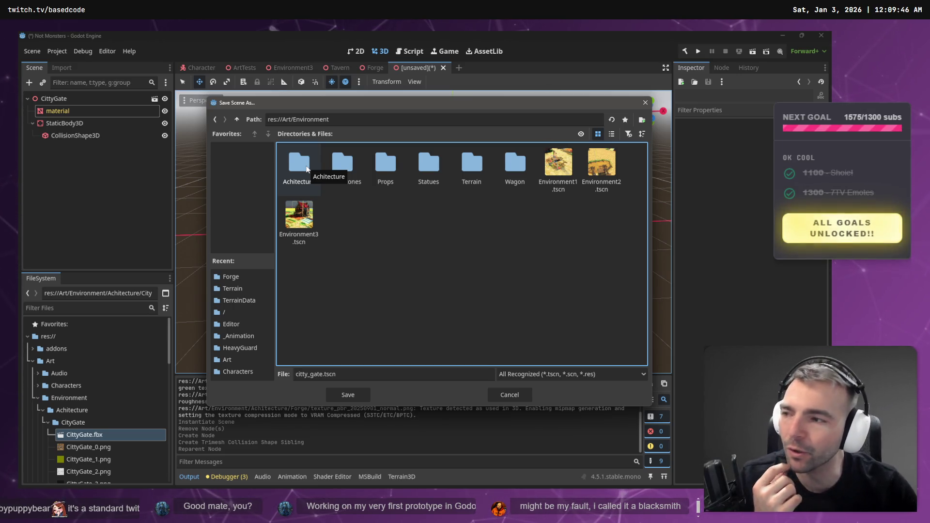
pyautogui.moveTo(385, 107)
pyautogui.mouseDown()
pyautogui.moveTo(421, 252)
pyautogui.moveTo(384, 86)
pyautogui.moveTo(415, 294)
pyautogui.moveTo(434, 249)
pyautogui.moveTo(390, 148)
pyautogui.moveTo(392, 173)
pyautogui.moveTo(388, 162)
pyautogui.mouseUp()
pyautogui.doubleClick(303, 221)
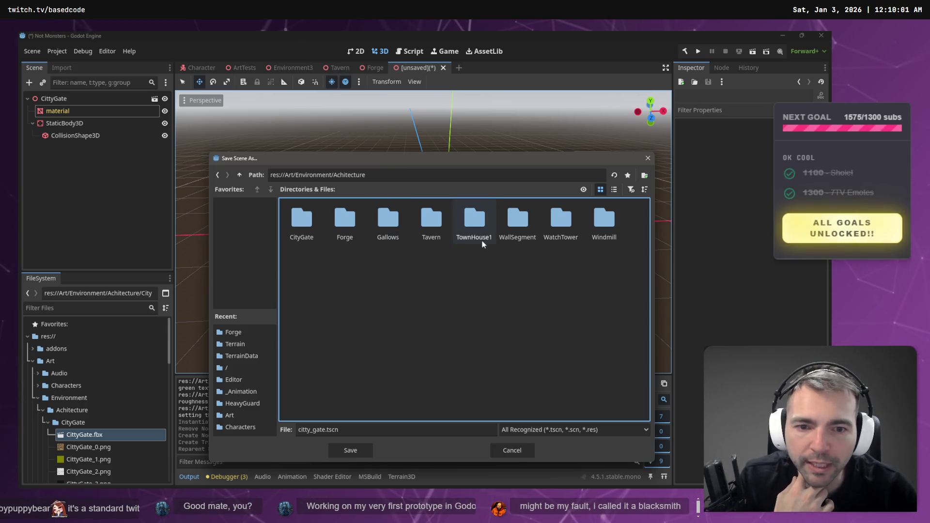
pyautogui.doubleClick(310, 218)
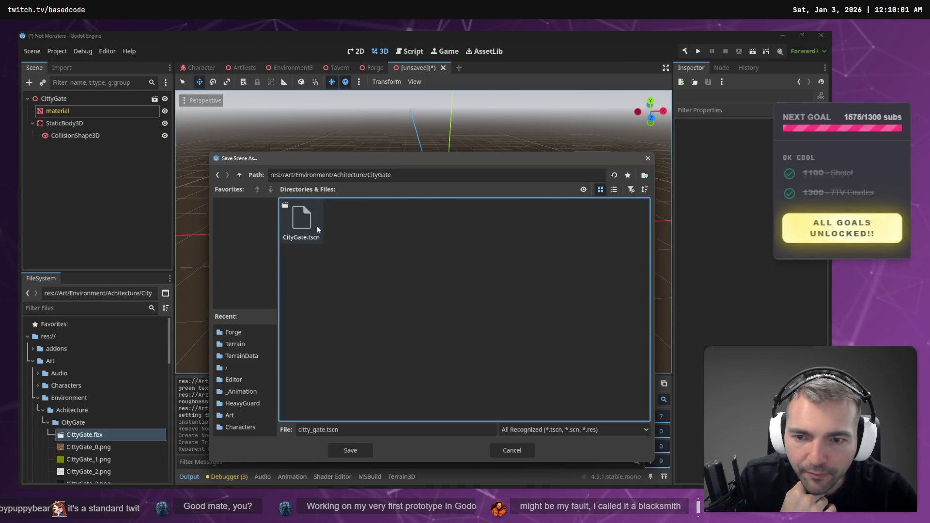
pyautogui.click(359, 430)
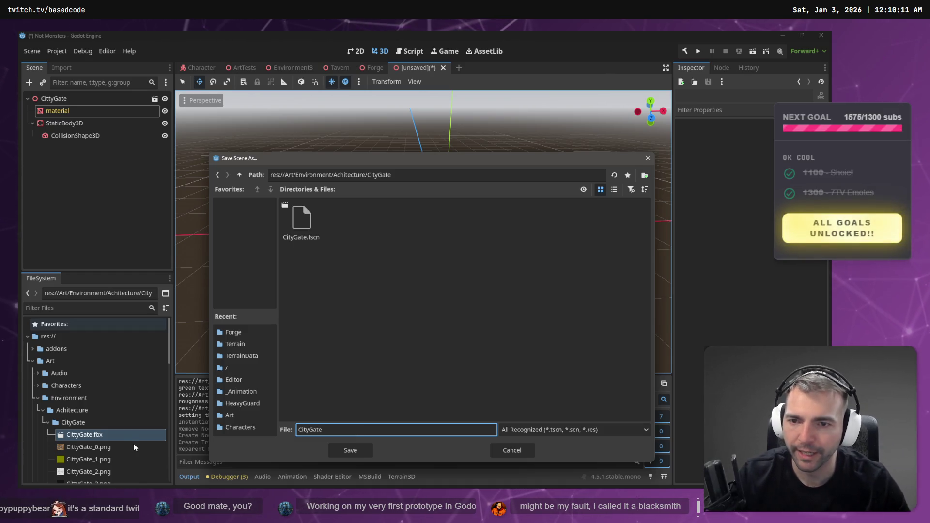
pyautogui.click(512, 450)
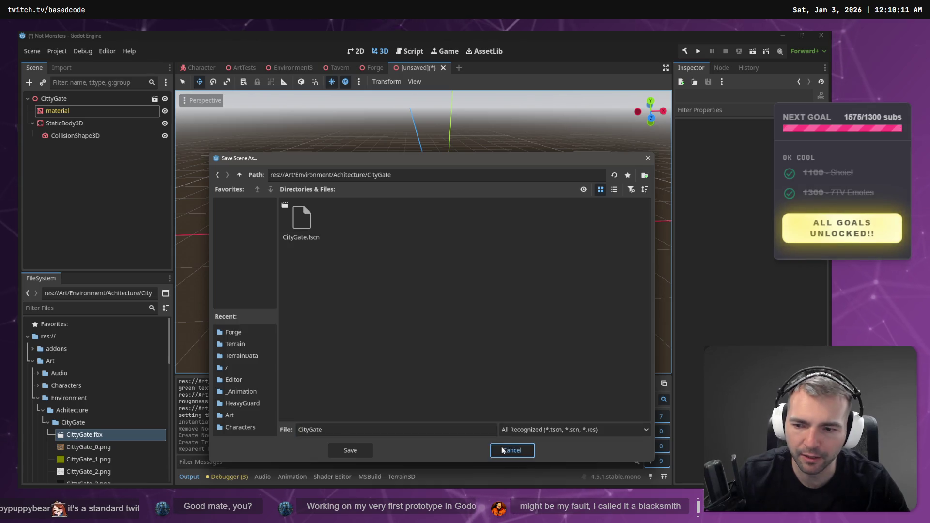
pyautogui.scroll(-3, 114, 420)
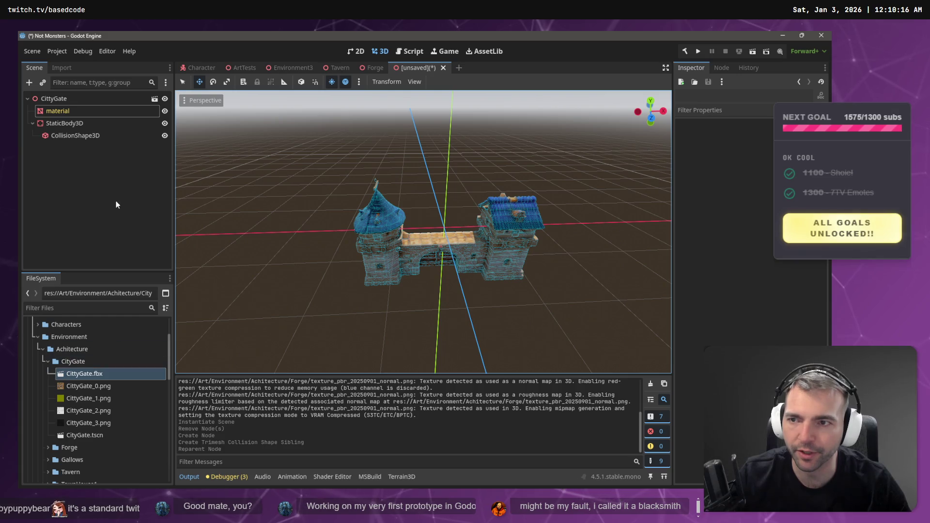
# Save the scene over CityGate.tscn, confirming the overwrite
pyautogui.hotkey('ctrl', 's')
pyautogui.doubleClick(307, 169)
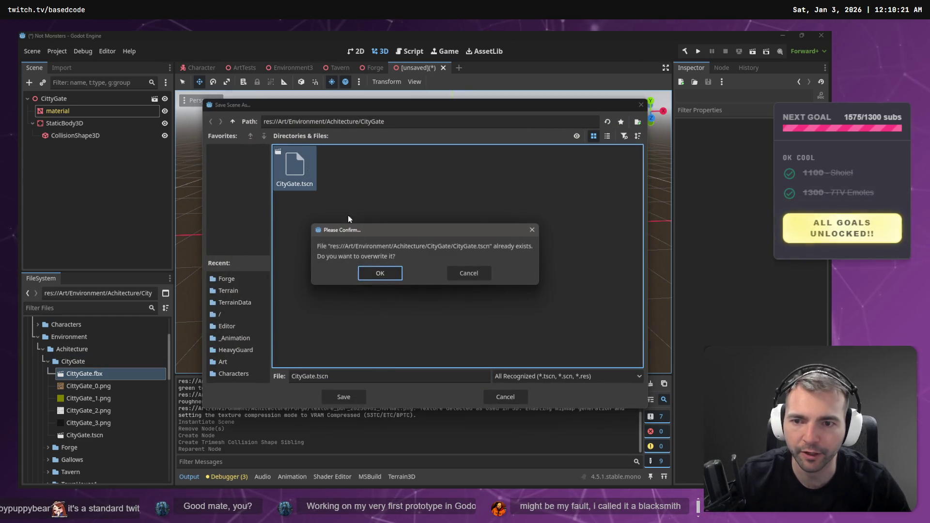
pyautogui.click(388, 273)
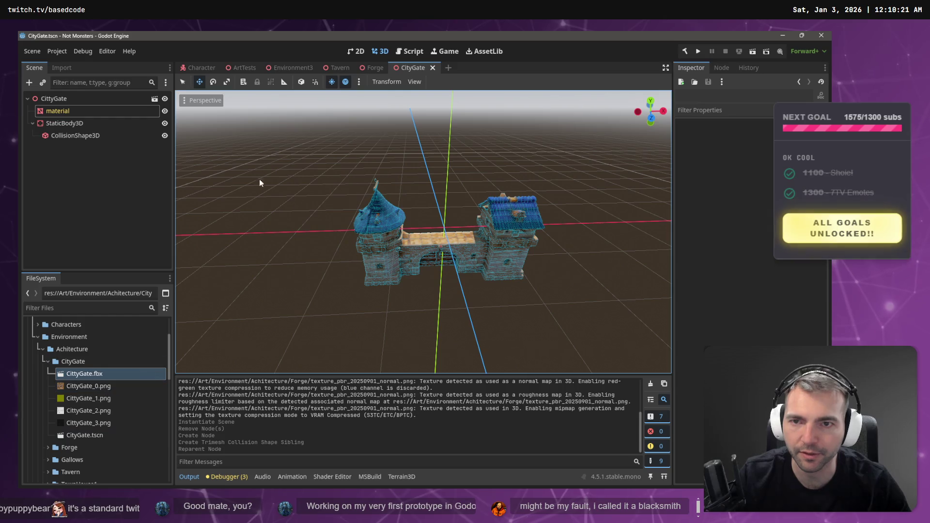
pyautogui.click(243, 68)
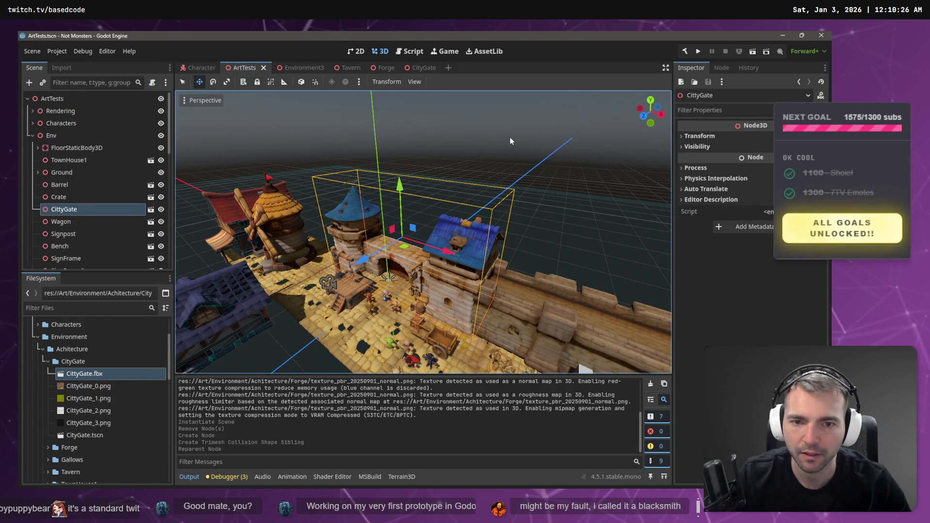
pyautogui.click(466, 171)
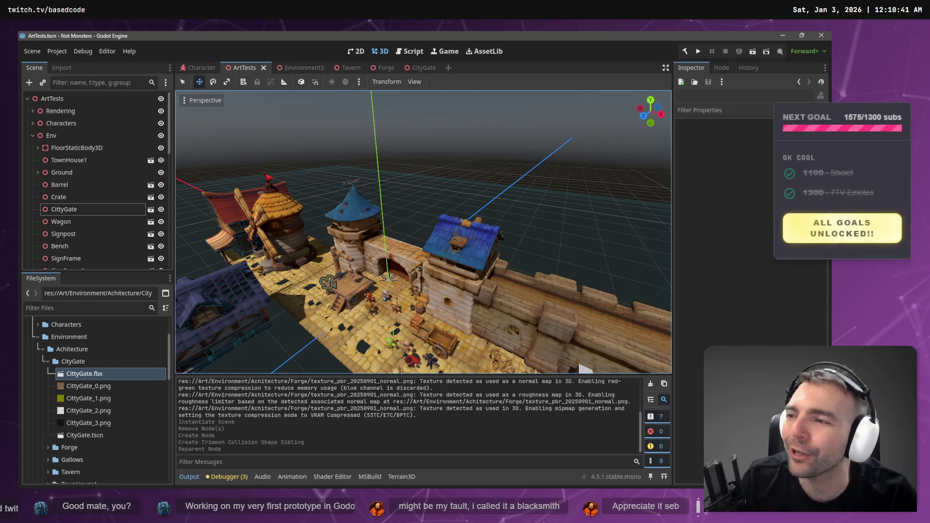
pyautogui.click(424, 251)
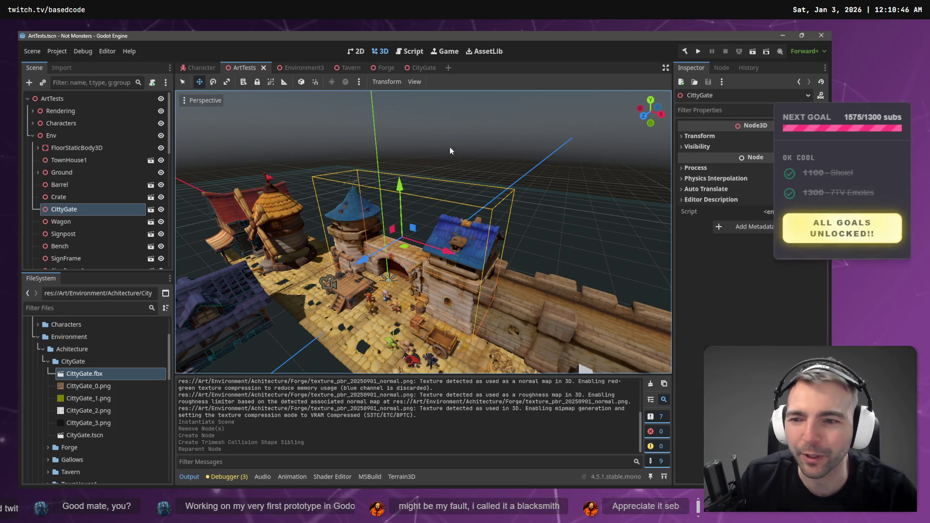
pyautogui.click(417, 68)
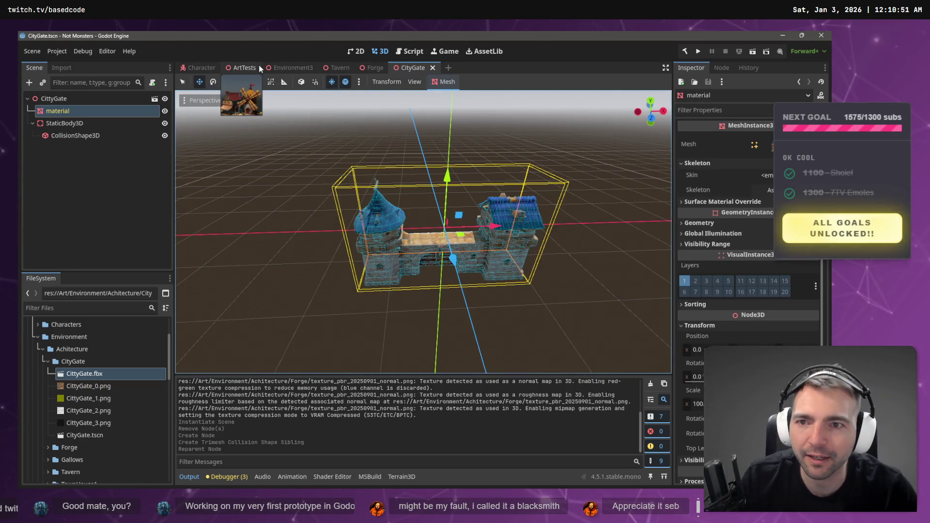
# In Environment3, drop a CityGate.tscn instance into the town, then undo the misplacement
pyautogui.click(304, 69)
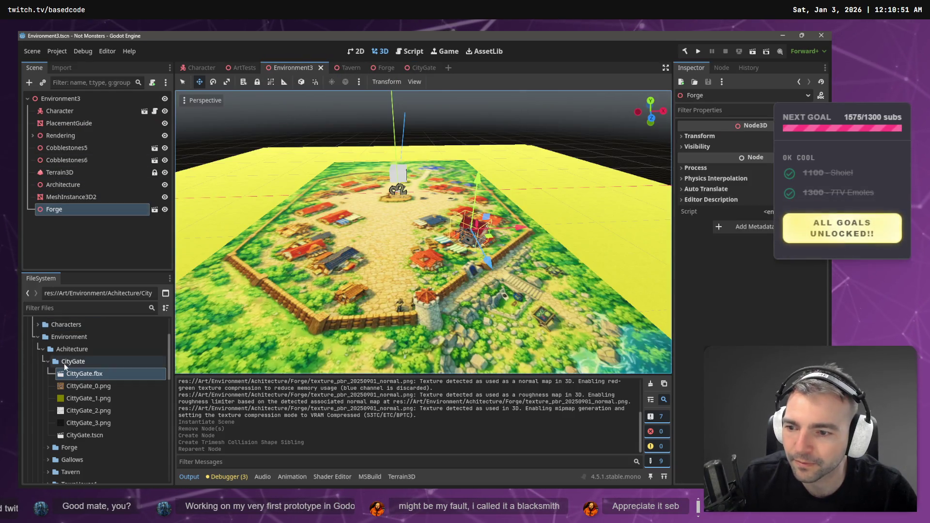
pyautogui.click(84, 435)
pyautogui.moveTo(205, 405)
pyautogui.mouseDown()
pyautogui.moveTo(353, 324)
pyautogui.moveTo(371, 275)
pyautogui.moveTo(406, 295)
pyautogui.moveTo(381, 310)
pyautogui.moveTo(373, 301)
pyautogui.moveTo(420, 141)
pyautogui.moveTo(431, 187)
pyautogui.moveTo(424, 203)
pyautogui.moveTo(430, 184)
pyautogui.mouseUp()
pyautogui.hotkey('ctrl', 'z')
pyautogui.scroll(-3, 386, 316)
pyautogui.scroll(2, 424, 170)
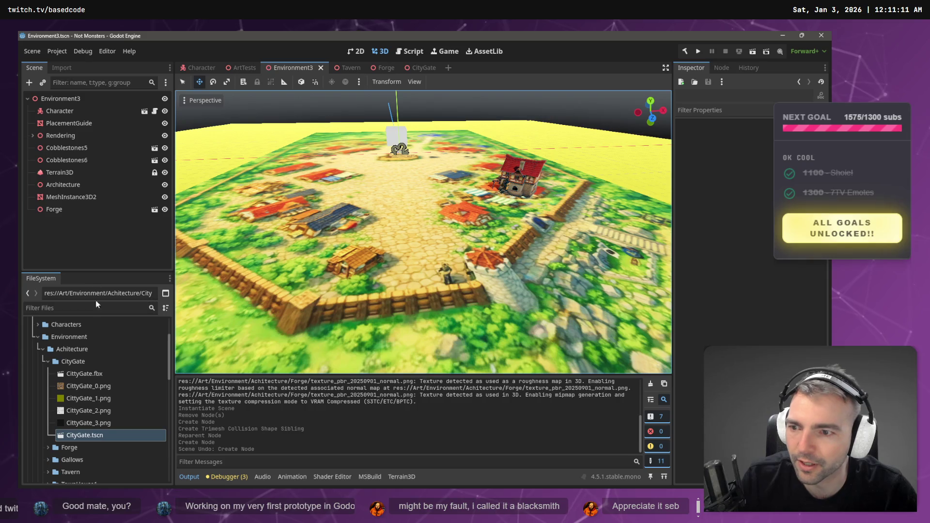
# Place the CityGate instance at the town wall and save Environment3
pyautogui.moveTo(77, 438)
pyautogui.mouseDown()
pyautogui.moveTo(170, 358)
pyautogui.moveTo(405, 296)
pyautogui.moveTo(424, 300)
pyautogui.moveTo(422, 212)
pyautogui.moveTo(433, 222)
pyautogui.mouseUp()
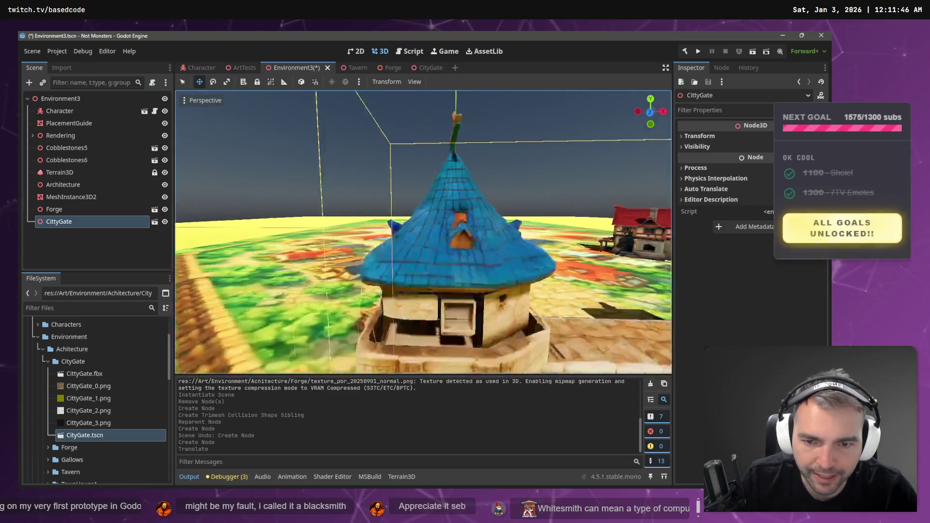
pyautogui.hotkey('ctrl', 's')
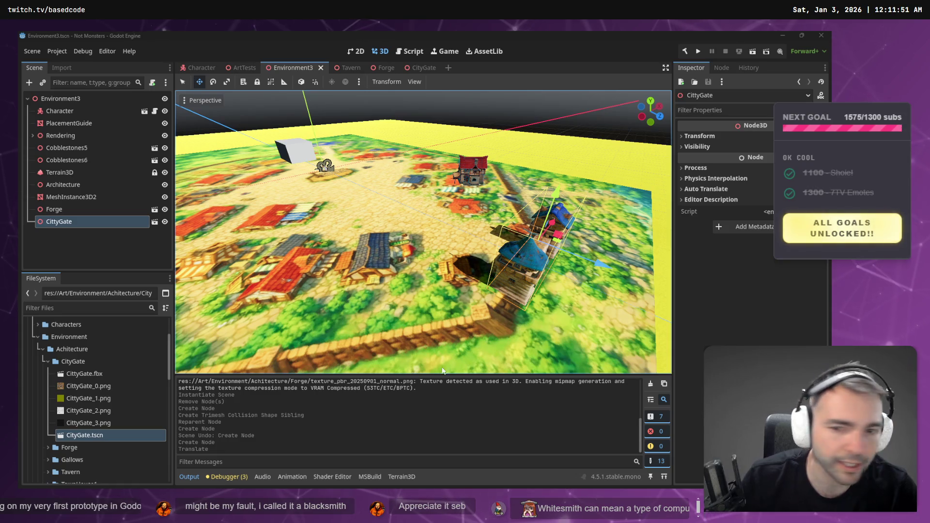
pyautogui.scroll(-2, 78, 437)
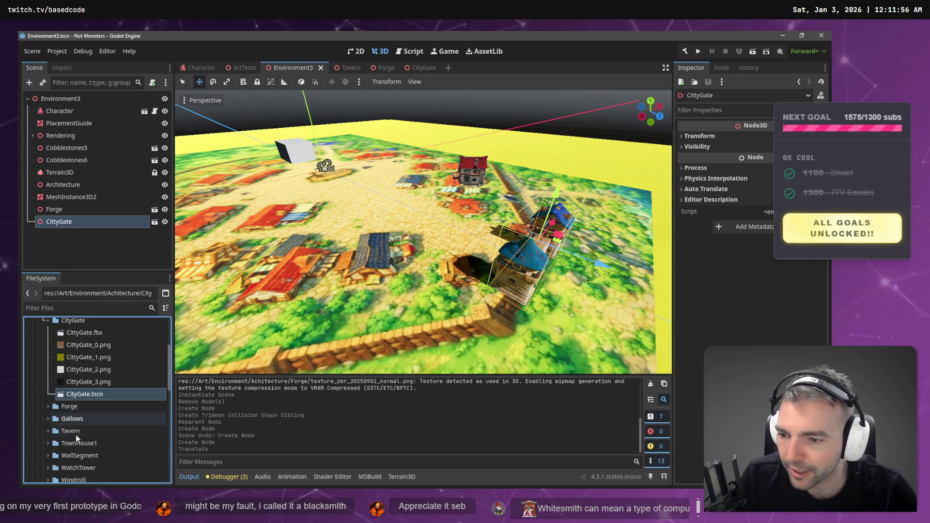
pyautogui.click(48, 407)
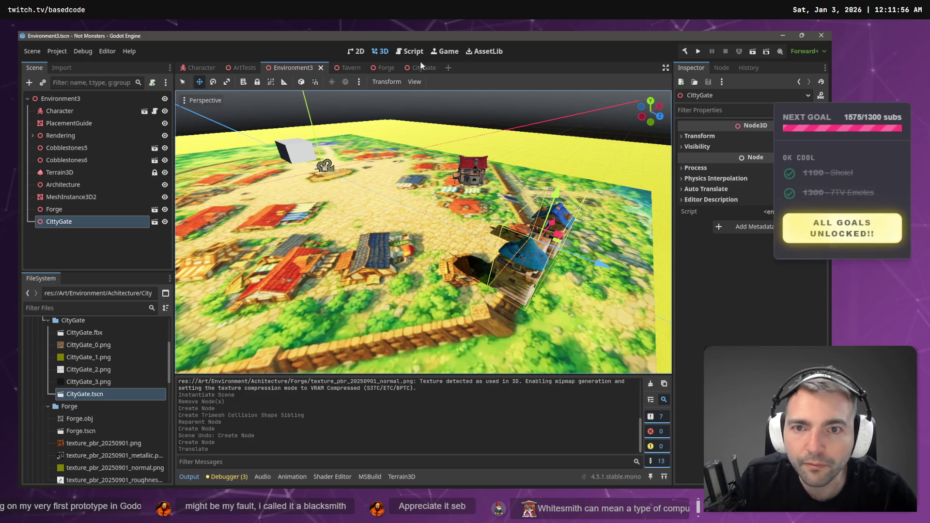
# In the Forge scene, select Forge.obj in the FileSystem dock and browse its options
pyautogui.click(378, 68)
pyautogui.click(83, 100)
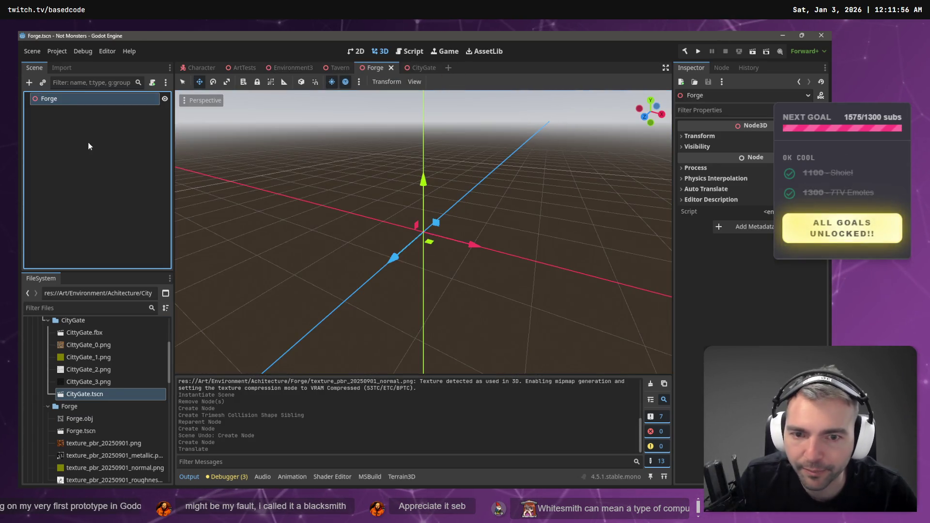
pyautogui.scroll(-2, 91, 421)
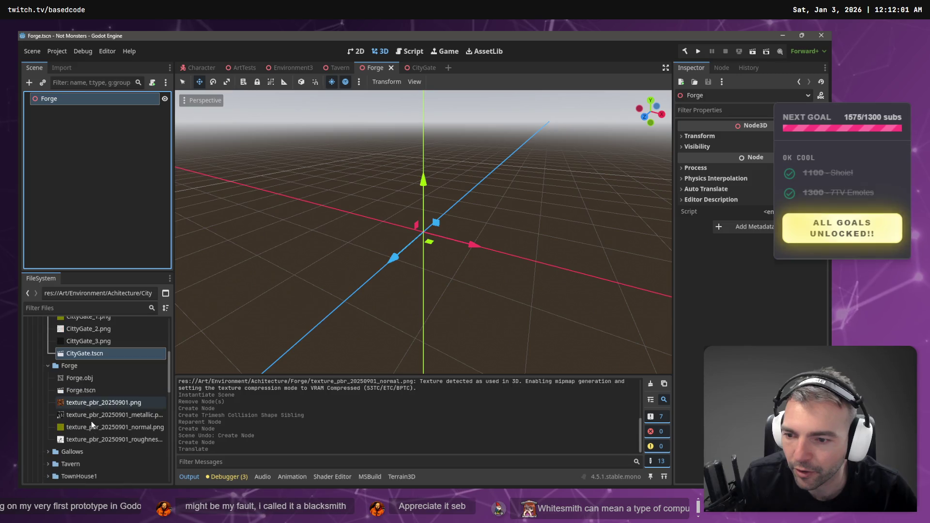
pyautogui.click(88, 379)
pyautogui.rightClick(90, 379)
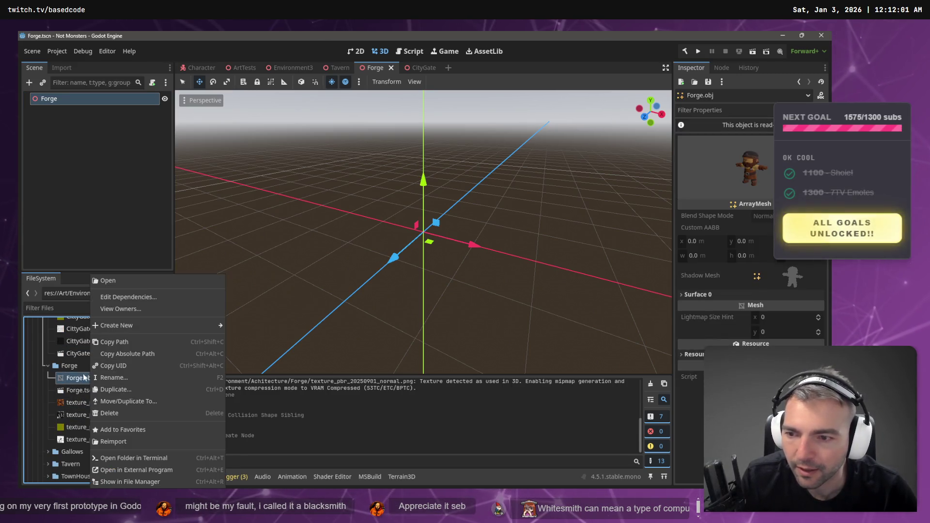
pyautogui.click(76, 367)
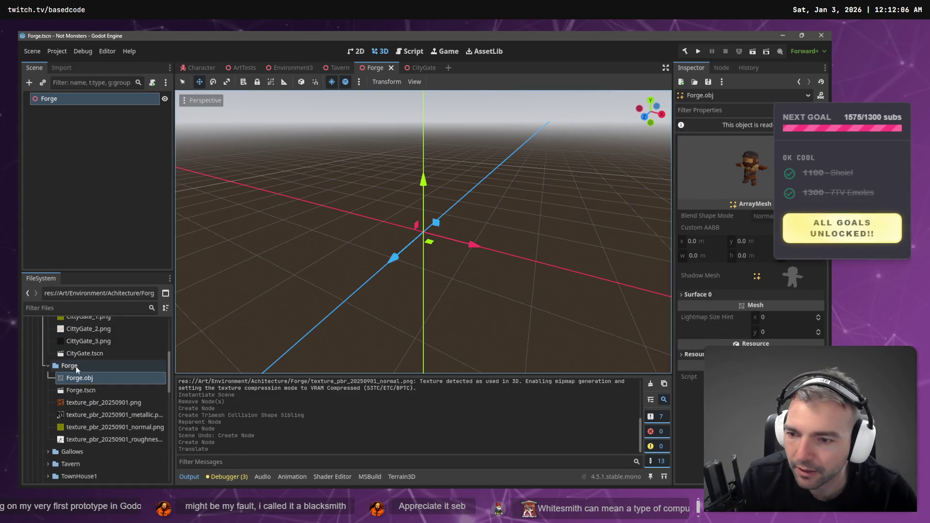
pyautogui.press('Down')
pyautogui.press('Down')
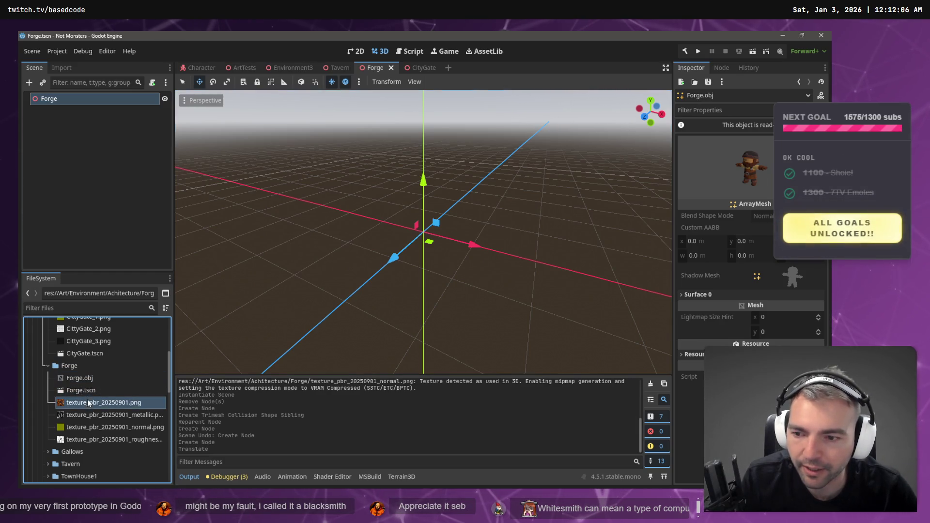
pyautogui.click(93, 379)
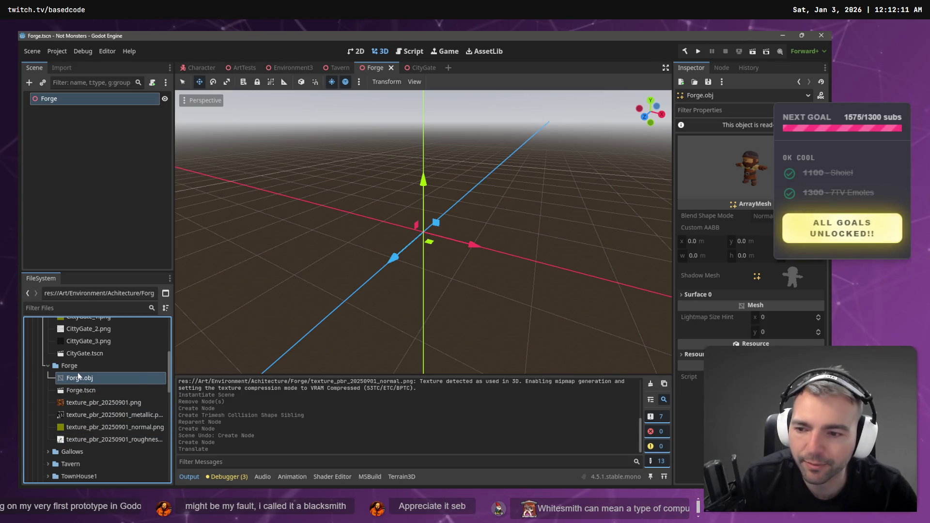
pyautogui.moveTo(77, 380)
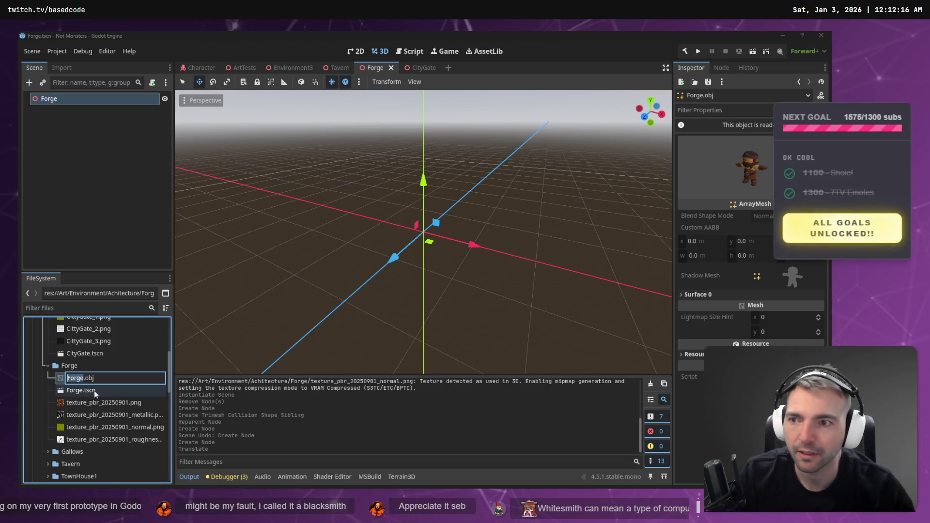
# Delete the Forge root node, then request deletion of Forge.tscn
pyautogui.click(77, 100)
pyautogui.press('Delete')
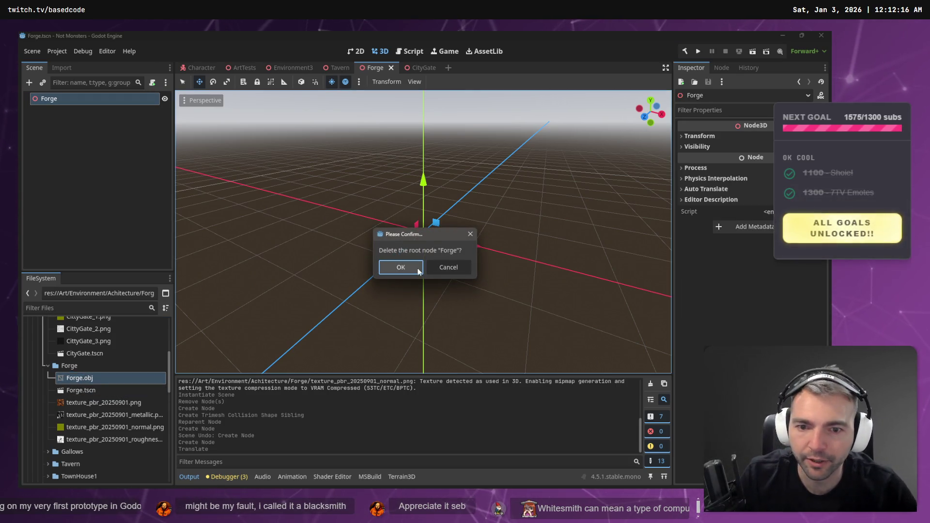
pyautogui.press('Return')
pyautogui.click(81, 390)
pyautogui.press('Delete')
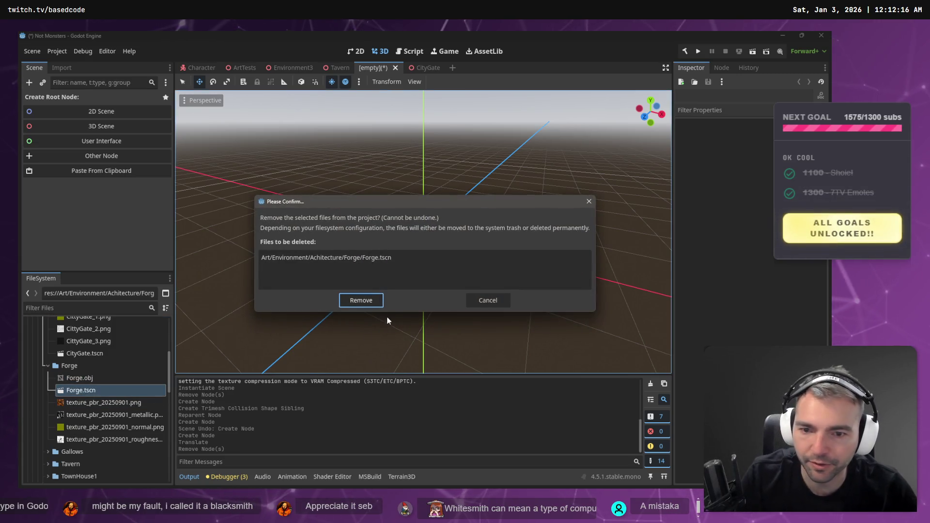
# Remove Forge.tscn and rename Forge.obj and the Forge folder to Blacksmith
pyautogui.click(378, 304)
pyautogui.click(94, 379)
pyautogui.press('F2')
pyautogui.write('B')
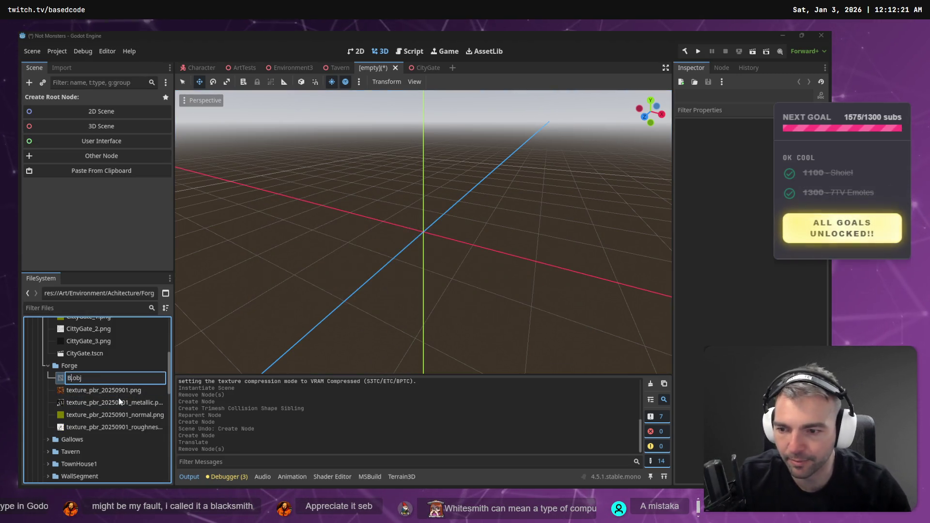
pyautogui.write('lacks')
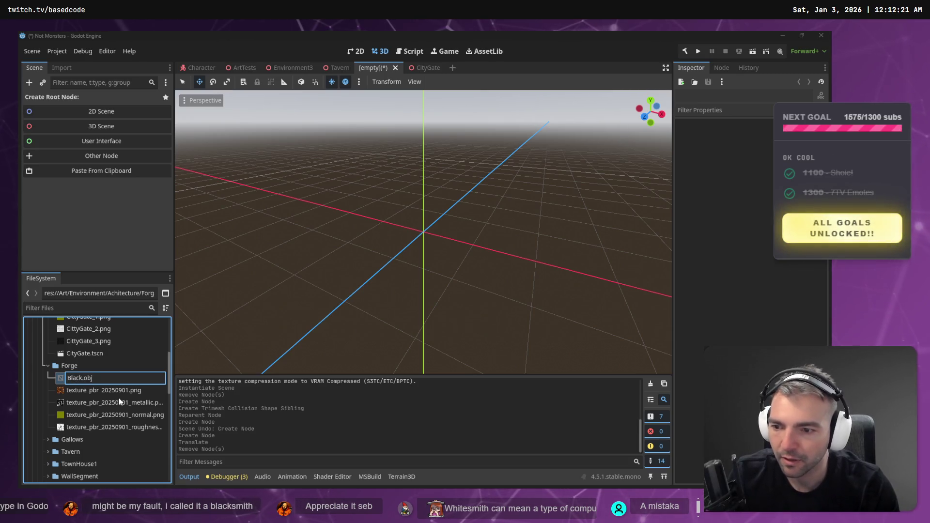
pyautogui.write('mith')
pyautogui.press('Return')
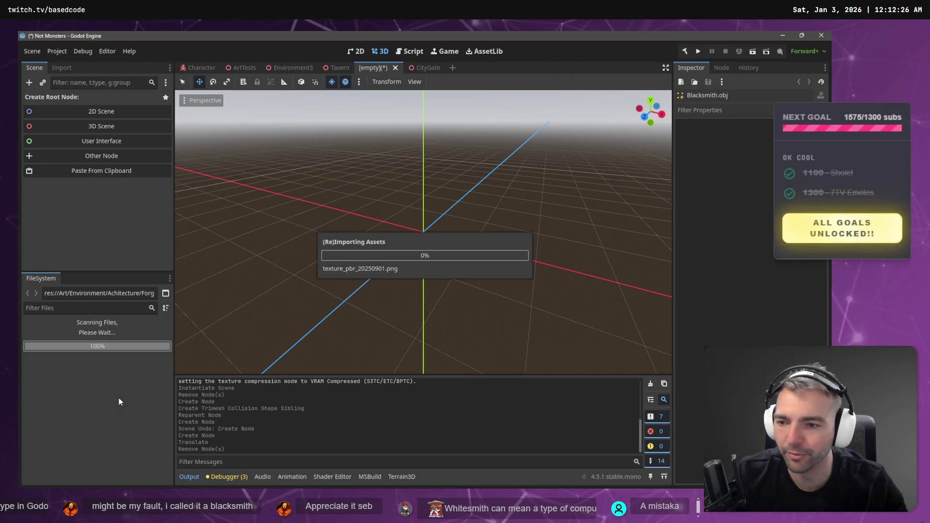
pyautogui.click(91, 368)
pyautogui.press('F2')
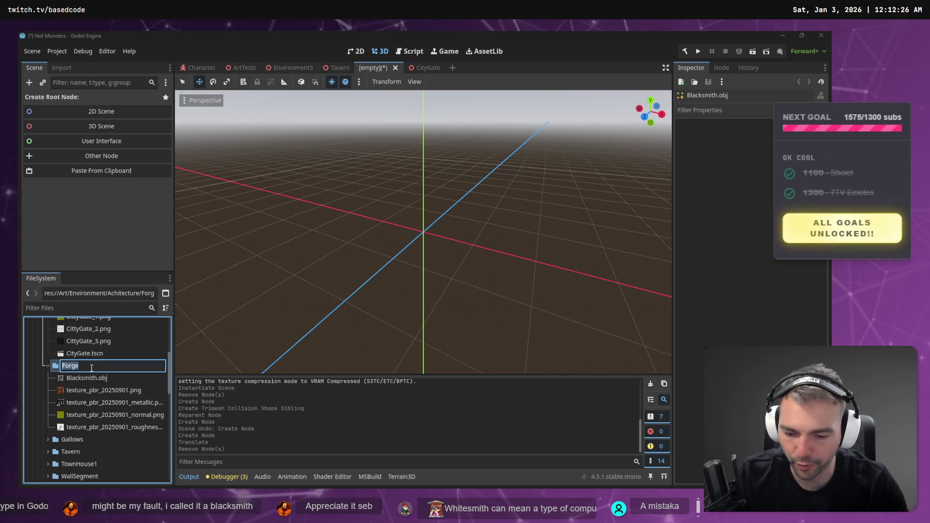
pyautogui.write('Blacksmith')
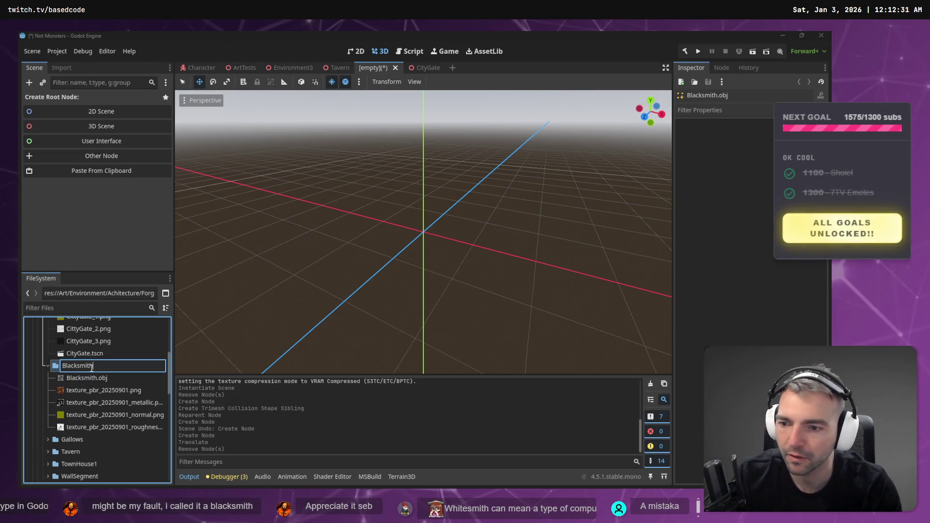
pyautogui.press('Return')
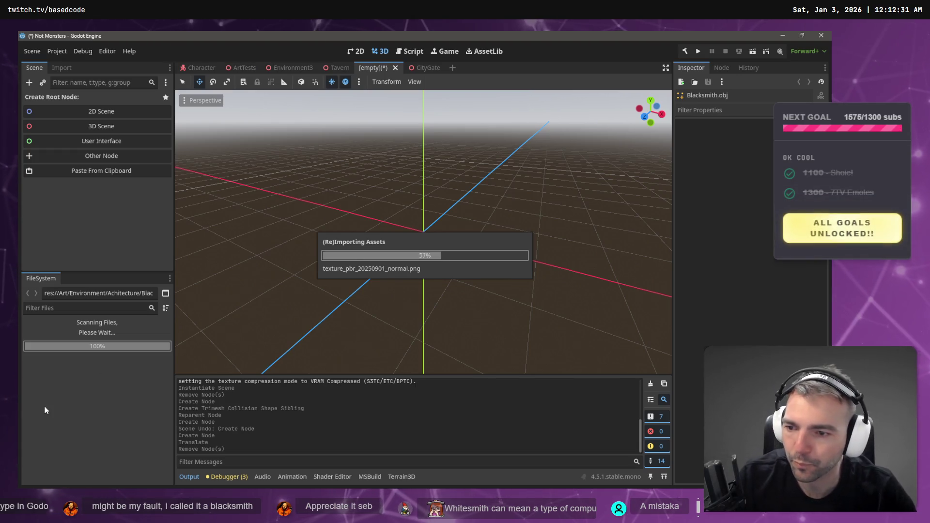
# Move the Blacksmith folder into Art/Characters
pyautogui.scroll(2, 85, 386)
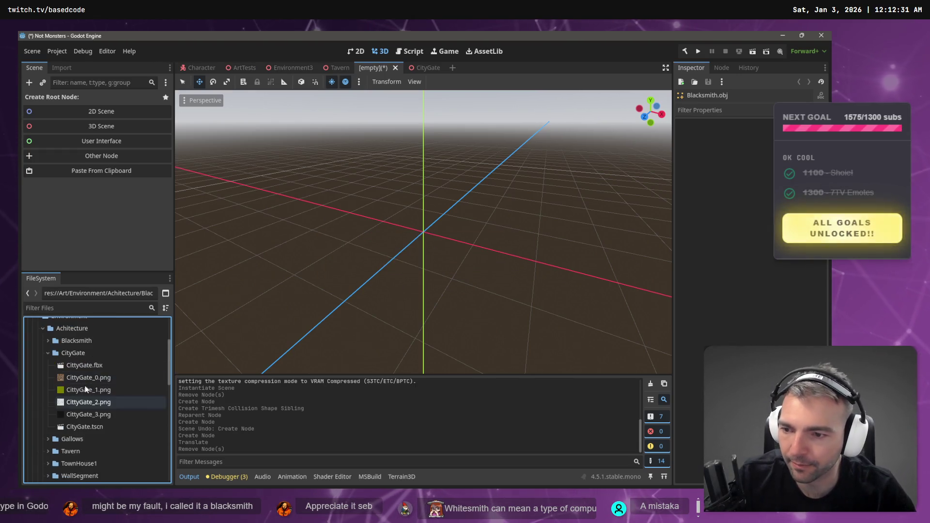
pyautogui.click(48, 353)
pyautogui.moveTo(70, 341)
pyautogui.mouseDown()
pyautogui.moveTo(76, 424)
pyautogui.moveTo(67, 444)
pyautogui.moveTo(44, 378)
pyautogui.moveTo(44, 364)
pyautogui.moveTo(54, 366)
pyautogui.mouseUp()
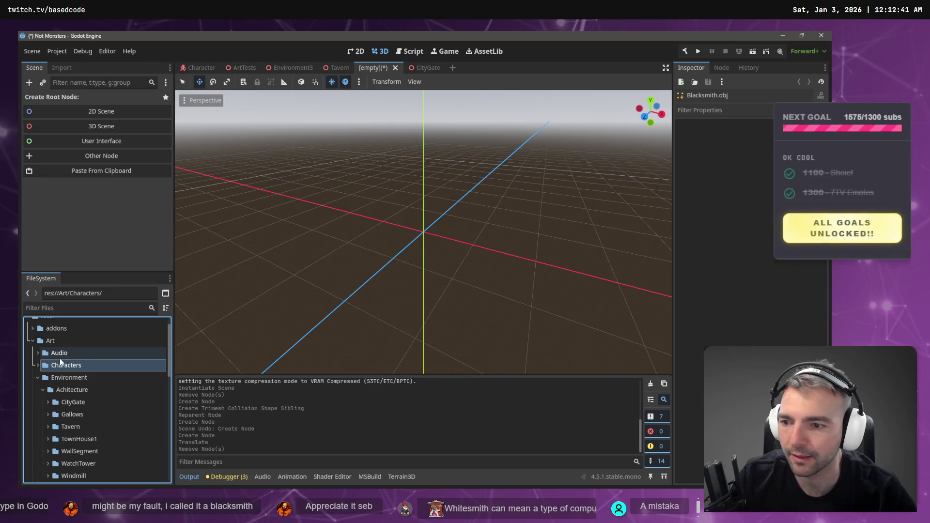
pyautogui.click(38, 365)
pyautogui.click(71, 390)
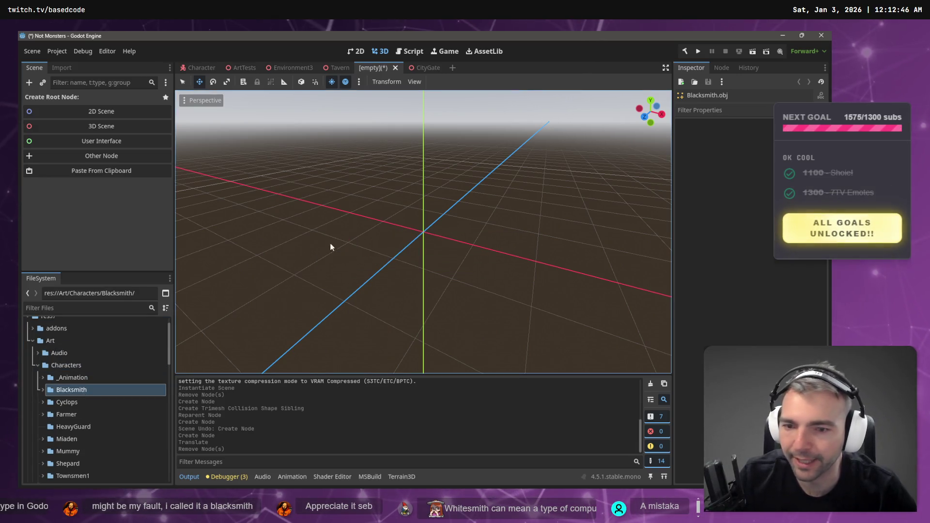
pyautogui.click(199, 67)
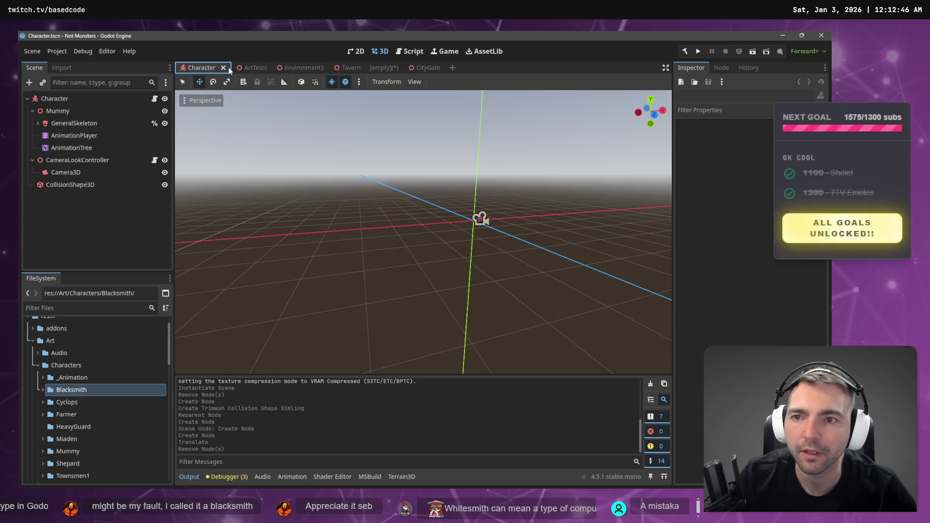
# In ArtTests, fly the view forward through the gate into the plaza
pyautogui.click(243, 69)
pyautogui.click(300, 67)
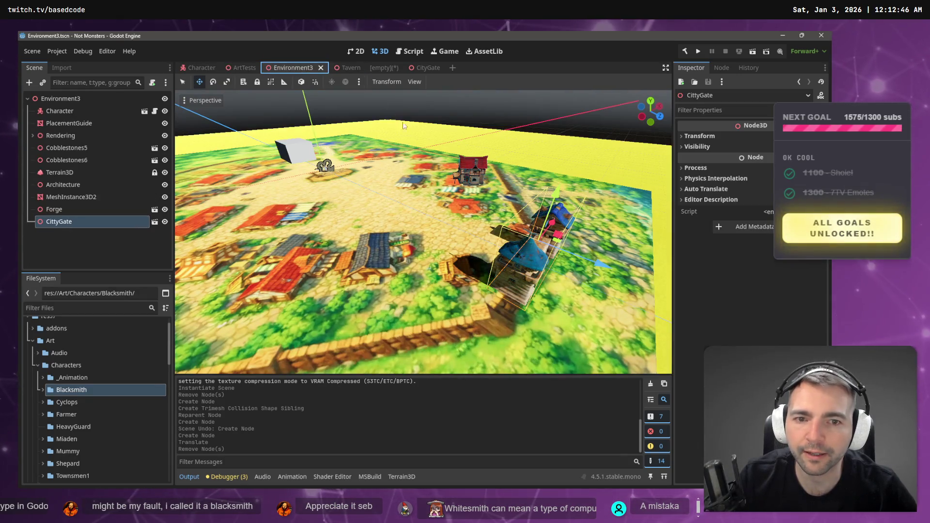
pyautogui.press('w')
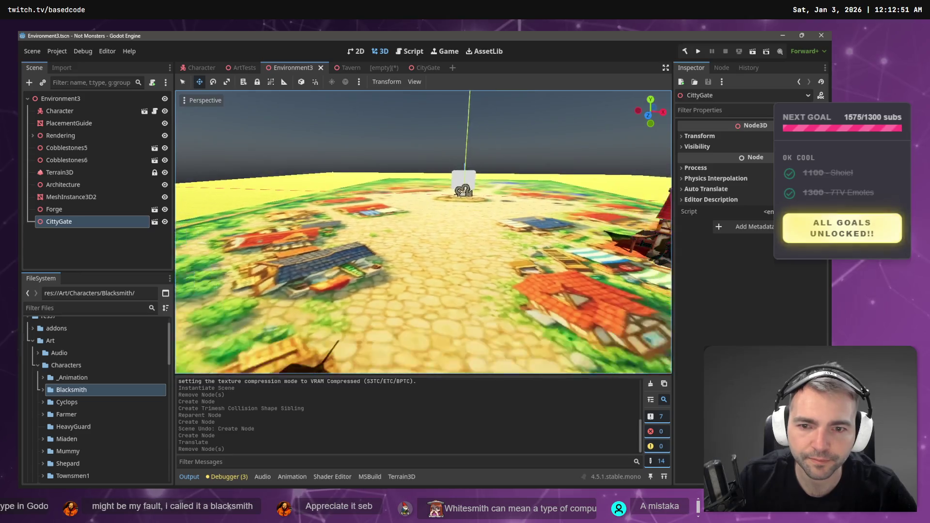
pyautogui.press('w')
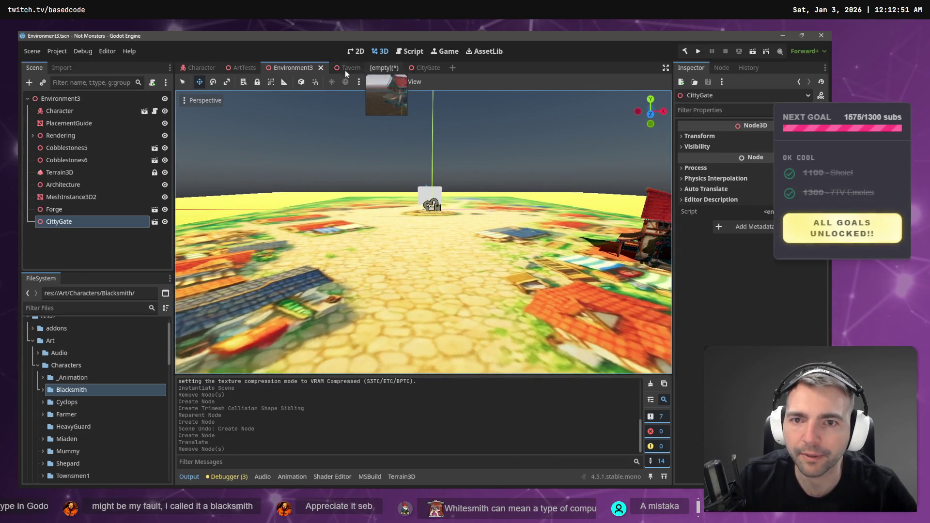
pyautogui.click(237, 68)
pyautogui.press('w')
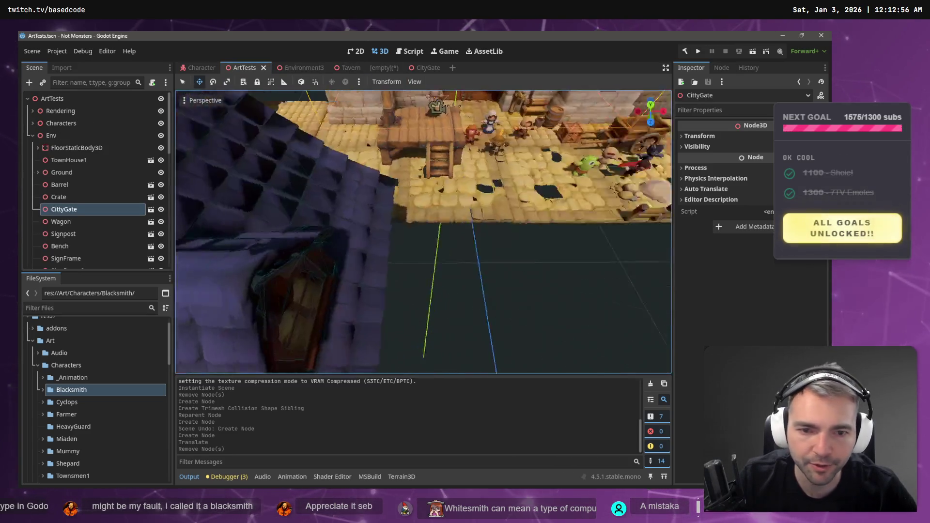
pyautogui.press('w')
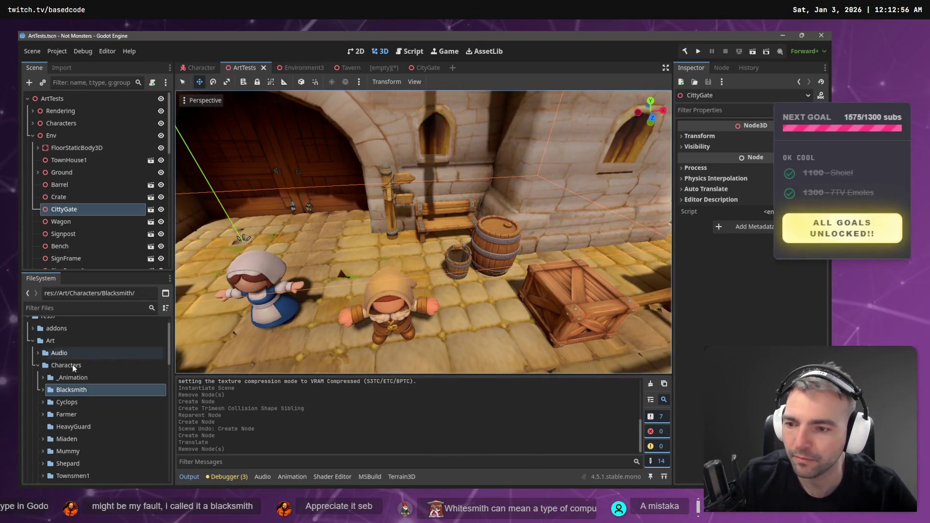
# Drag the Blacksmith model from the FileSystem into the plaza among the characters
pyautogui.click(42, 389)
pyautogui.moveTo(82, 402)
pyautogui.mouseDown()
pyautogui.moveTo(397, 267)
pyautogui.moveTo(357, 273)
pyautogui.moveTo(346, 324)
pyautogui.mouseUp()
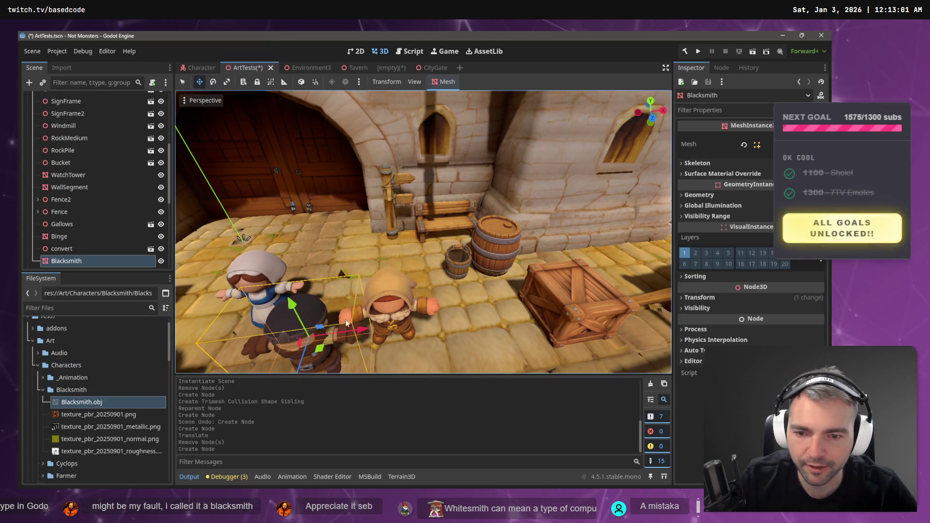
pyautogui.scroll(-5, 346, 323)
pyautogui.scroll(5, 440, 235)
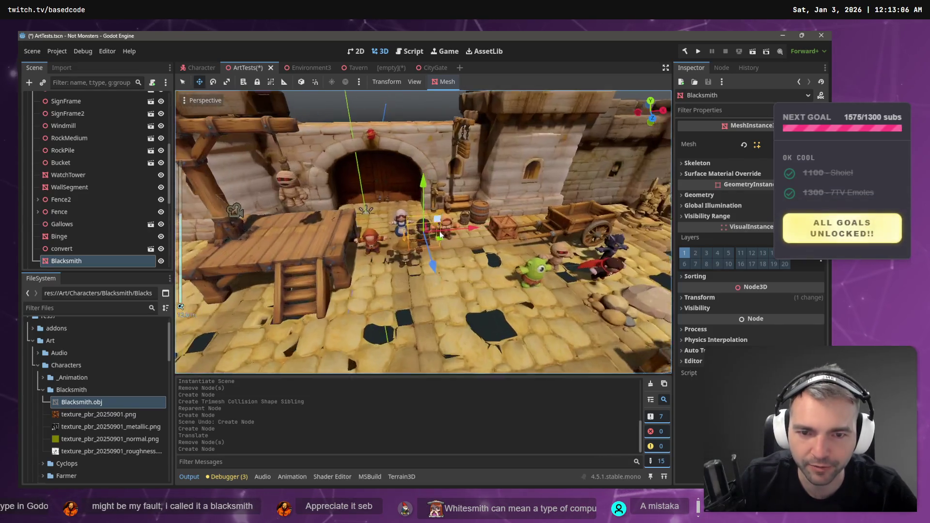
pyautogui.scroll(3, 440, 235)
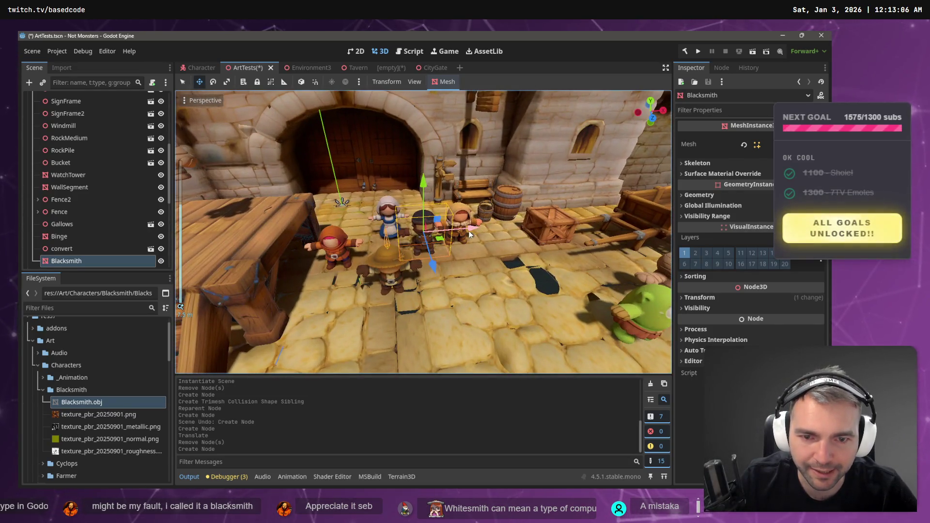
# Move the Blacksmith along the Z axis, then the X axis, and frame it
pyautogui.press('g')
pyautogui.press('z')
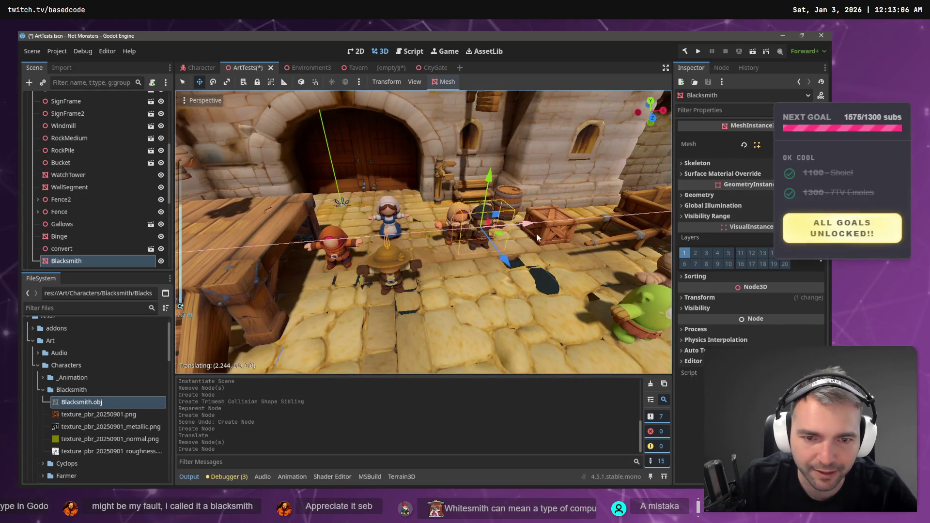
pyautogui.click(557, 284)
pyautogui.press('g')
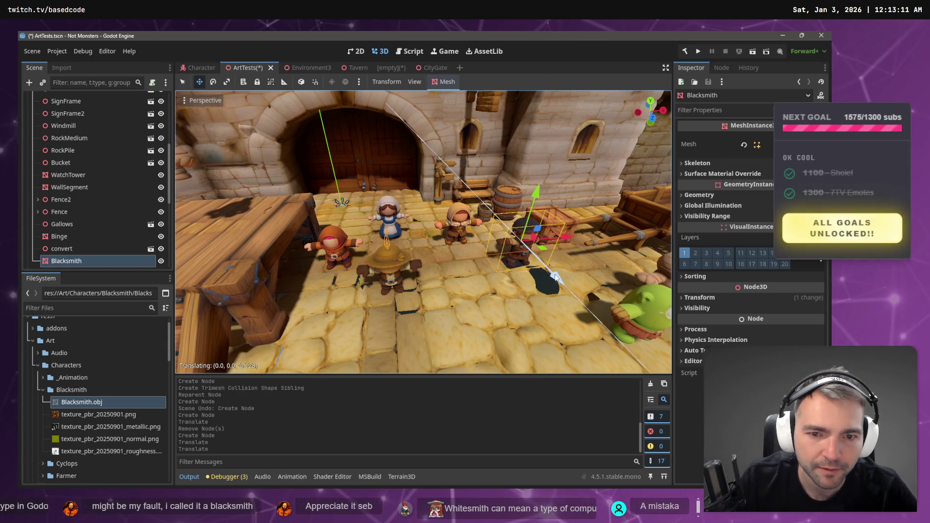
pyautogui.press('x')
pyautogui.click(554, 241)
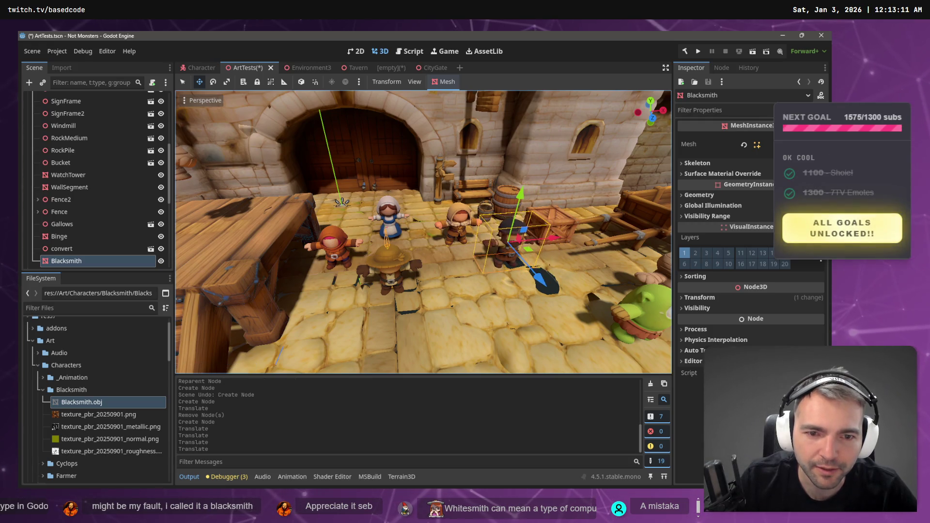
pyautogui.press('f')
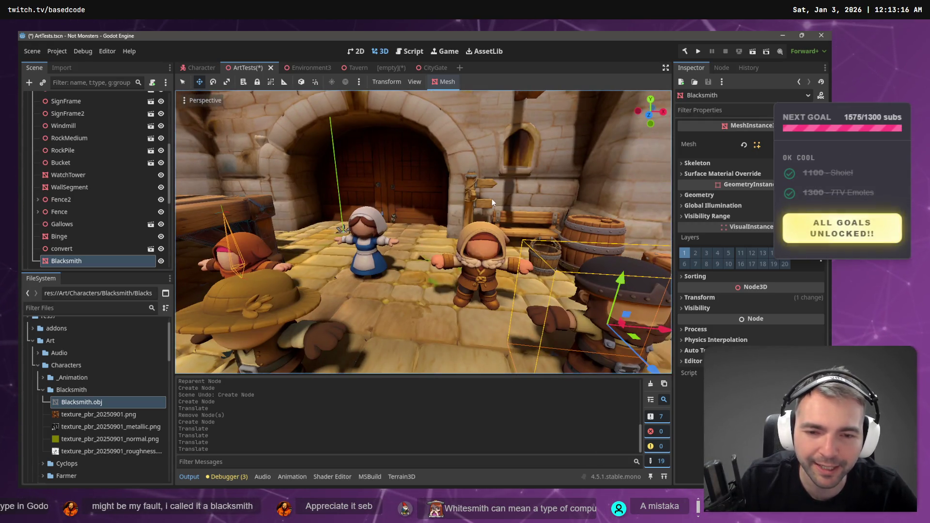
# Inspect the Blacksmith from the side, behind, front and above, then deselect and save ArtTests
pyautogui.scroll(-10, 486, 209)
pyautogui.scroll(7, 487, 209)
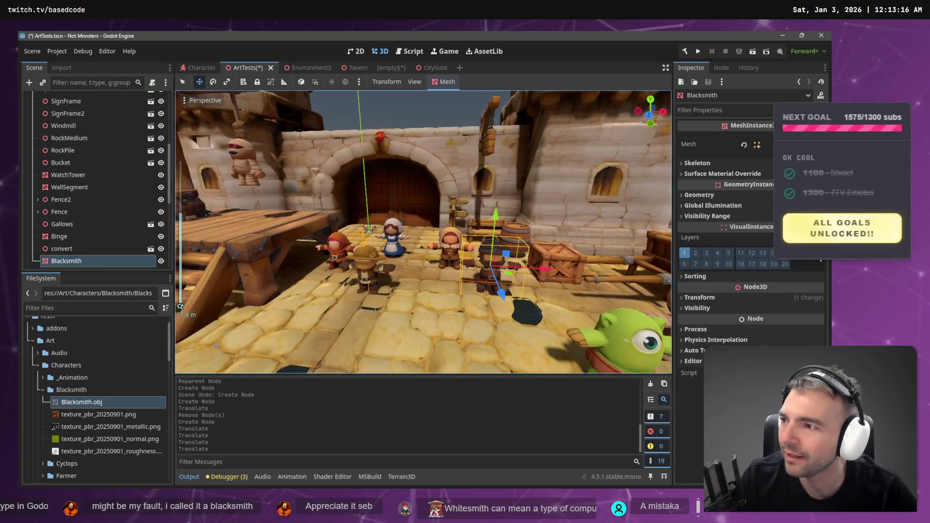
pyautogui.scroll(3, 424, 233)
pyautogui.press('s')
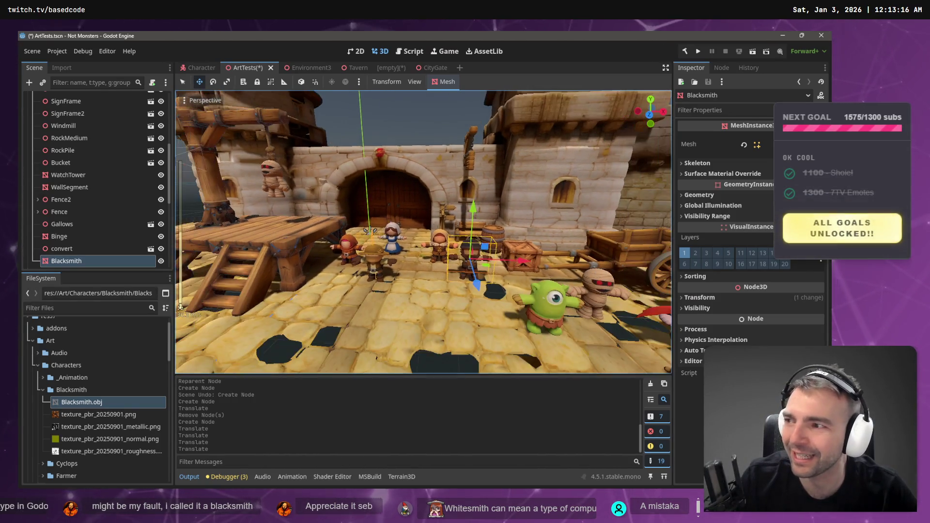
pyautogui.press('w')
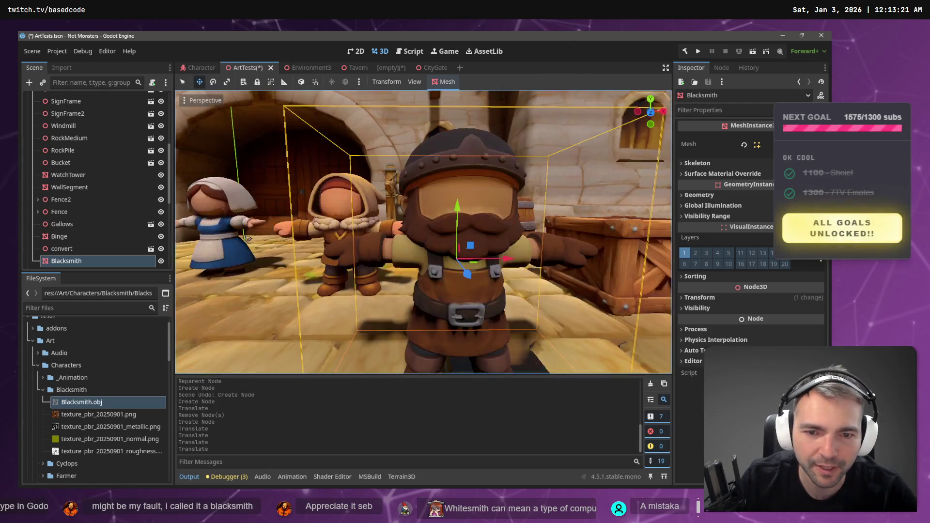
pyautogui.press('a')
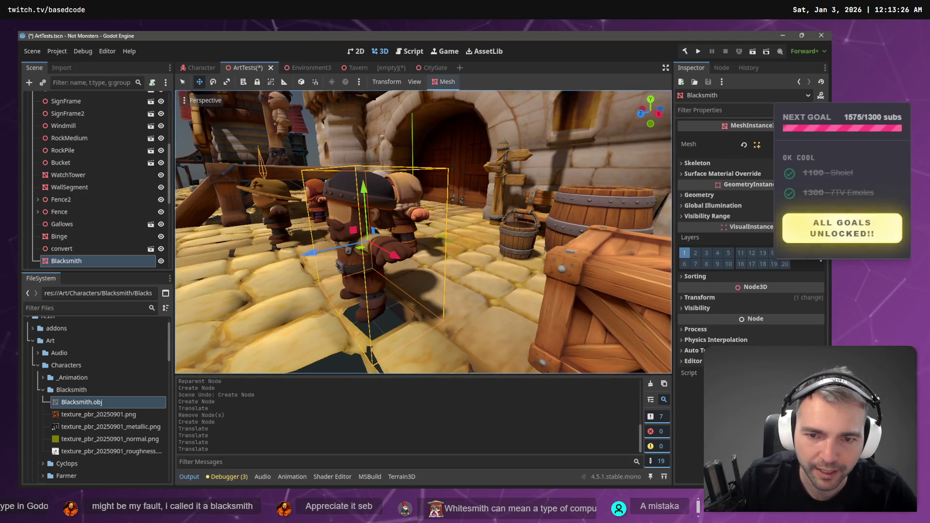
pyautogui.press('d')
pyautogui.press('s')
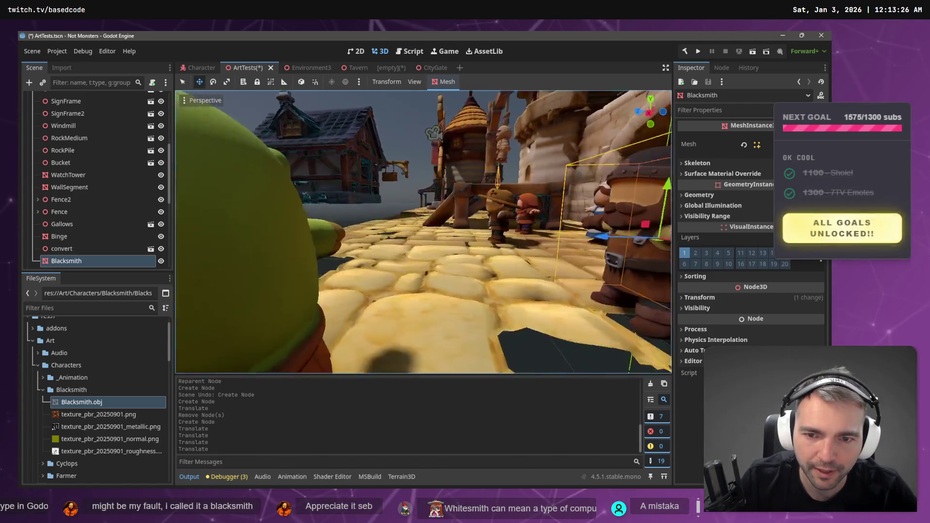
pyautogui.press('e')
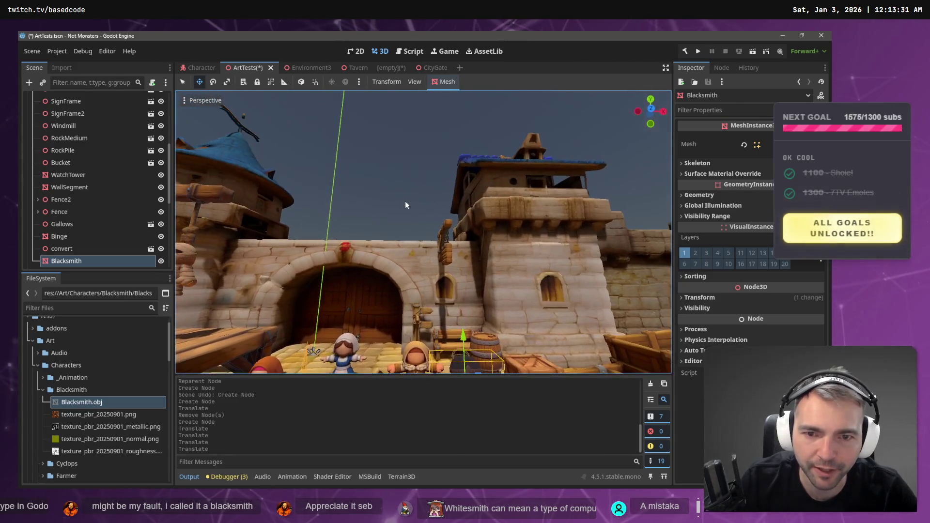
pyautogui.click(406, 209)
pyautogui.hotkey('ctrl', 's')
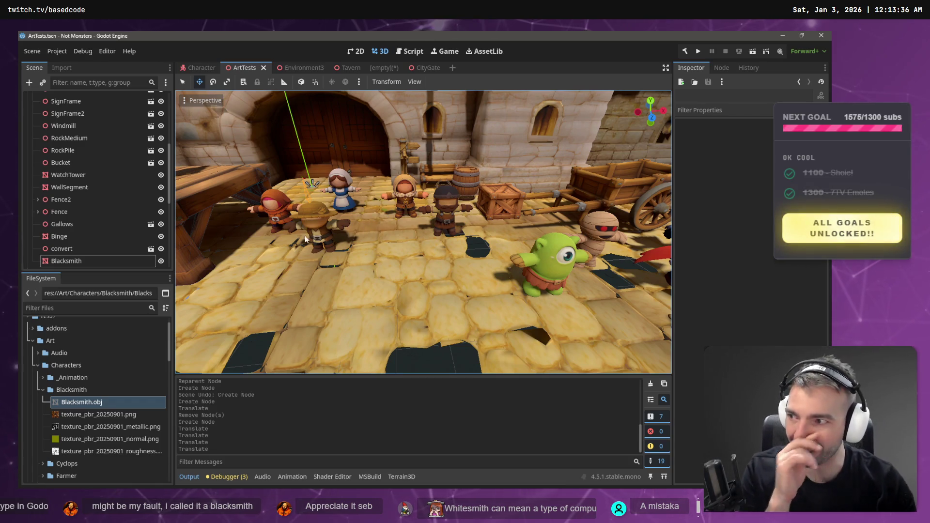
# Pull the camera back to show the gate, towers and characters on the cobblestones
pyautogui.rightClick(345, 244)
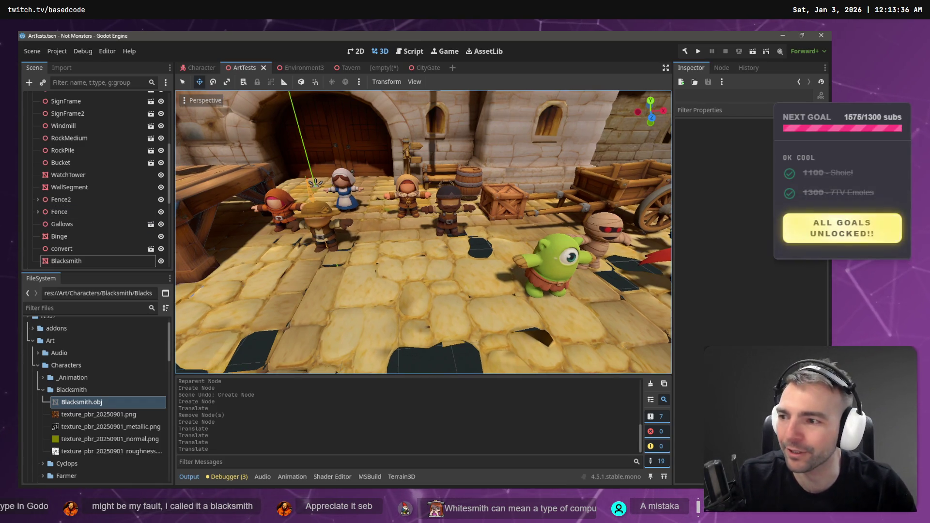
pyautogui.rightClick(458, 259)
pyautogui.press('d')
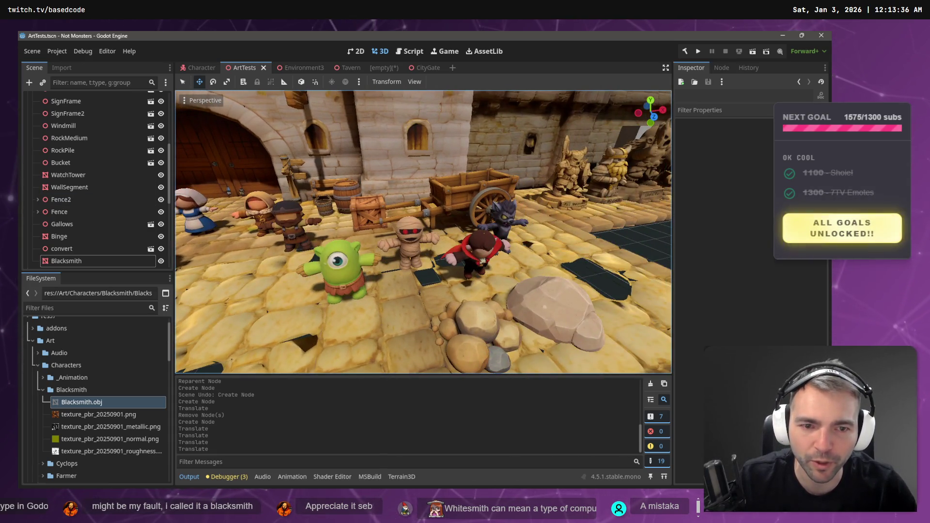
pyautogui.press('s')
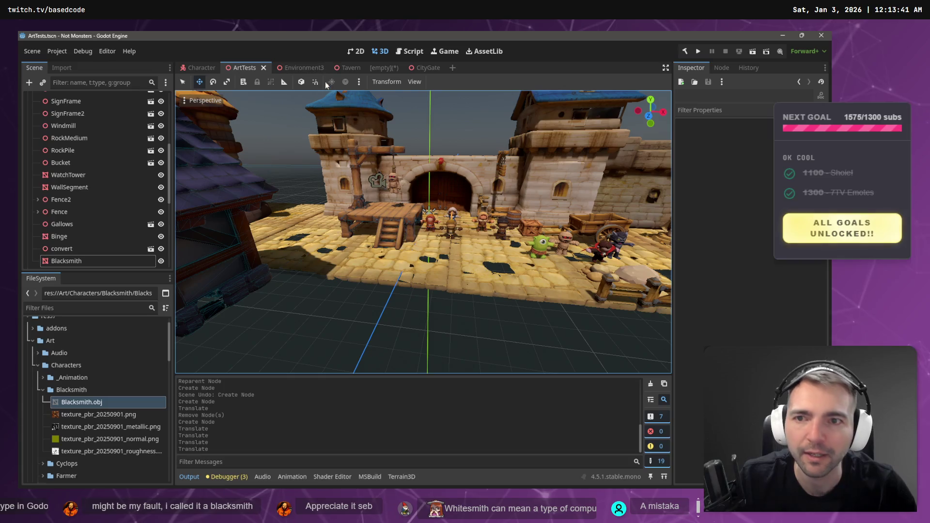
# Close the empty scene tab, clear the CityGate selection, and return to Environment3
pyautogui.click(400, 68)
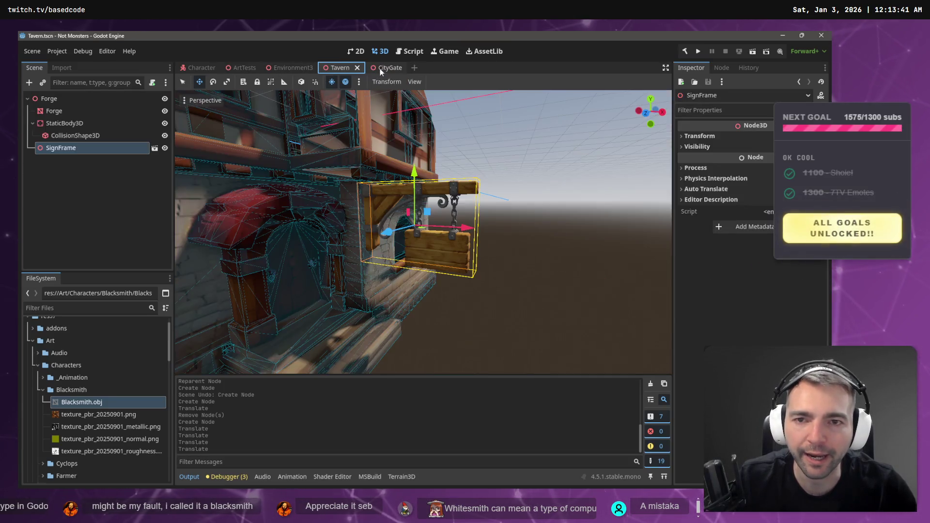
pyautogui.click(383, 69)
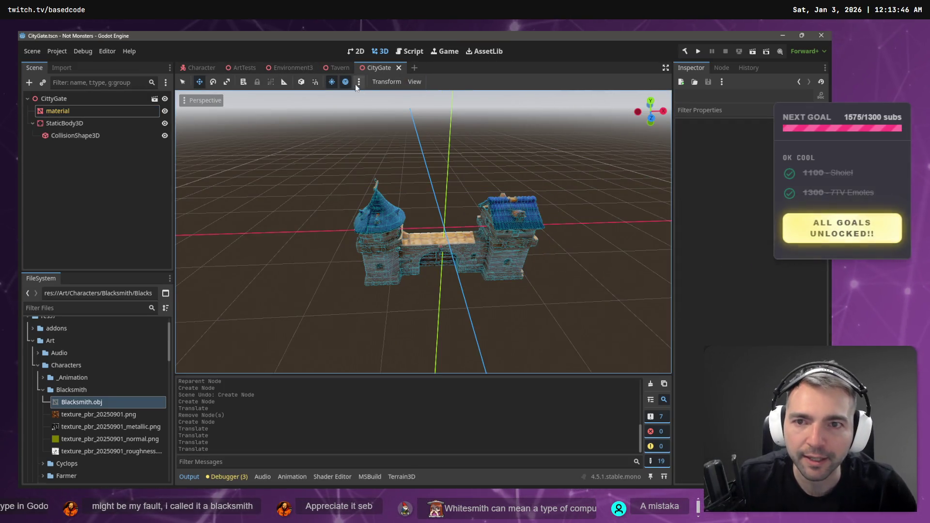
pyautogui.click(341, 68)
pyautogui.click(290, 68)
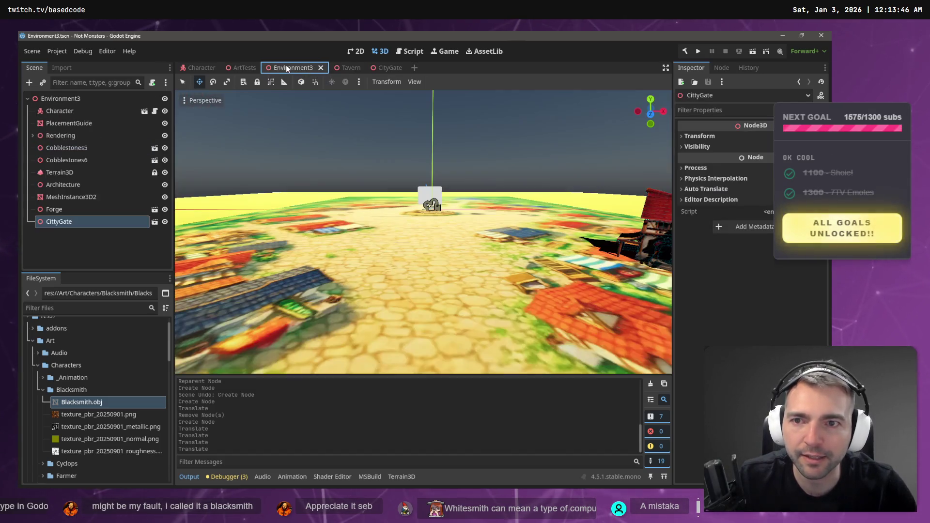
pyautogui.click(384, 68)
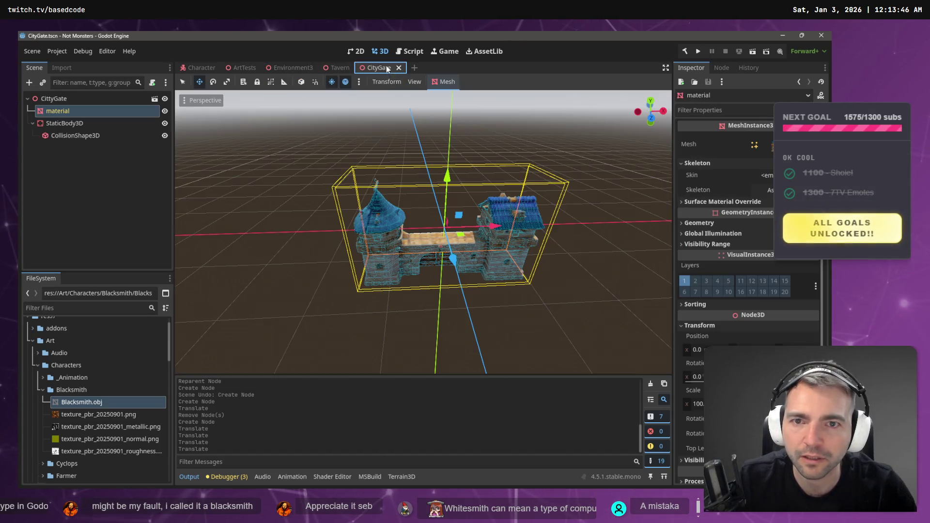
pyautogui.click(100, 161)
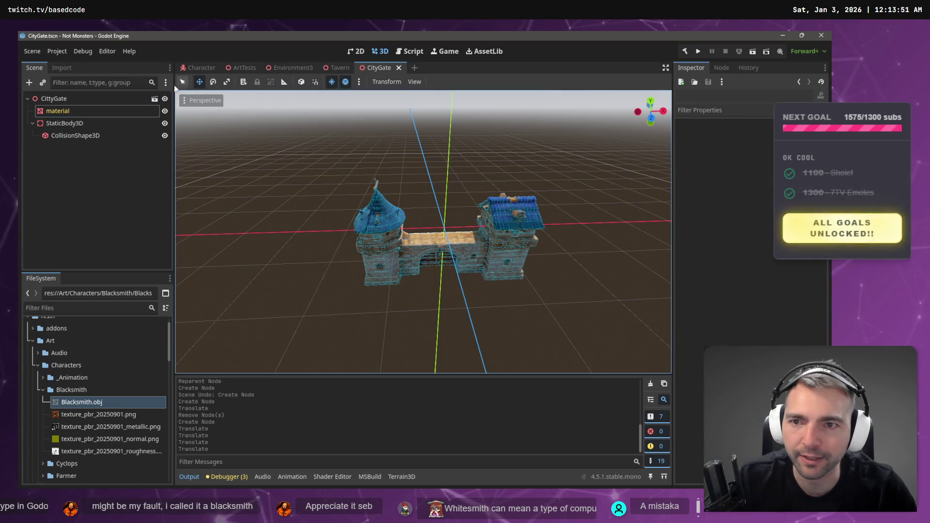
pyautogui.click(293, 68)
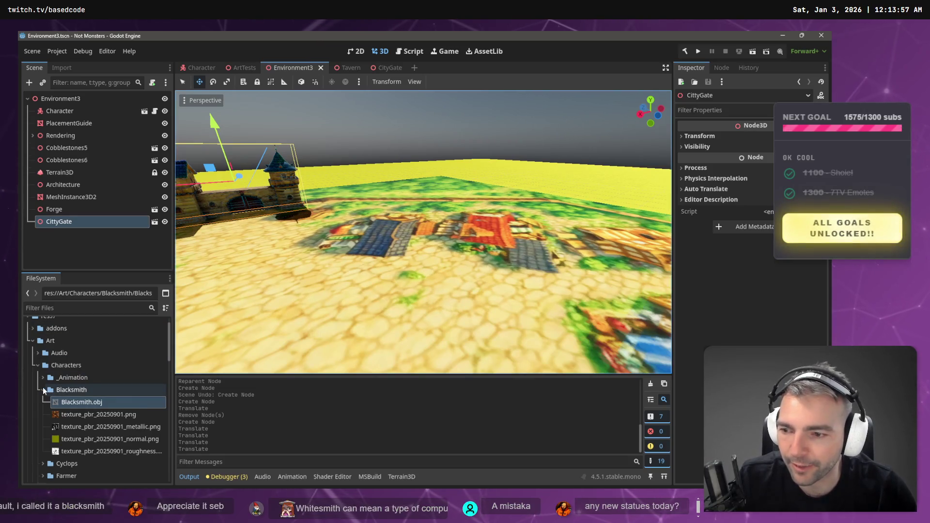
pyautogui.click(43, 389)
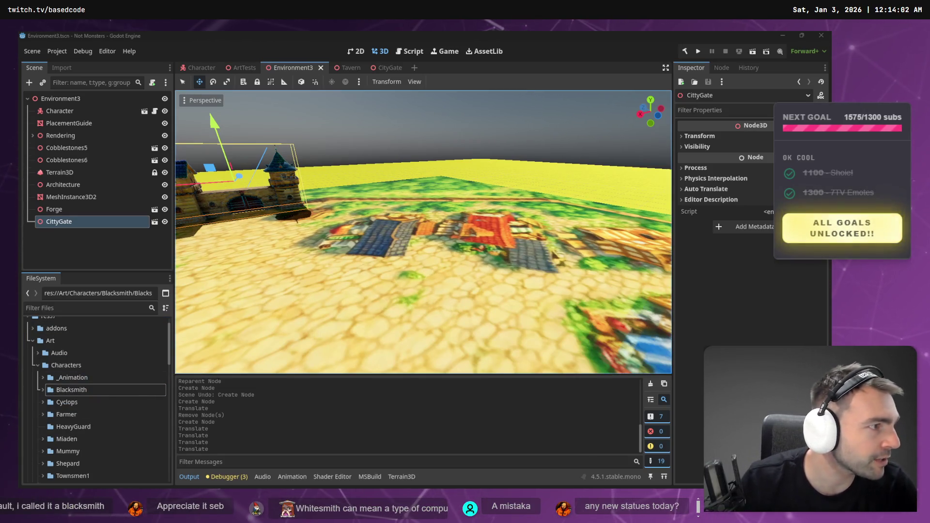
# Delete the old Forge folder and open the _To Process folder
pyautogui.hotkey('alt', 'Tab')
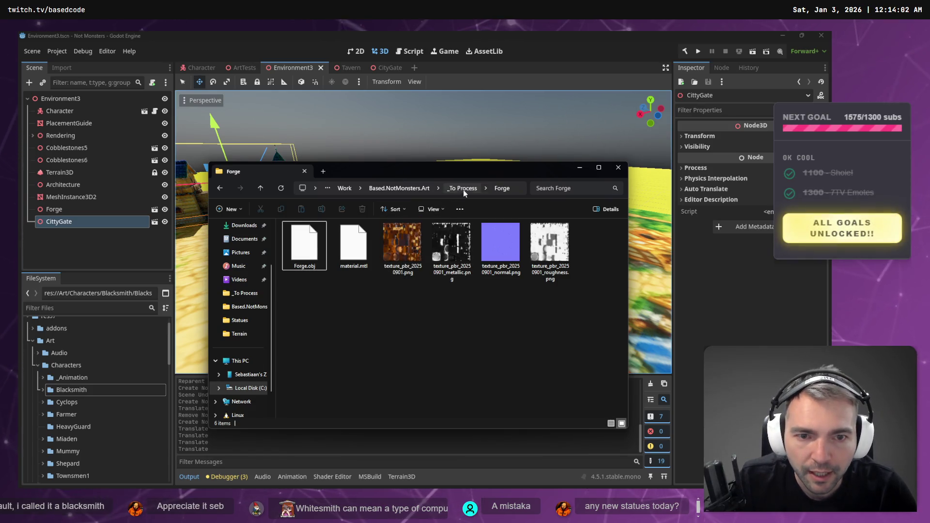
pyautogui.hotkey('alt', 'Up')
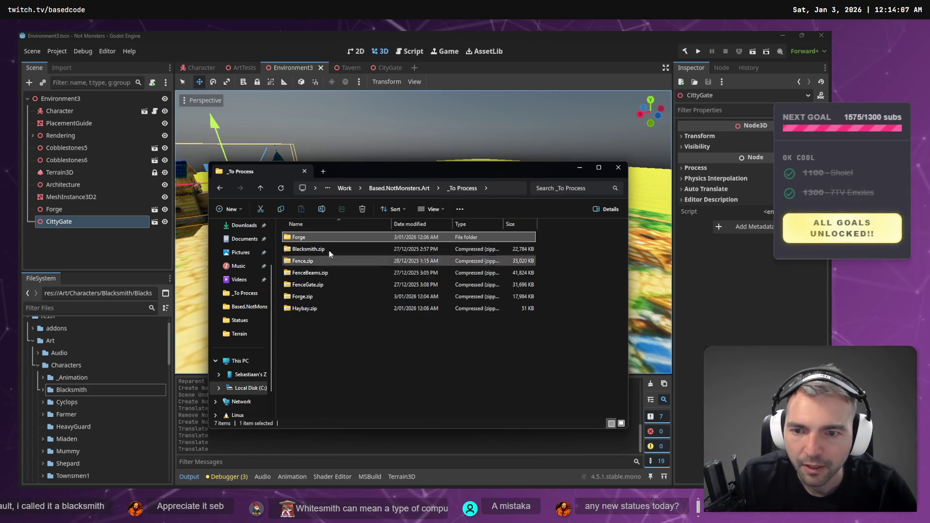
pyautogui.press('Delete')
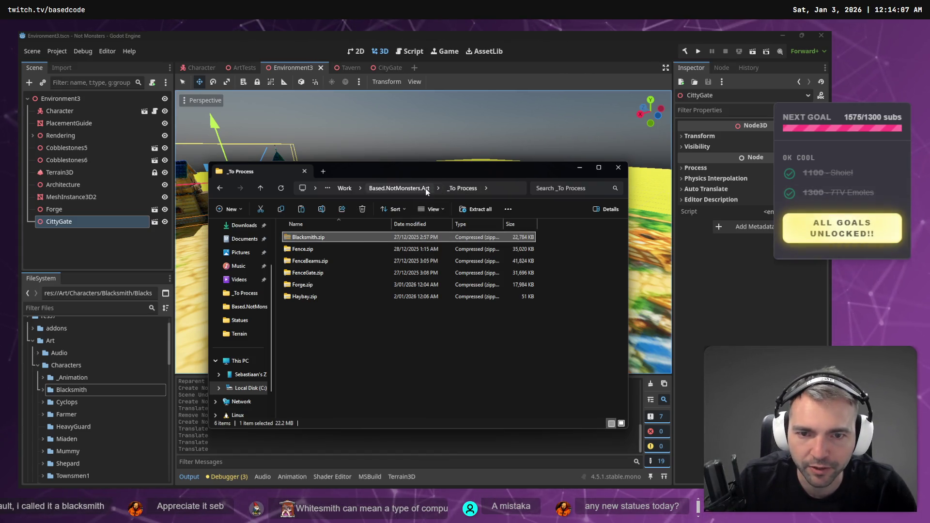
pyautogui.click(421, 188)
pyautogui.doubleClick(314, 250)
pyautogui.hotkey('alt', 'Left')
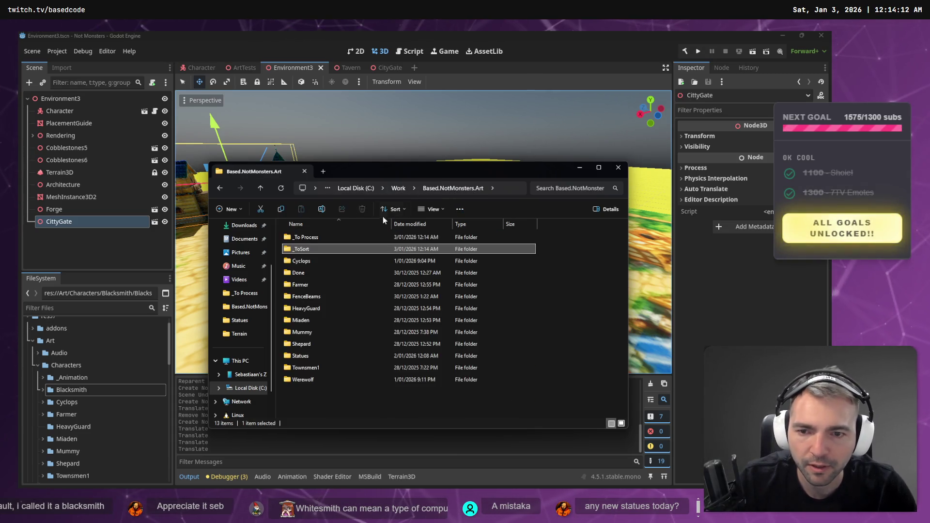
pyautogui.doubleClick(326, 236)
# Extract Forge.zip into a Forge folder and rename its model file to Forge.obj
pyautogui.moveTo(308, 273); pyautogui.dragTo(346, 318)
pyautogui.click(379, 314)
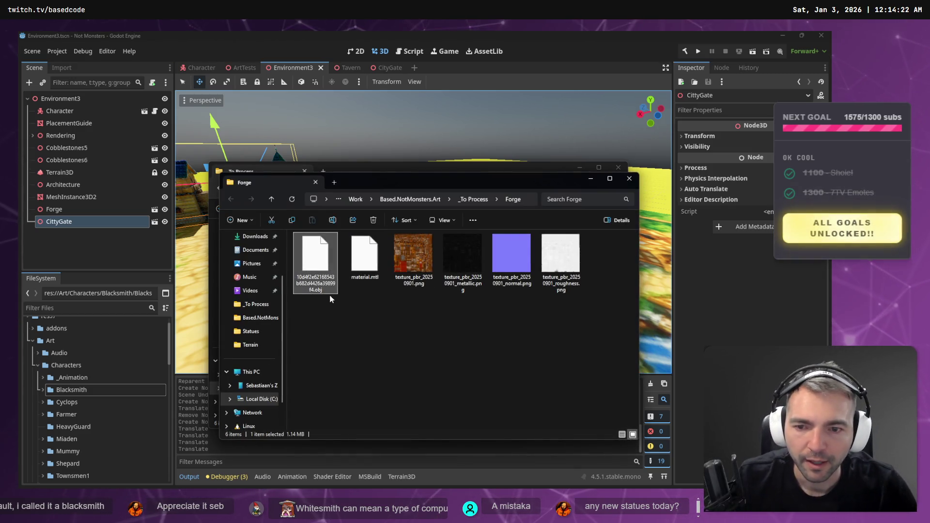
pyautogui.write('Forge')
pyautogui.press('Return')
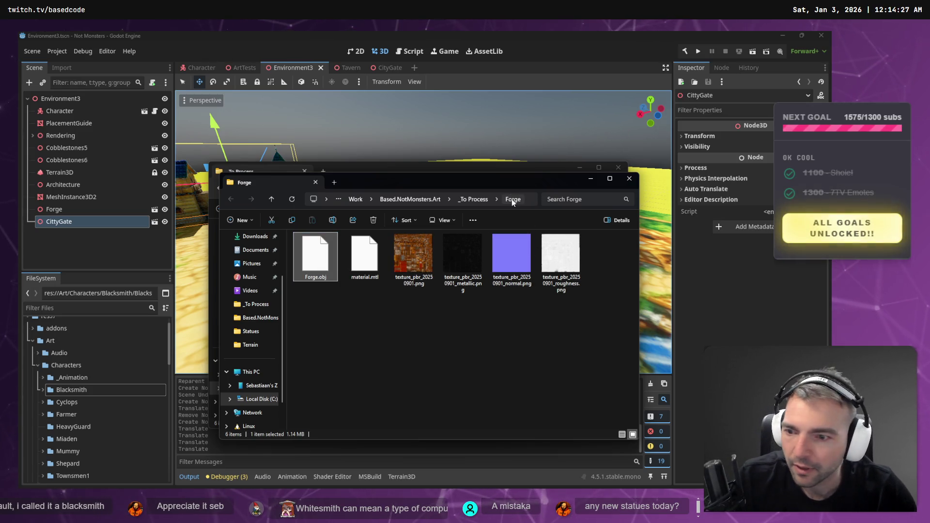
pyautogui.click(40, 368)
pyautogui.click(39, 379)
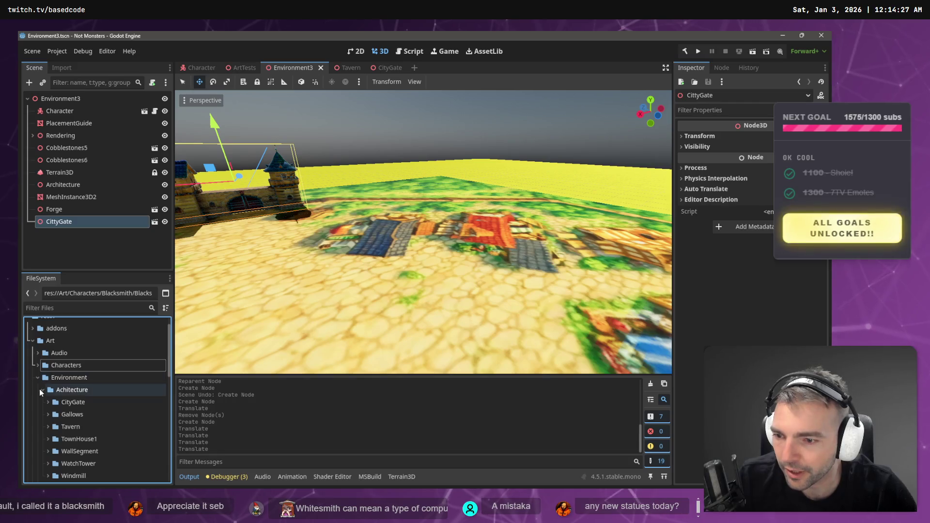
# Drag the Forge files from Explorer into Godot's Environment/Achitecture folder
pyautogui.click(58, 390)
pyautogui.hotkey('alt', 'Tab')
pyautogui.click(515, 211)
pyautogui.moveTo(105, 405); pyautogui.dragTo(60, 388)
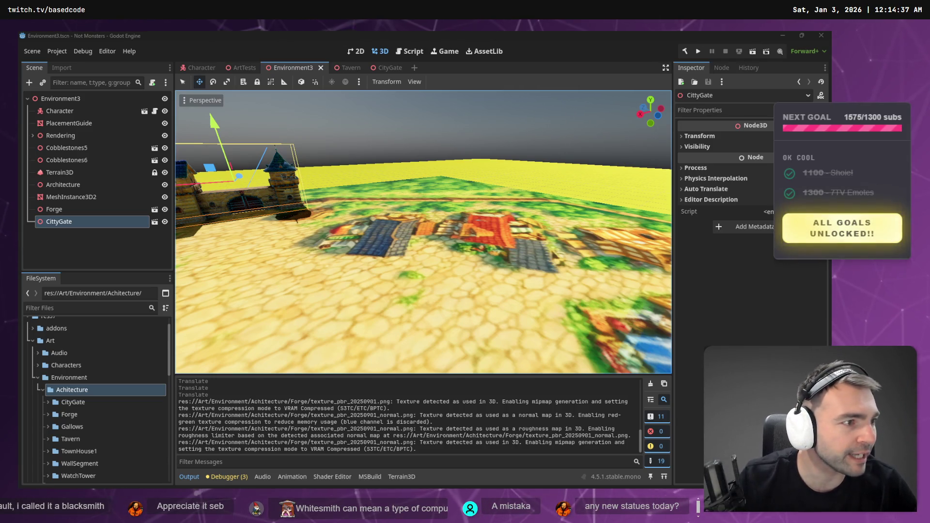
pyautogui.hotkey('alt', 'Tab')
pyautogui.scroll(-5, 525, 192)
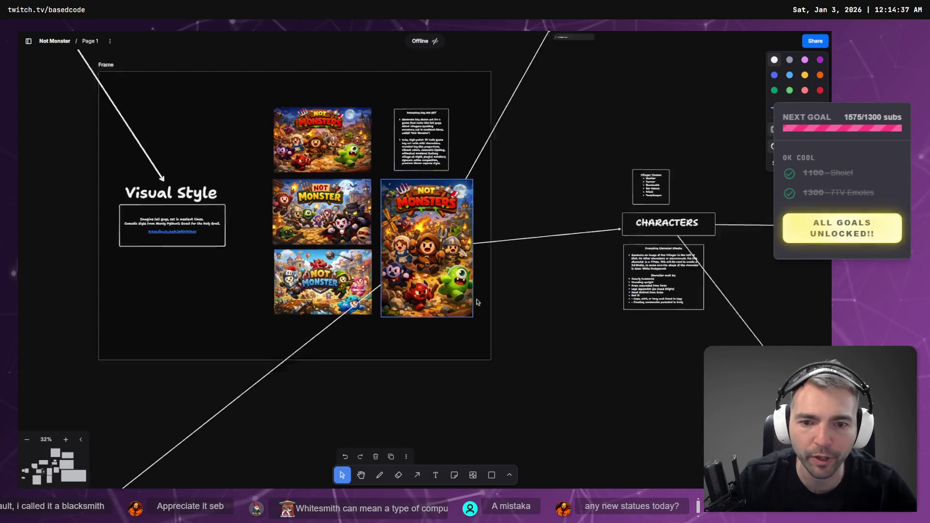
# Scroll the Not Monster board to the supporter statue frame and select the #47 and #46 notes
pyautogui.scroll(-10, 526, 192)
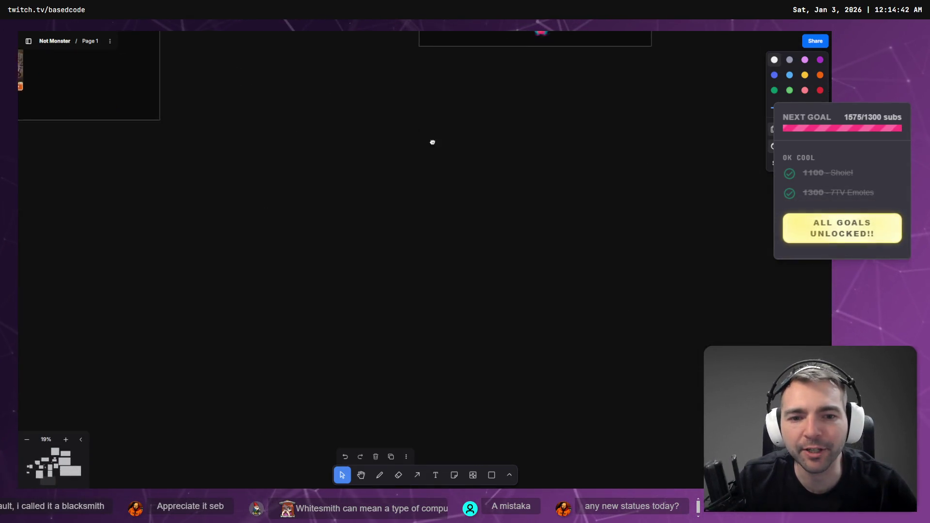
pyautogui.scroll(-5, 467, 252)
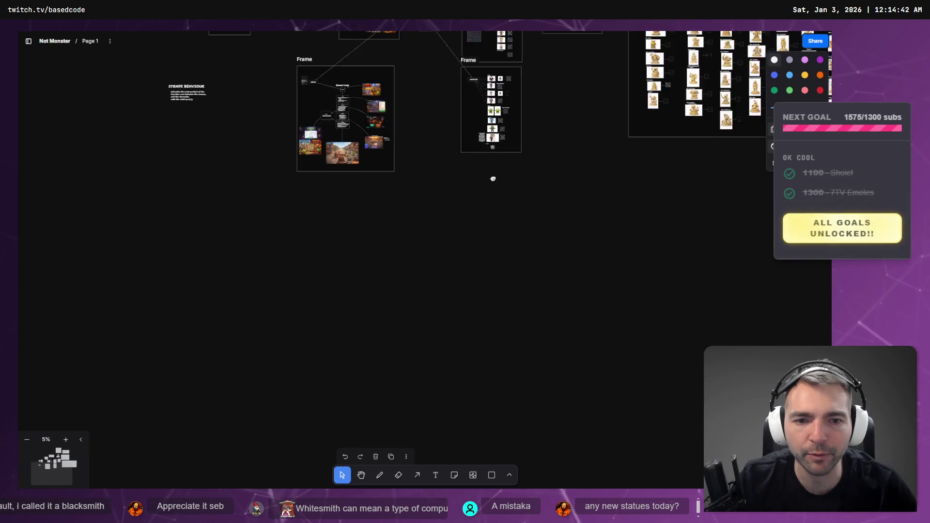
pyautogui.scroll(10, 449, 236)
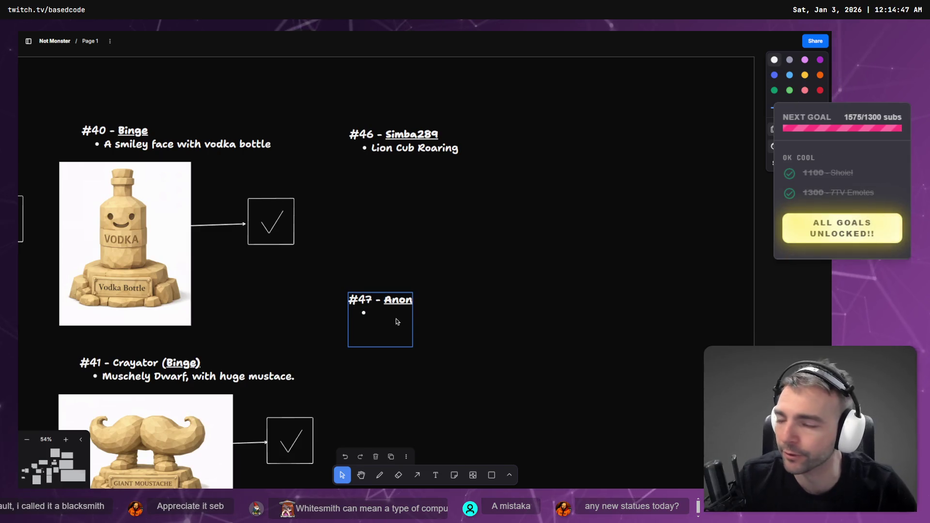
pyautogui.doubleClick(395, 313)
pyautogui.click(394, 313)
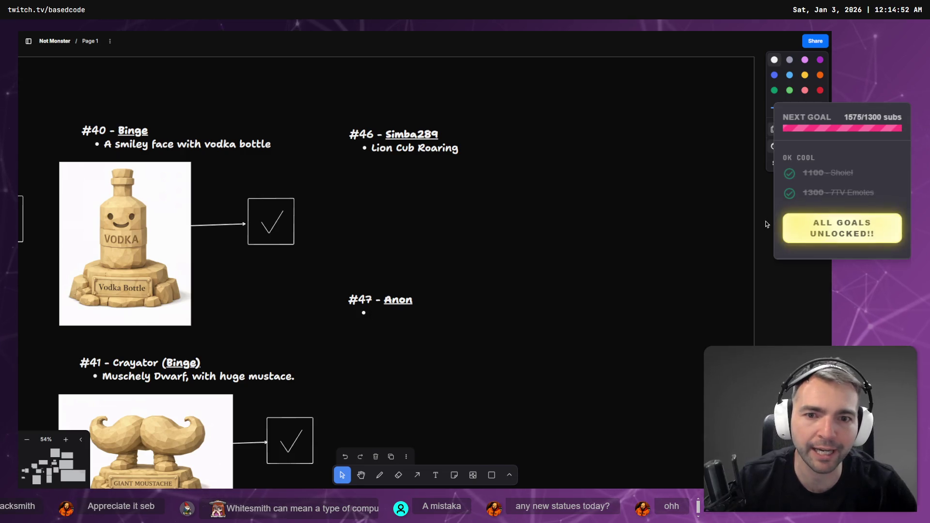
pyautogui.click(398, 142)
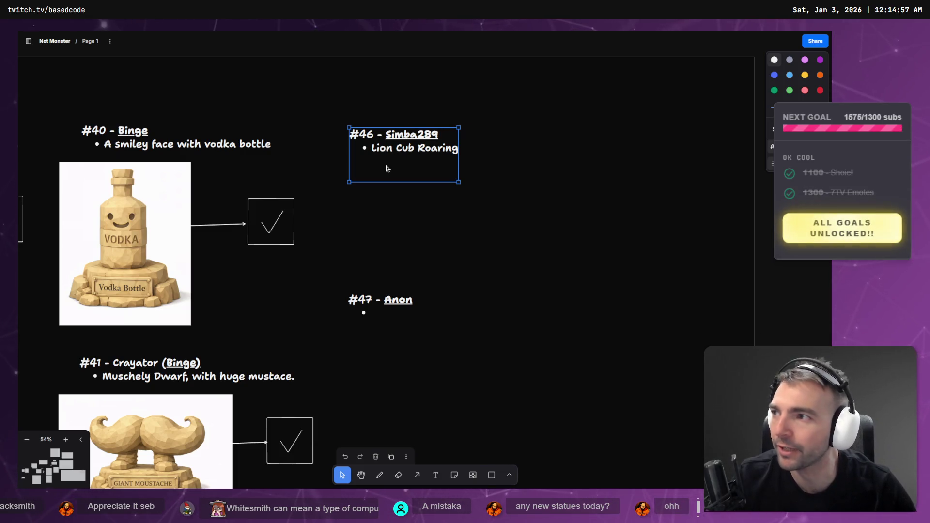
pyautogui.scroll(-5, 383, 155)
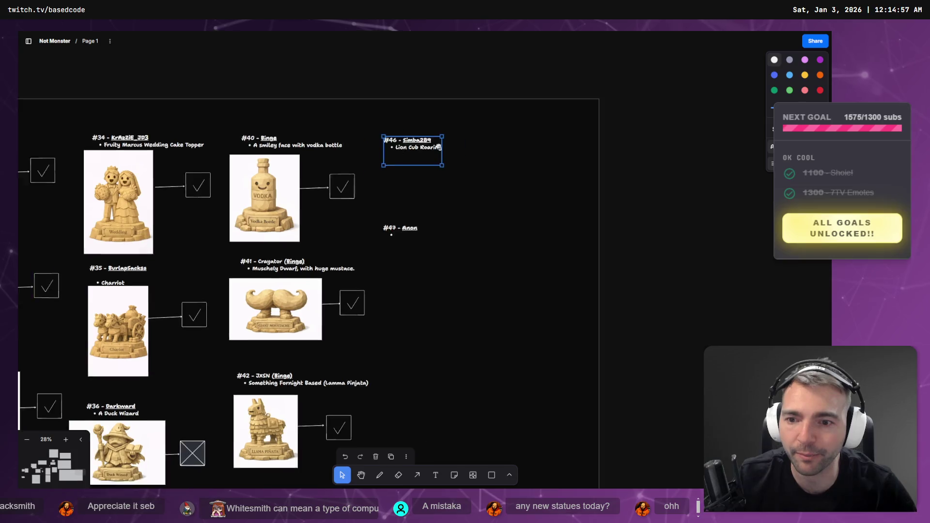
pyautogui.hscroll(-3, 251, 135)
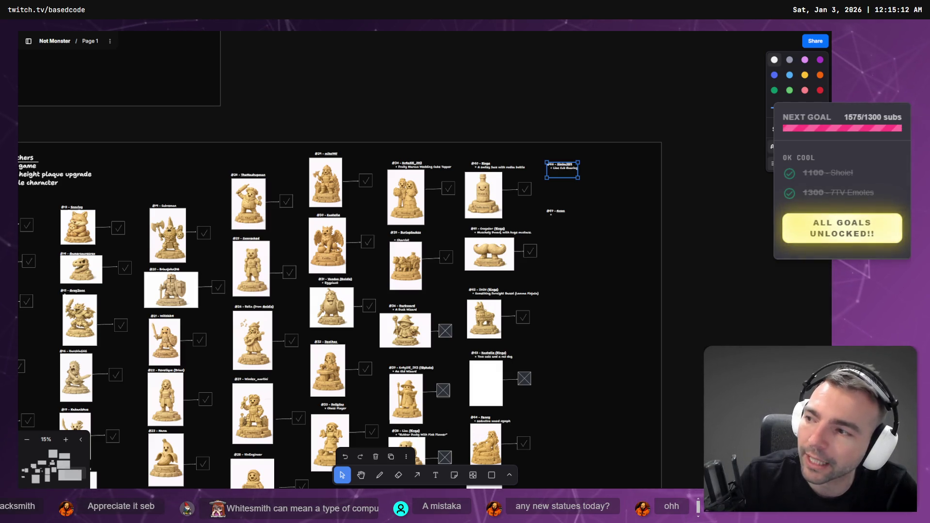
pyautogui.scroll(5, 557, 213)
# Replace 'Anon' in the #47 statue note with Gyfawke's mask
pyautogui.click(536, 216)
pyautogui.click(539, 218)
pyautogui.write('Anon mask?')
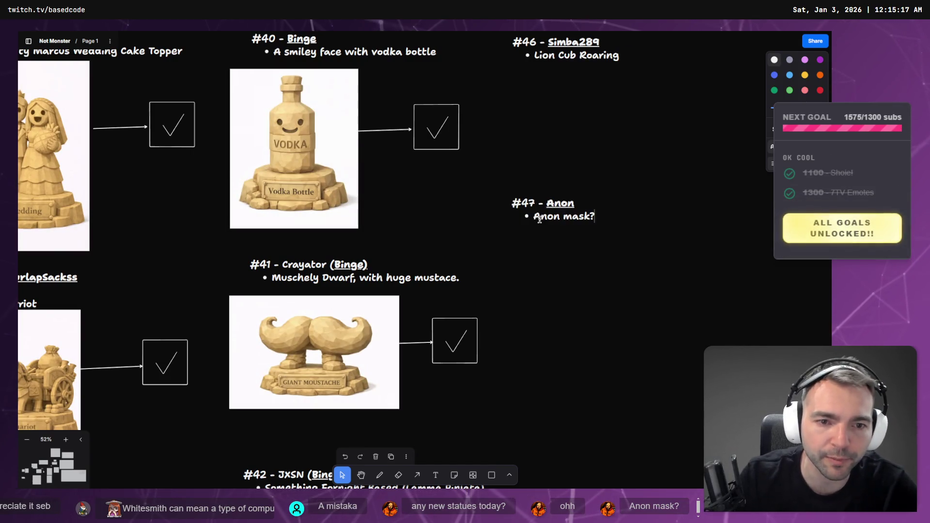
pyautogui.doubleClick(542, 216)
pyautogui.write("Gyfawke's")
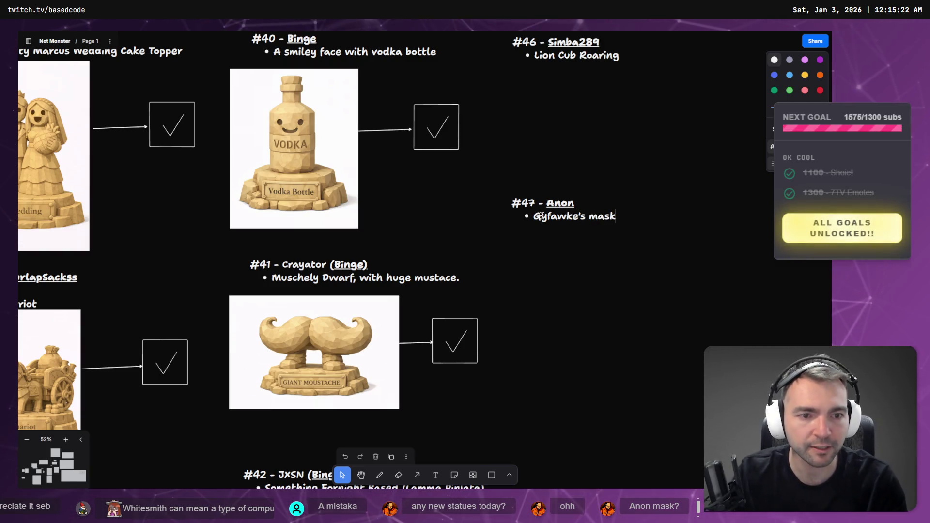
pyautogui.press('Escape')
# Zoom out the board, clear the Forge folder selection in Explorer, and return to Godot
pyautogui.scroll(-10, 603, 252)
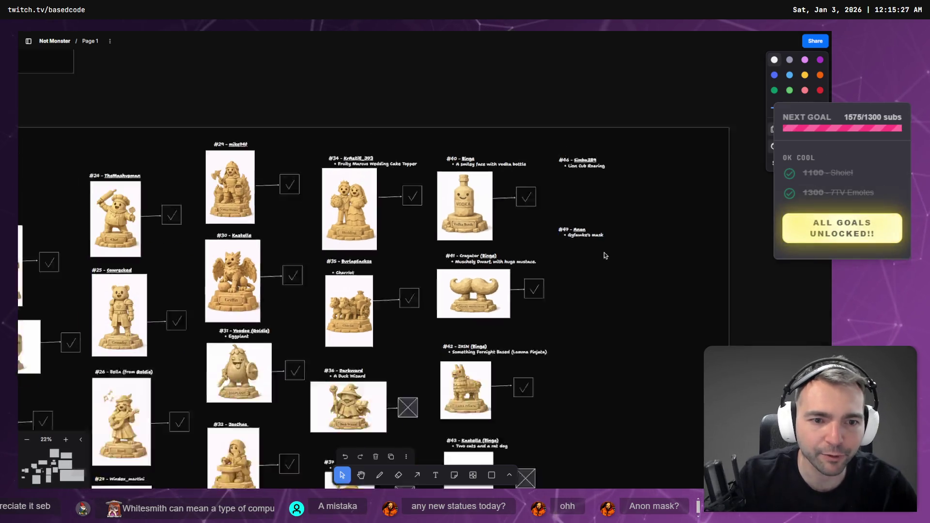
pyautogui.scroll(10, 607, 300)
pyautogui.hscroll(-4, 606, 299)
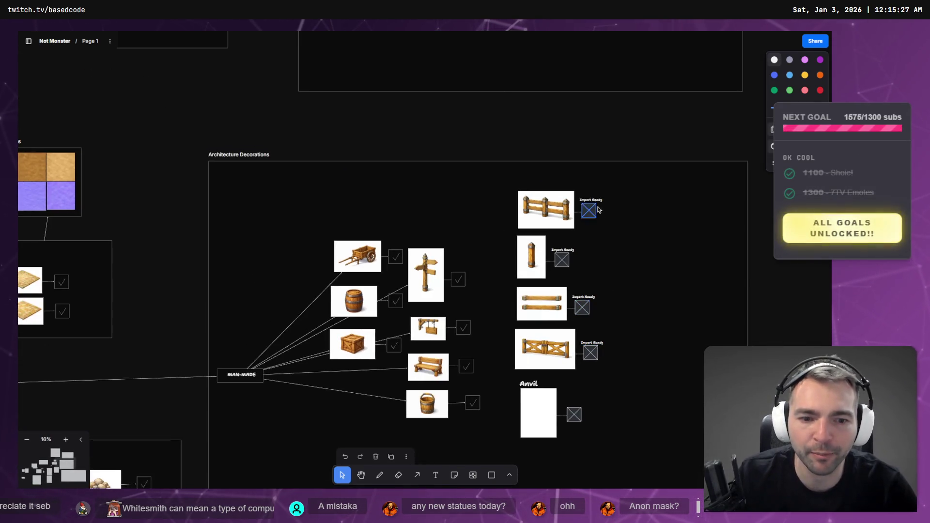
pyautogui.hscroll(-6, 646, 363)
pyautogui.scroll(3, 645, 363)
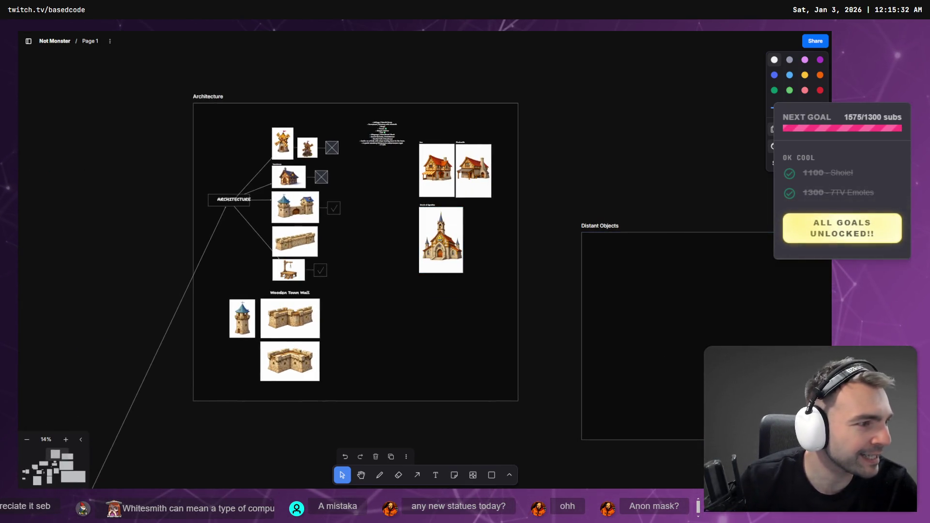
pyautogui.hotkey('alt', 'Tab')
pyautogui.click(380, 304)
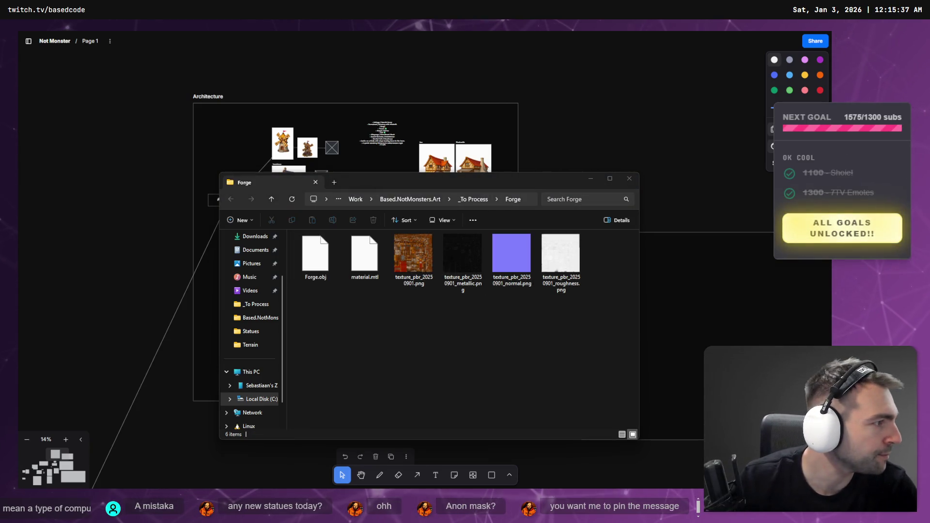
pyautogui.hotkey('alt', 'Tab')
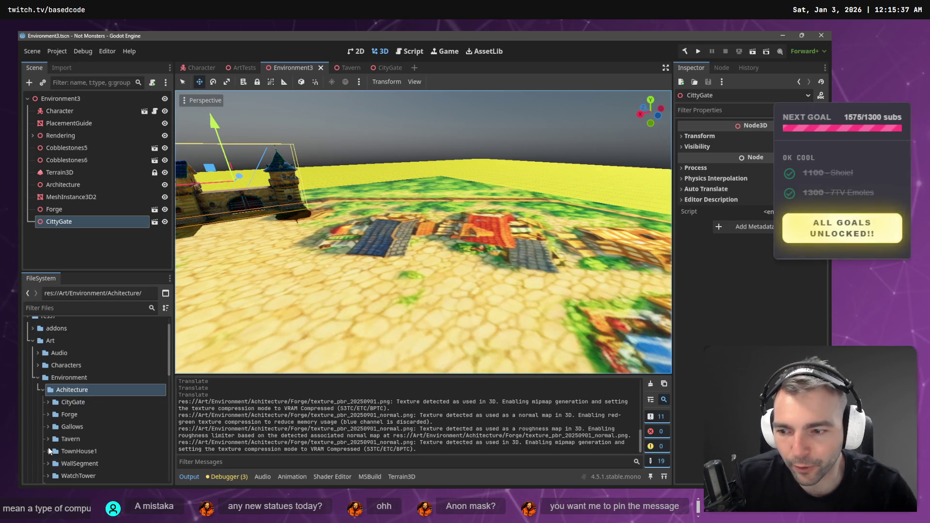
# Drop the Forge model into Environment3, then undo the placement
pyautogui.click(48, 415)
pyautogui.moveTo(82, 426)
pyautogui.mouseDown()
pyautogui.moveTo(456, 242)
pyautogui.moveTo(436, 233)
pyautogui.mouseUp()
pyautogui.hotkey('ctrl', 'z')
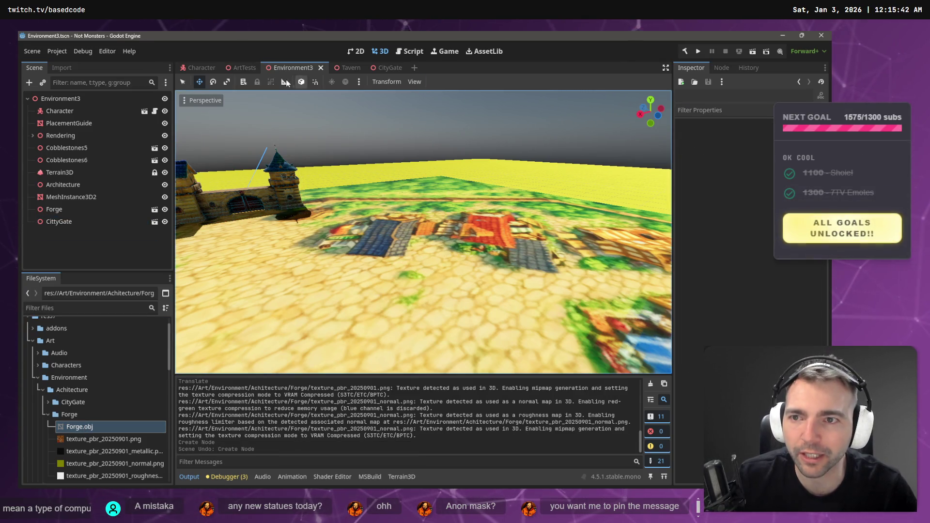
# In ArtTests, select TownHouse1 and slide it into the row of buildings by the windmill
pyautogui.click(245, 68)
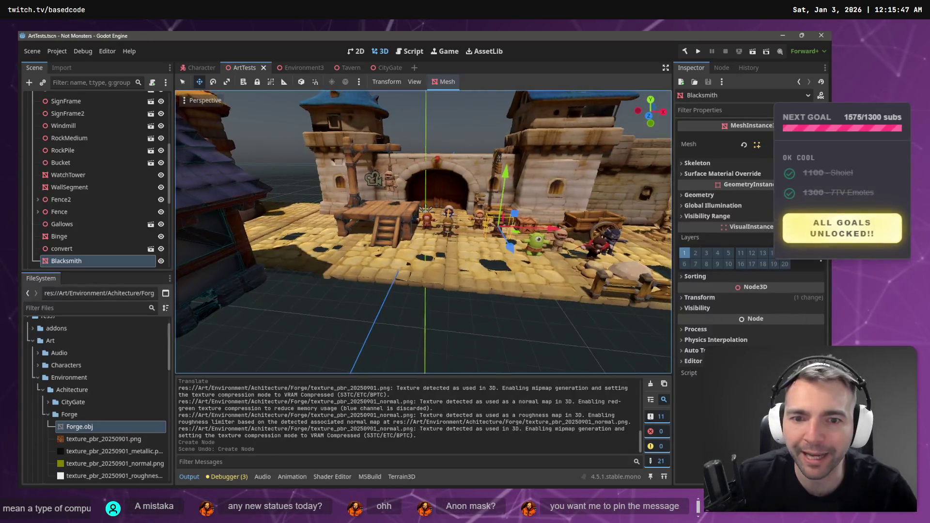
pyautogui.scroll(-8, 376, 149)
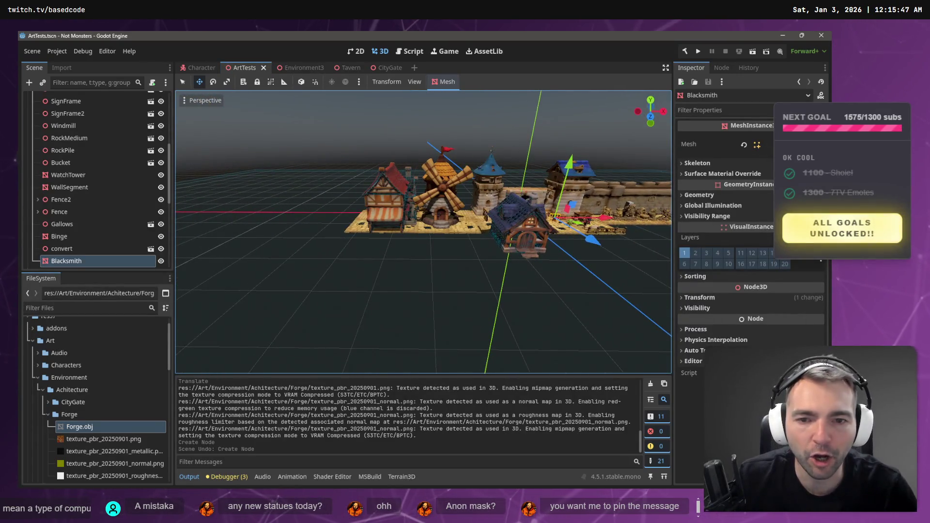
pyautogui.moveTo(376, 149); pyautogui.dragTo(423, 236)
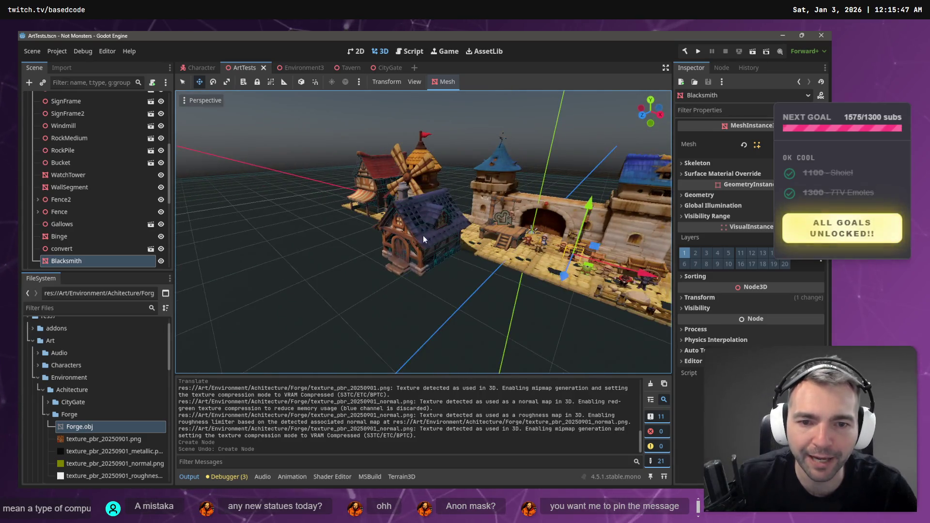
pyautogui.click(423, 235)
pyautogui.moveTo(397, 297)
pyautogui.mouseDown()
pyautogui.moveTo(425, 229)
pyautogui.moveTo(386, 268)
pyautogui.moveTo(352, 231)
pyautogui.mouseUp()
pyautogui.moveTo(423, 210); pyautogui.dragTo(391, 280)
pyautogui.click(391, 280)
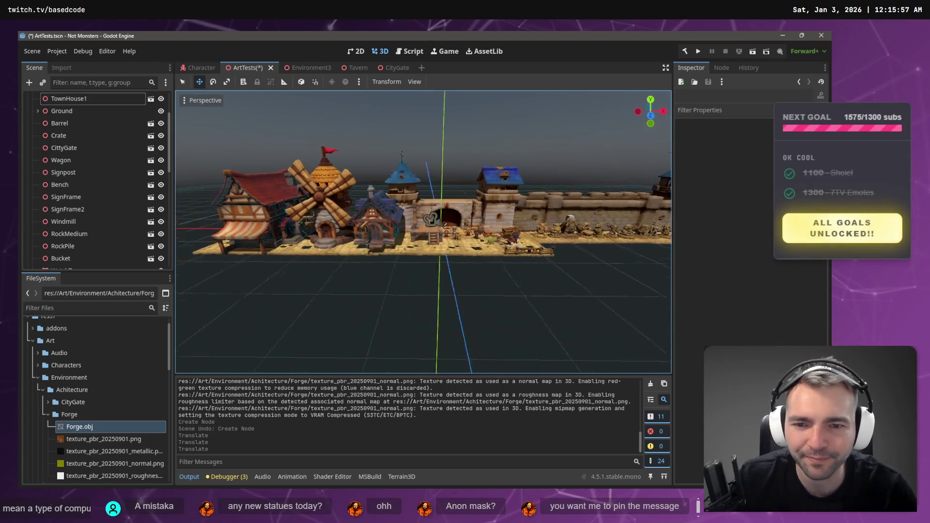
pyautogui.scroll(8, 424, 233)
# Move TownHouse1 by Z 0.84, Y -1.012, then Z 0.338 on the cobblestone ground
pyautogui.moveTo(397, 274); pyautogui.dragTo(398, 274)
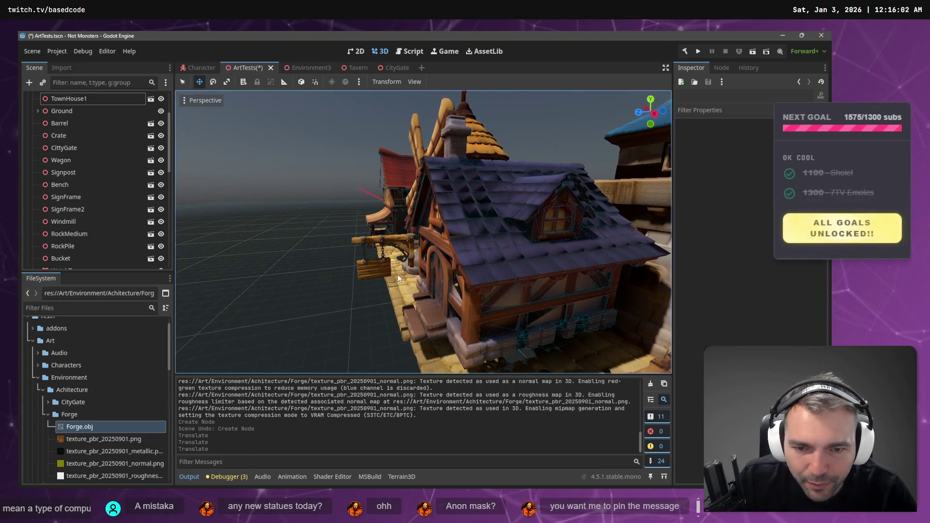
pyautogui.click(469, 265)
pyautogui.moveTo(447, 229); pyautogui.dragTo(438, 228)
pyautogui.moveTo(493, 168); pyautogui.dragTo(495, 189)
pyautogui.moveTo(440, 246); pyautogui.dragTo(433, 247)
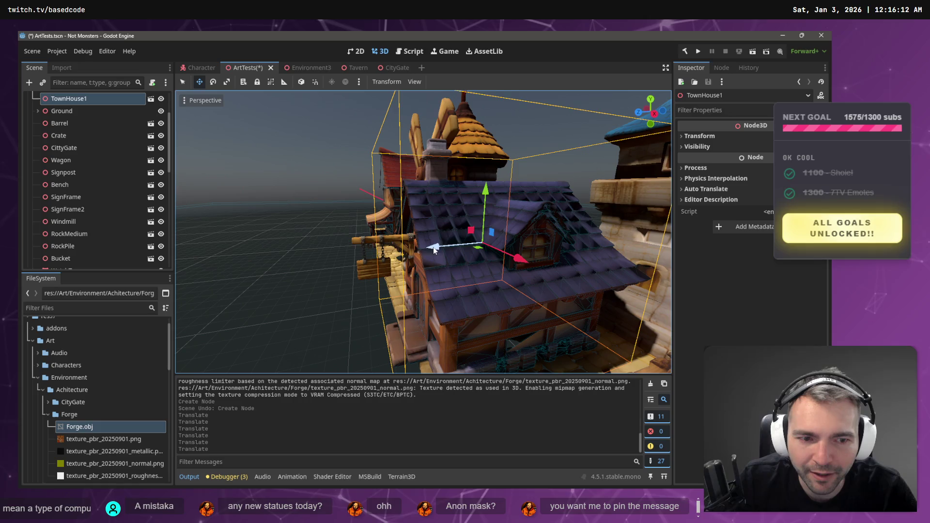
pyautogui.scroll(-5, 433, 247)
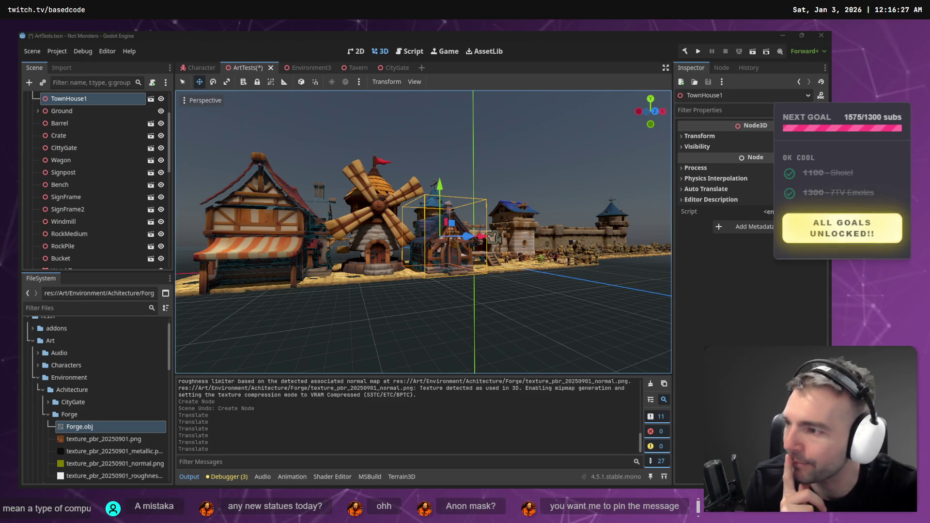
# Start a cobblestone selection with Cobblestones8, 3 and 6 in the viewport
pyautogui.click(415, 315)
pyautogui.moveTo(415, 315); pyautogui.dragTo(349, 300)
pyautogui.moveTo(436, 278); pyautogui.dragTo(415, 277)
pyautogui.click(446, 223)
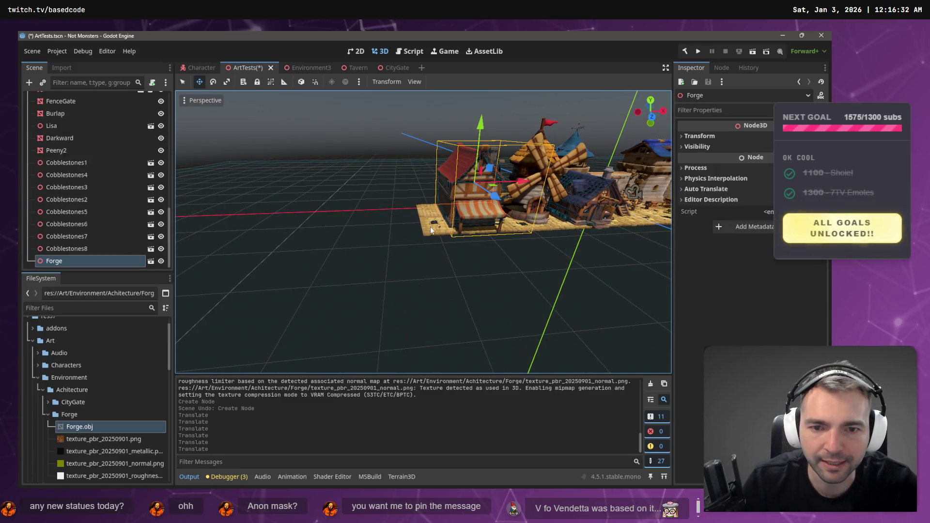
pyautogui.click(436, 216)
pyautogui.keyDown('shift'); pyautogui.click(426, 206); pyautogui.keyUp('shift')
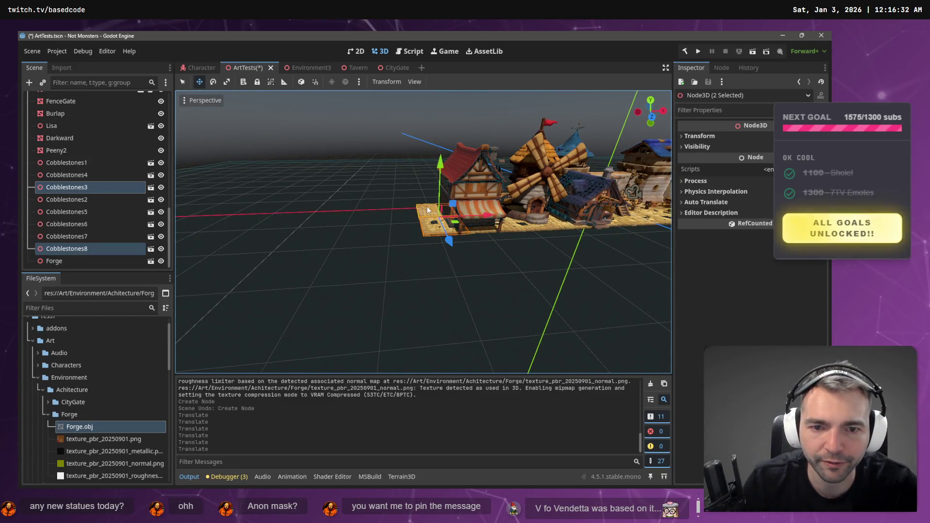
pyautogui.keyDown('shift'); pyautogui.click(483, 235); pyautogui.keyUp('shift')
pyautogui.press('w')
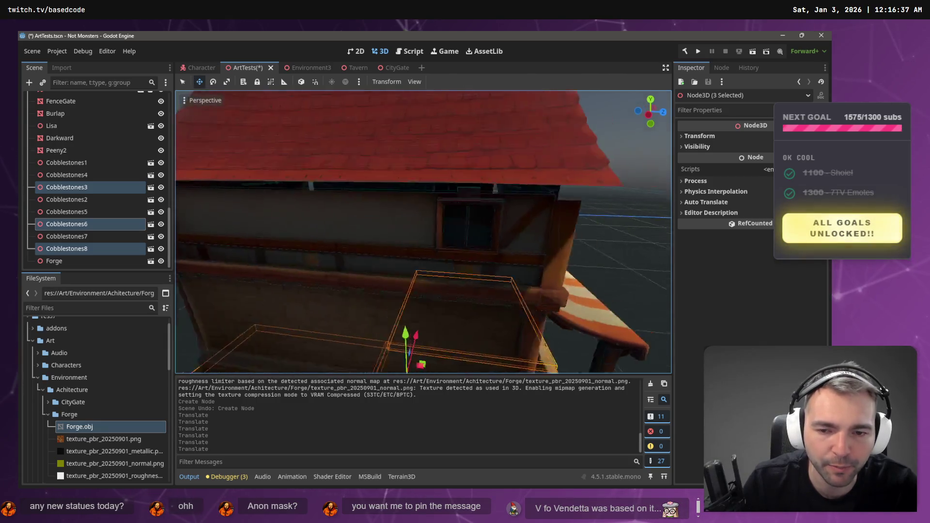
# Add Cobblestones2, 4, 5, 7 and 1 to the selection and frame all eight tiles
pyautogui.keyDown('shift'); pyautogui.click(455, 258); pyautogui.keyUp('shift')
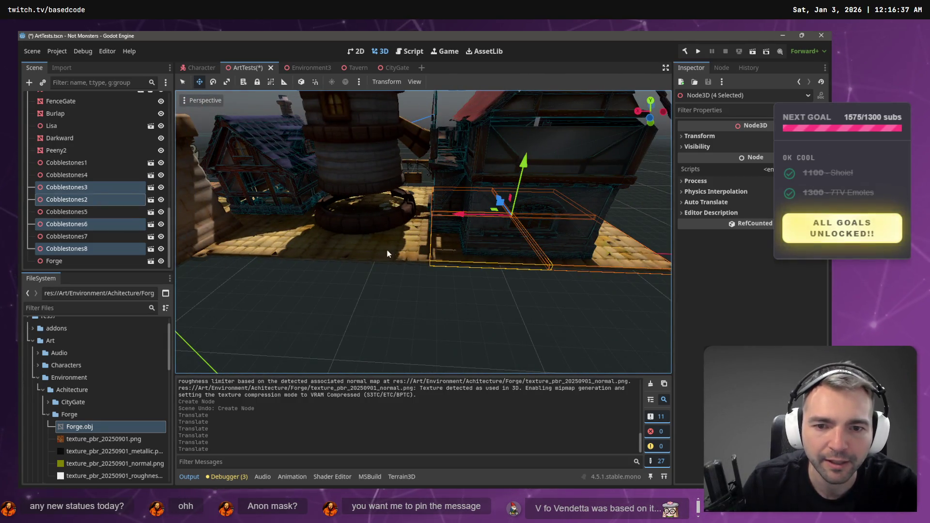
pyautogui.keyDown('shift'); pyautogui.click(414, 254); pyautogui.keyUp('shift')
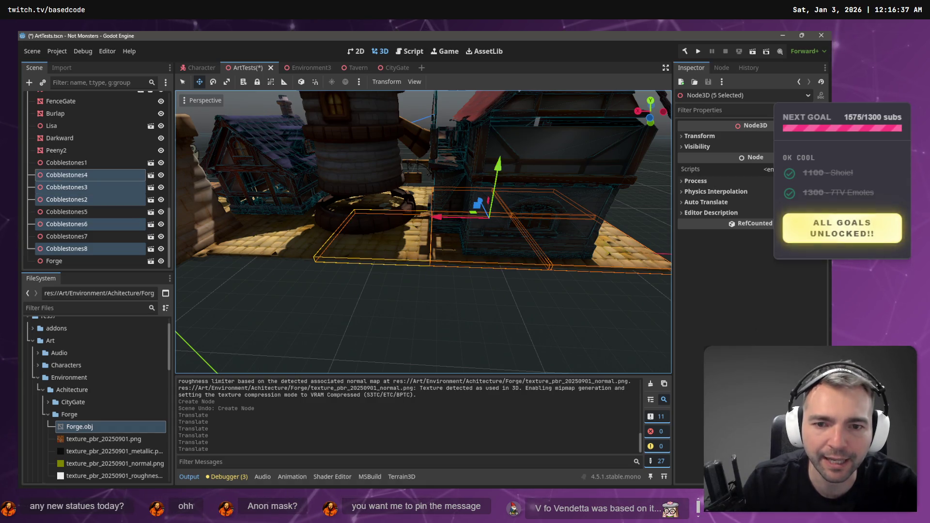
pyautogui.press('w')
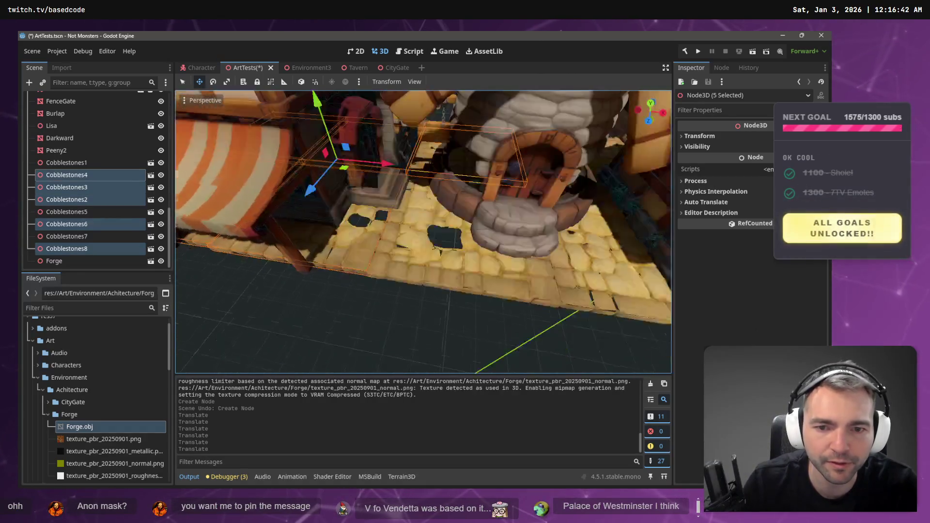
pyautogui.keyDown('shift'); pyautogui.click(429, 250); pyautogui.keyUp('shift')
pyautogui.keyDown('shift'); pyautogui.click(536, 263); pyautogui.keyUp('shift')
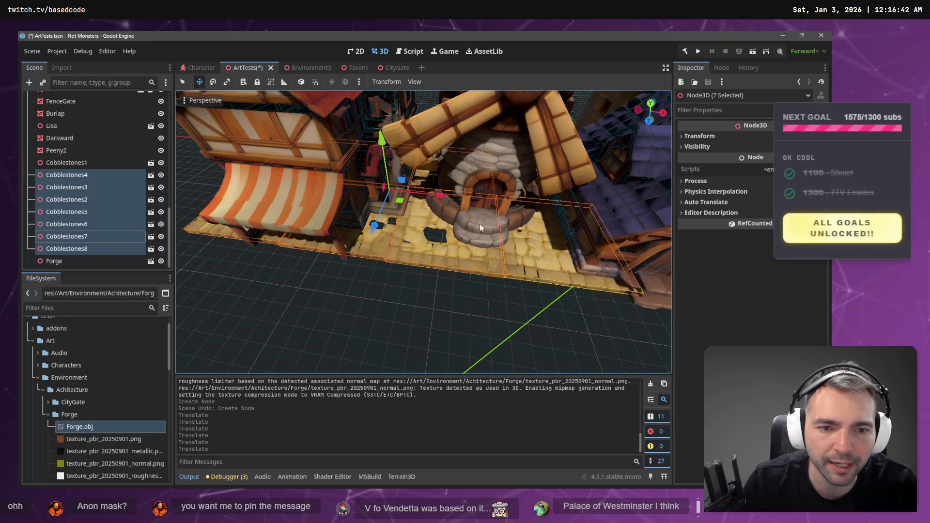
pyautogui.press('w')
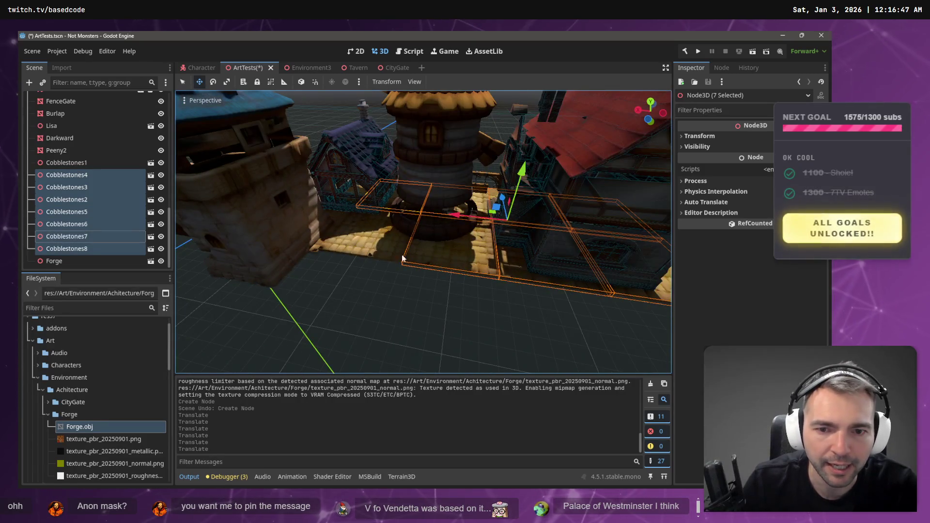
pyautogui.keyDown('shift'); pyautogui.click(385, 251); pyautogui.keyUp('shift')
pyautogui.press('f')
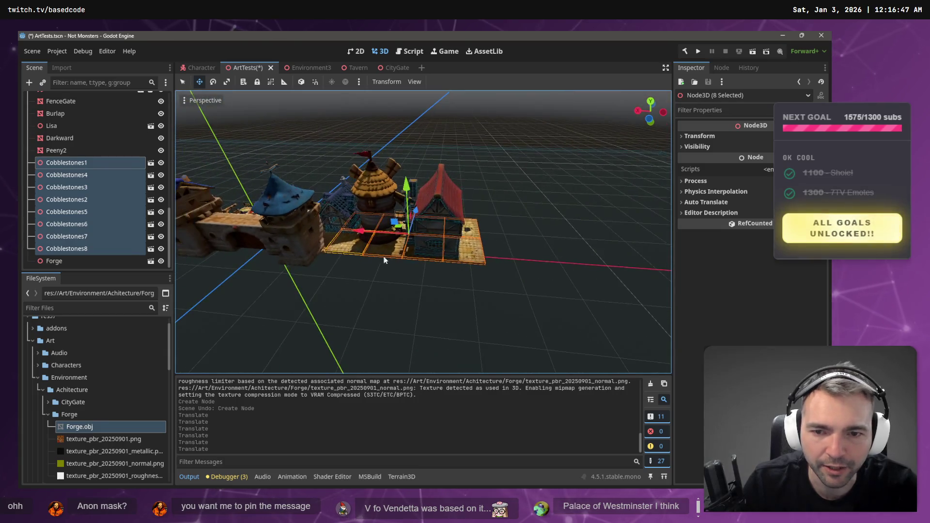
# Select the Forge node and collapse the Env group in the Scene tree
pyautogui.click(33, 261)
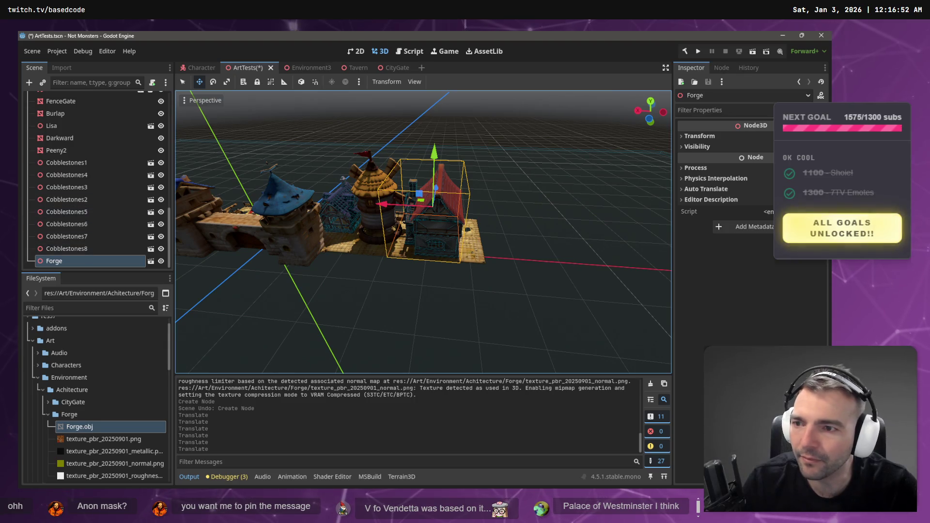
pyautogui.scroll(5, 87, 193)
pyautogui.scroll(2, 84, 174)
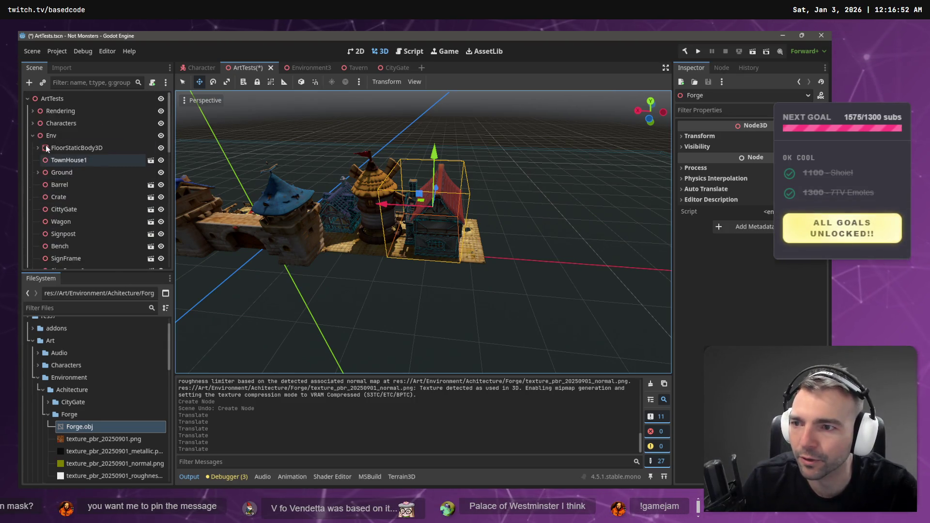
pyautogui.click(32, 135)
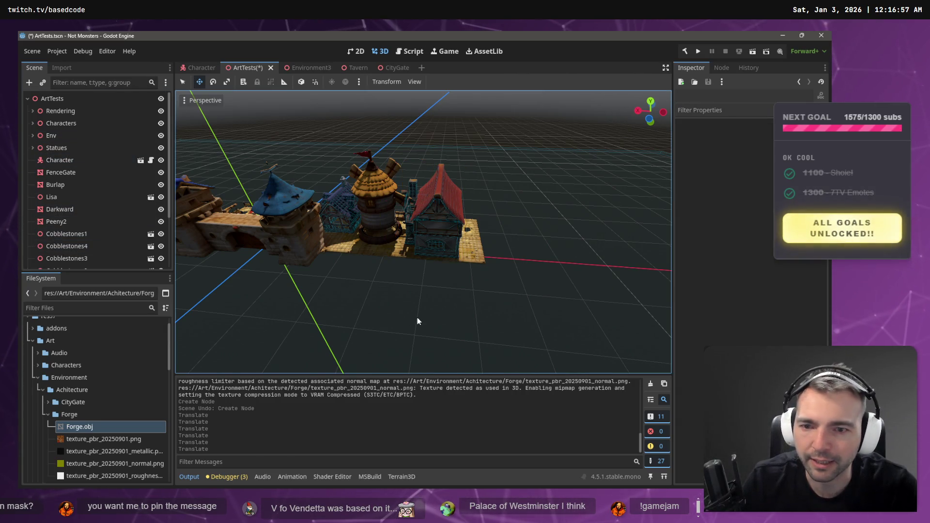
# Paste eight cobblestone tile copies into ArtTests and drag them into another group
pyautogui.hotkey('ctrl', 'v')
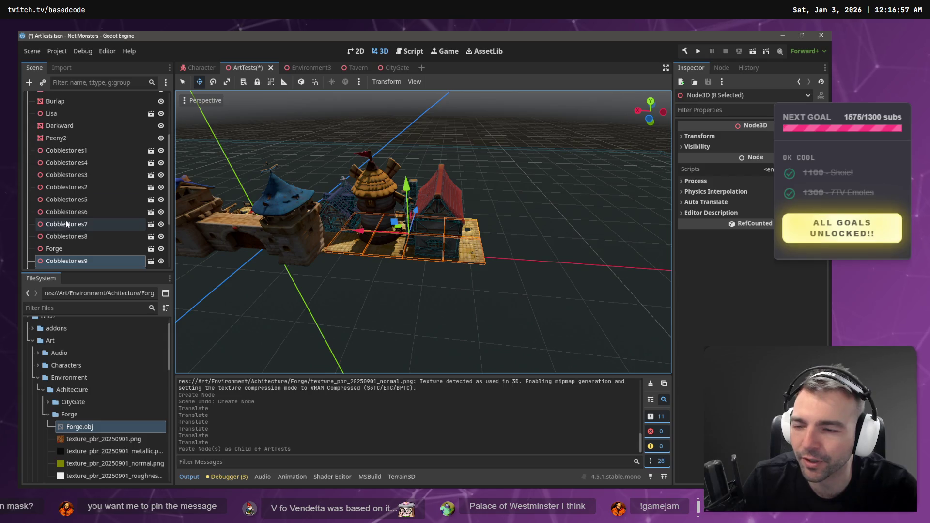
pyautogui.scroll(-3, 83, 212)
pyautogui.moveTo(80, 185)
pyautogui.mouseDown()
pyautogui.moveTo(83, 159)
pyautogui.moveTo(65, 141)
pyautogui.moveTo(40, 136)
pyautogui.mouseUp()
pyautogui.click(33, 136)
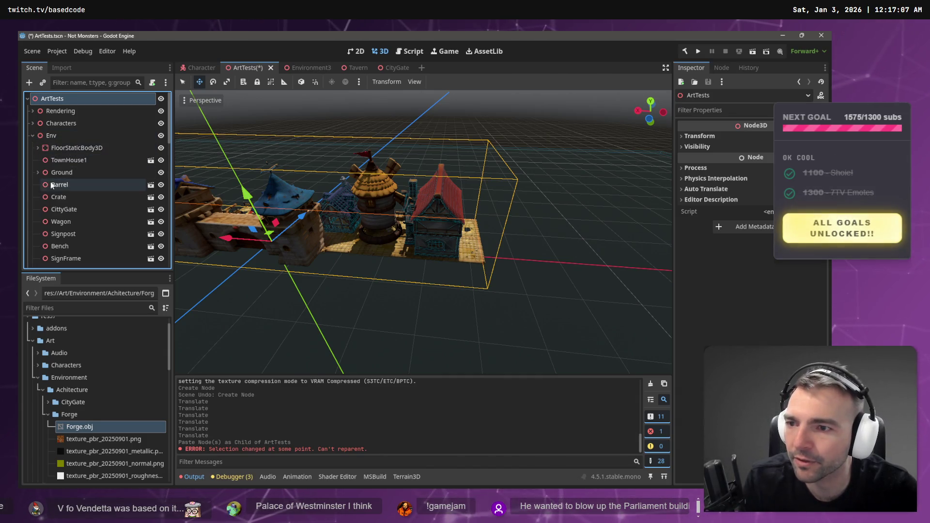
# Select Cobblestones1–16 without Forge and reparent them under one node
pyautogui.scroll(-5, 60, 196)
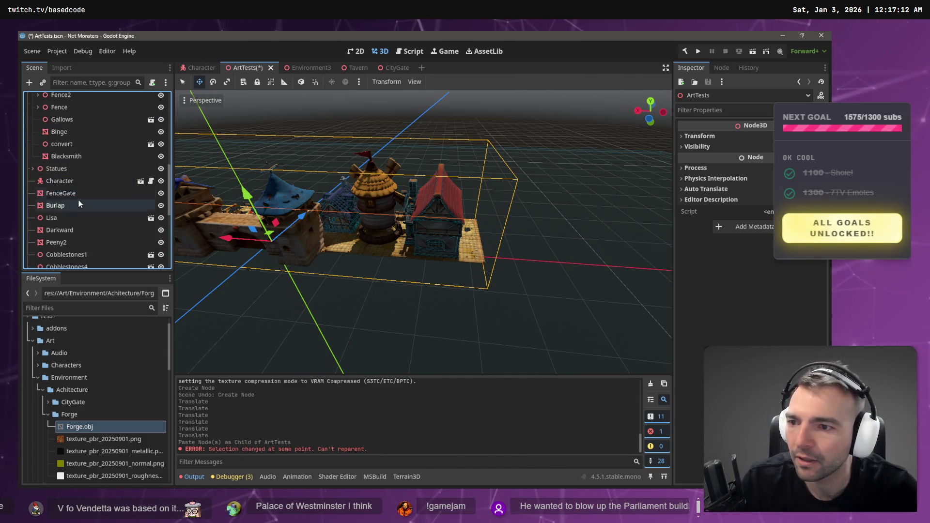
pyautogui.scroll(-5, 72, 203)
pyautogui.click(81, 202)
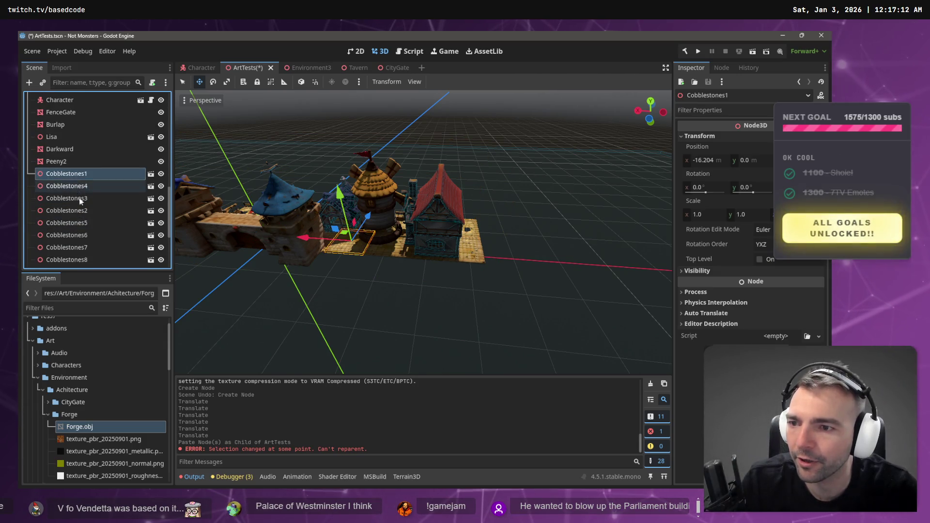
pyautogui.scroll(-4, 80, 218)
pyautogui.keyDown('shift'); pyautogui.click(82, 262); pyautogui.keyUp('shift')
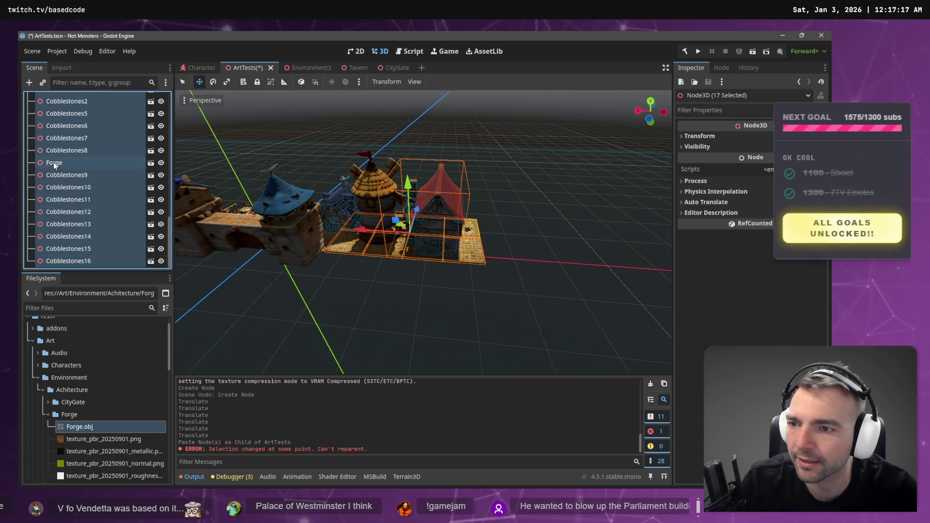
pyautogui.scroll(4, 101, 175)
pyautogui.click(86, 161)
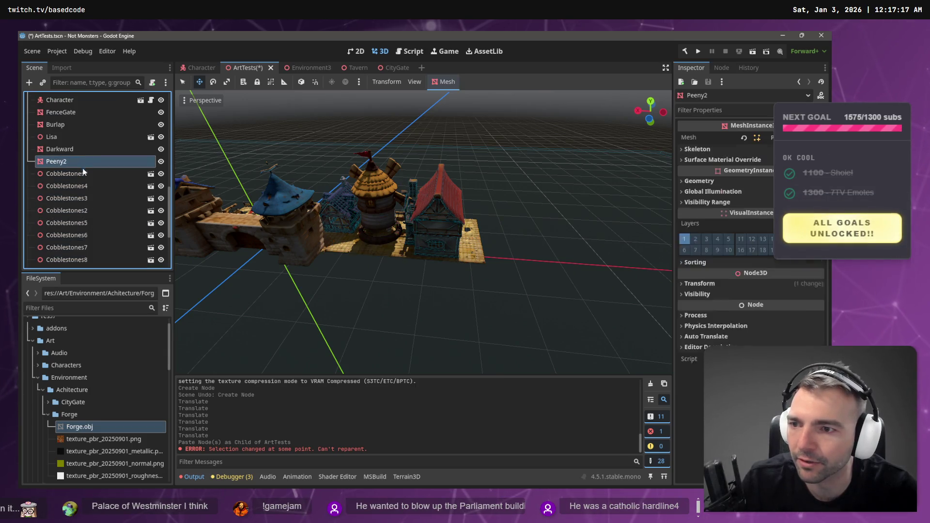
pyautogui.click(83, 173)
pyautogui.scroll(-4, 86, 180)
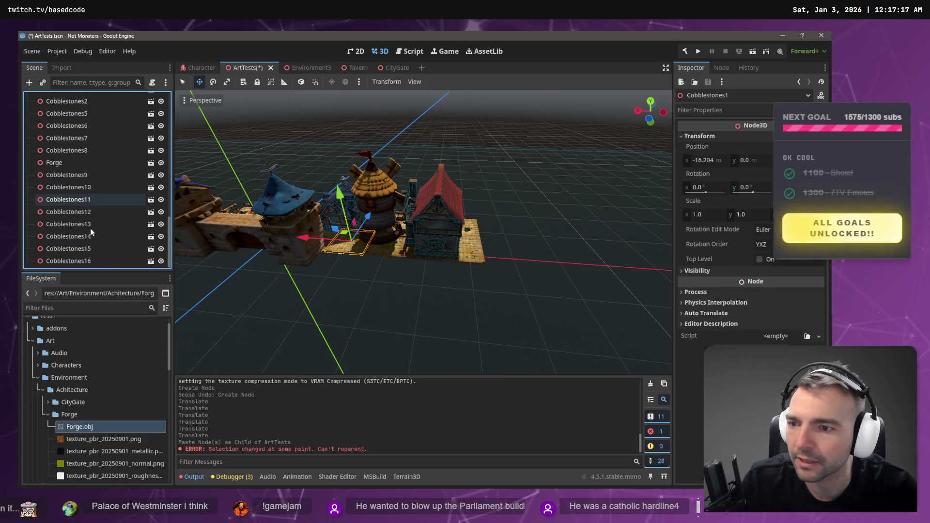
pyautogui.keyDown('shift'); pyautogui.click(86, 262); pyautogui.keyUp('shift')
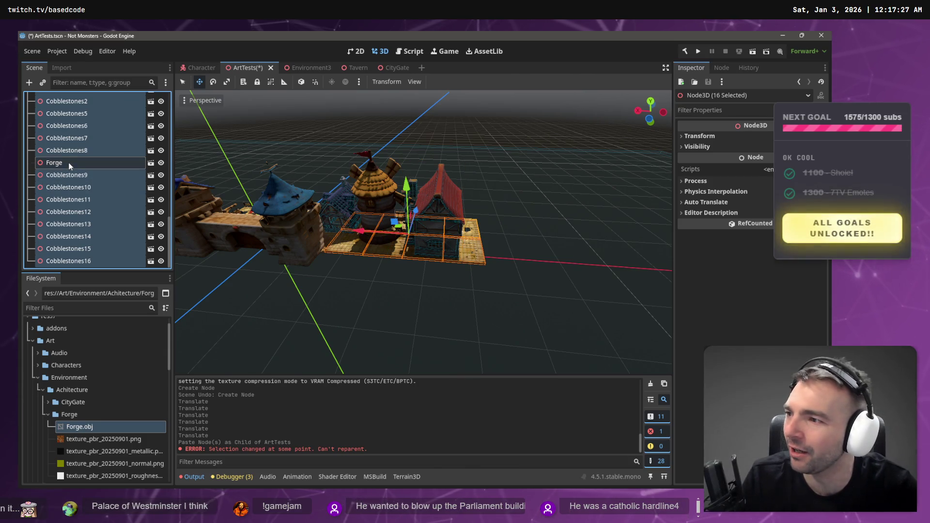
pyautogui.keyDown('ctrl'); pyautogui.click(83, 173); pyautogui.keyUp('ctrl')
pyautogui.scroll(3, 84, 173)
pyautogui.moveTo(85, 171); pyautogui.dragTo(86, 148)
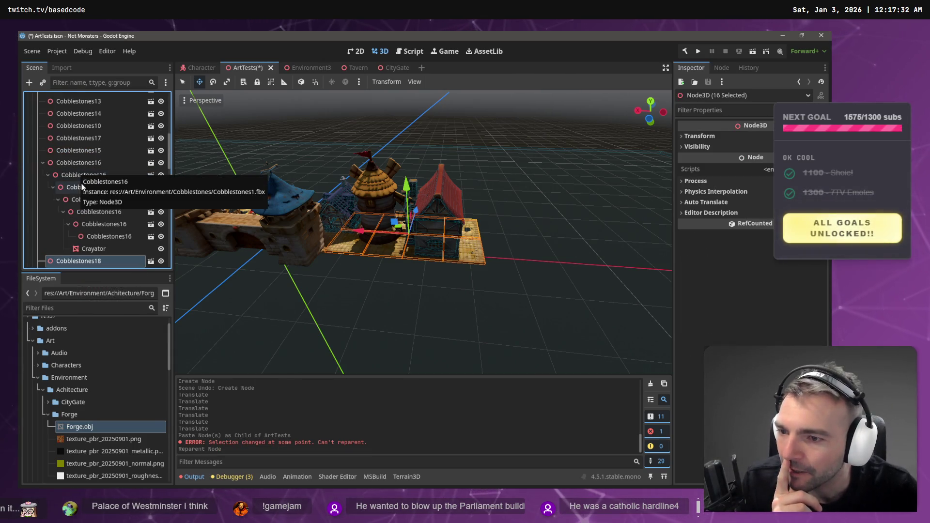
# Move the Burlap and Lisa statue nodes under the Statues group
pyautogui.scroll(10, 88, 150)
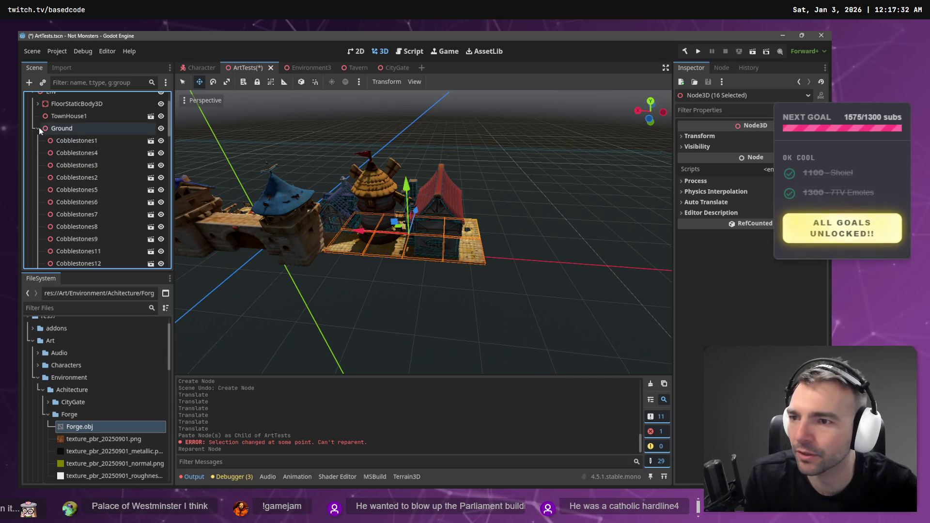
pyautogui.scroll(-10, 71, 158)
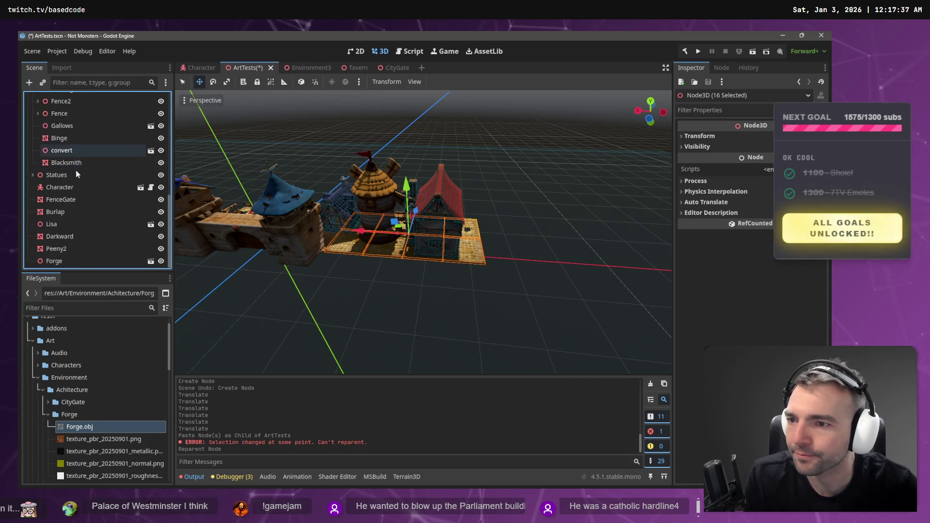
pyautogui.click(60, 199)
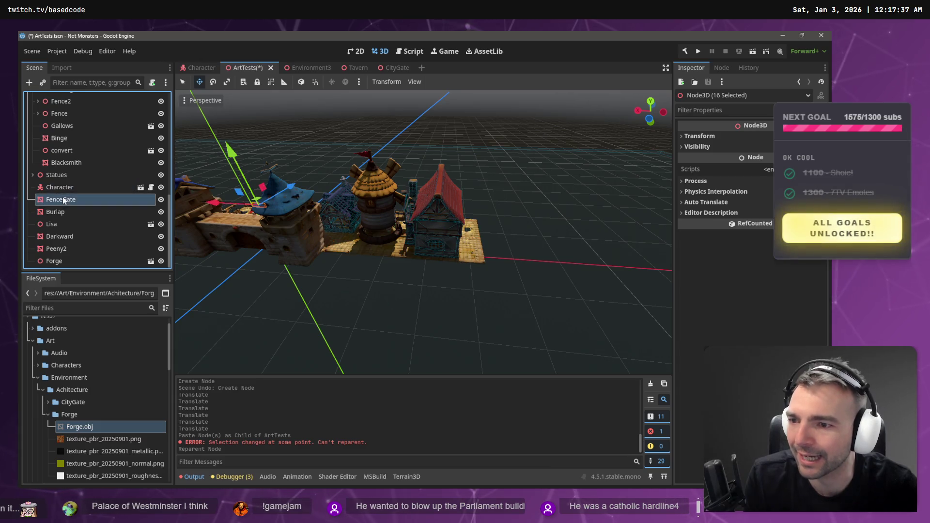
pyautogui.click(58, 224)
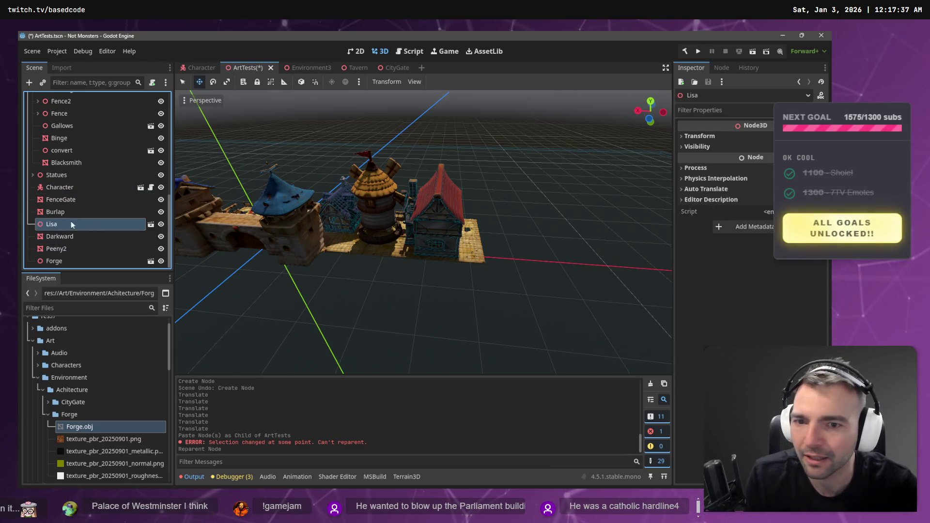
pyautogui.press('f')
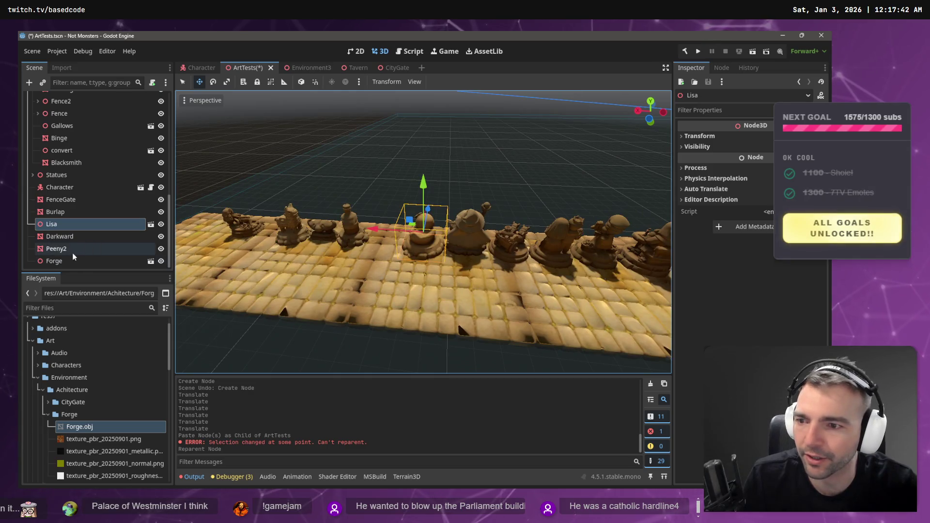
pyautogui.click(56, 212)
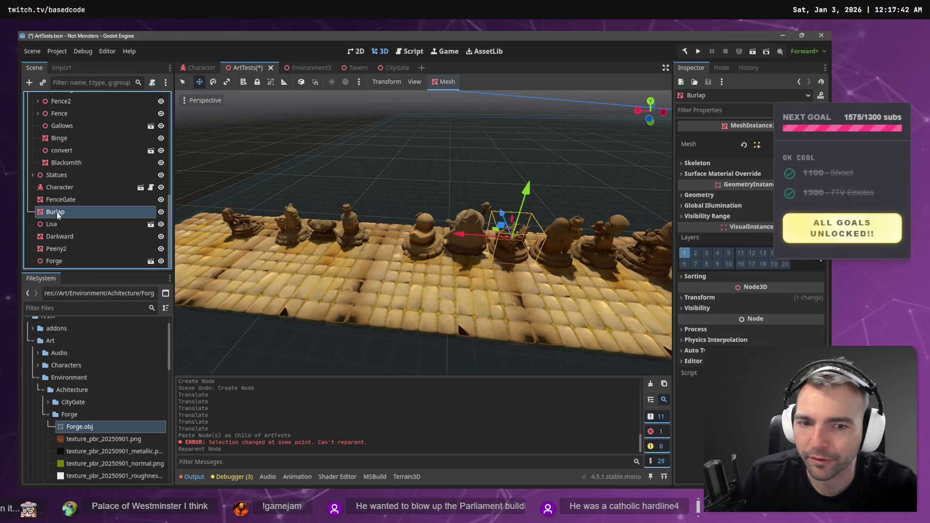
pyautogui.click(57, 222)
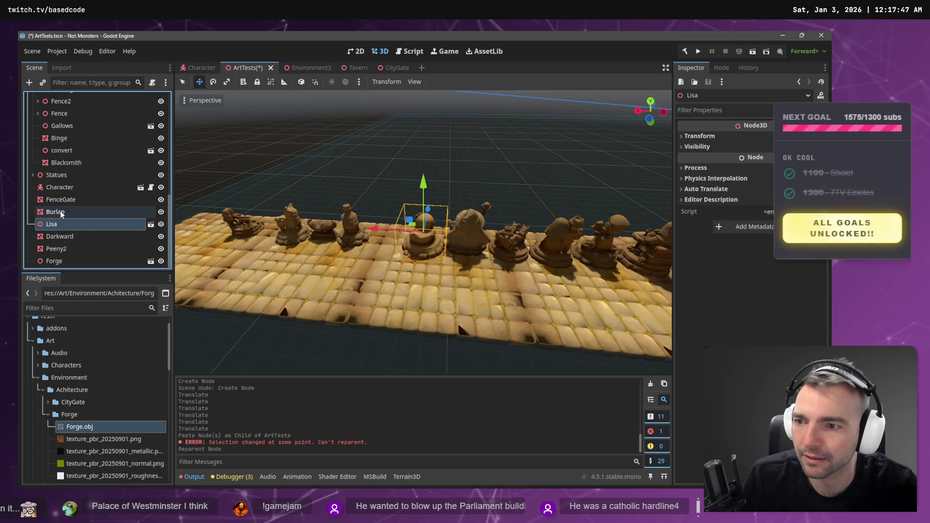
pyautogui.keyDown('ctrl'); pyautogui.click(65, 214); pyautogui.keyUp('ctrl')
pyautogui.moveTo(57, 182); pyautogui.dragTo(56, 176)
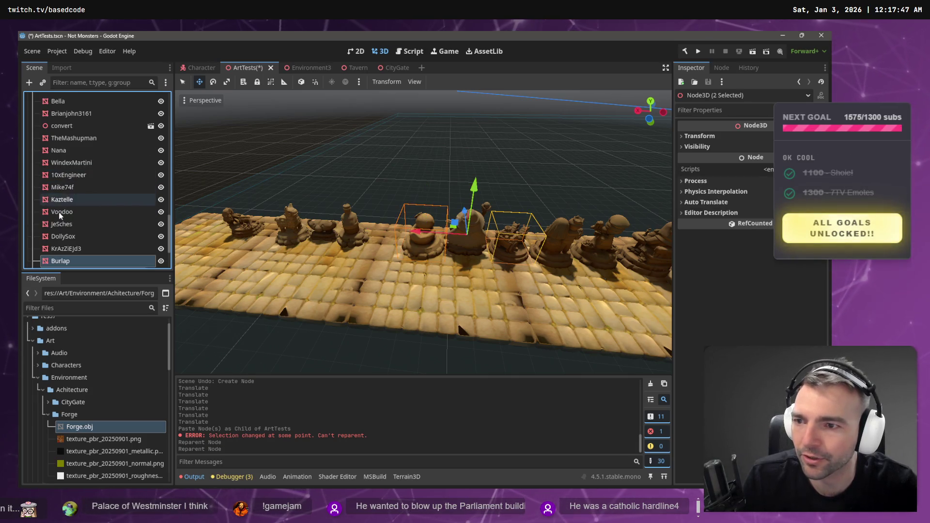
# Place Peeny2 and Darkward under Statues as well
pyautogui.click(70, 258)
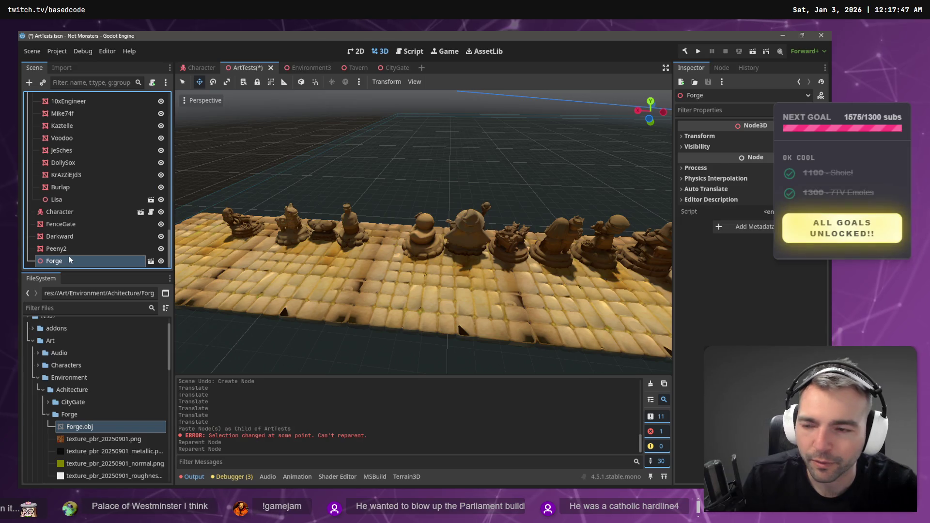
pyautogui.moveTo(58, 248); pyautogui.dragTo(70, 196)
pyautogui.click(65, 248)
pyautogui.click(66, 249)
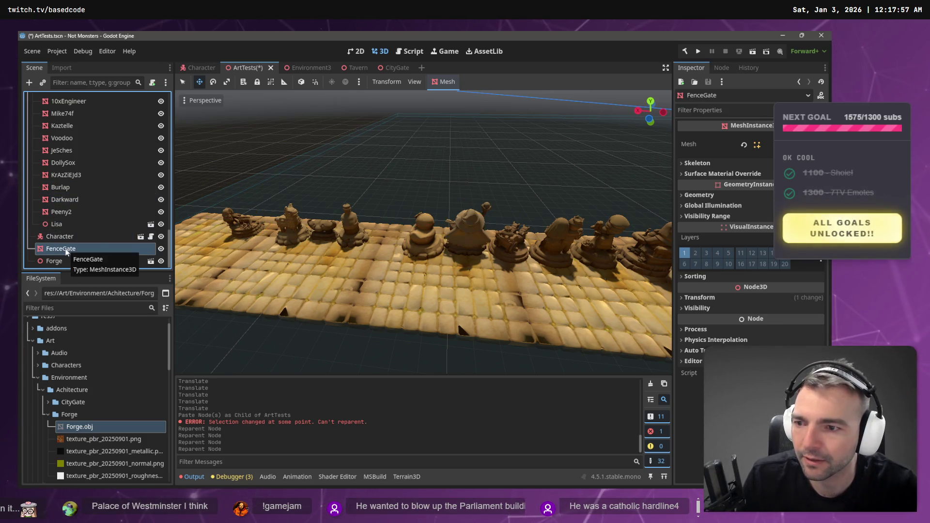
# Move FenceGate and Forge together into the Env group
pyautogui.press('f')
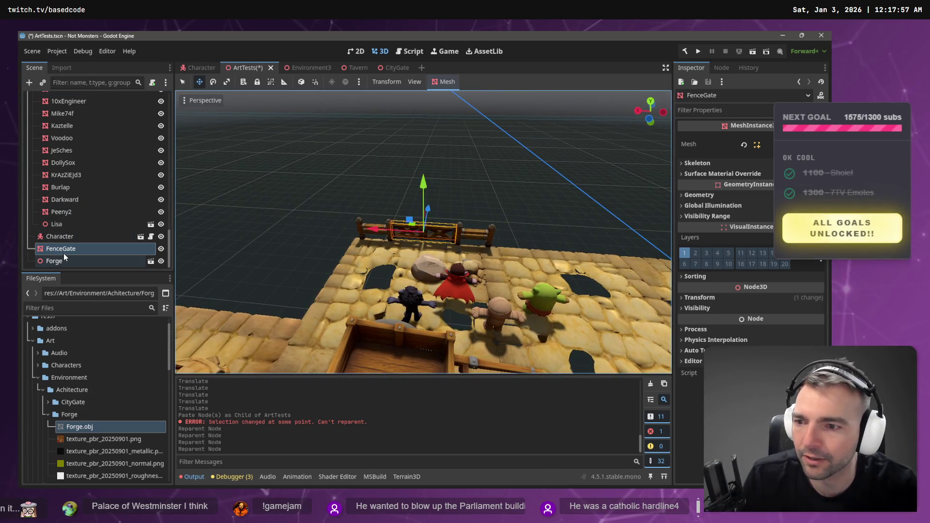
pyautogui.click(68, 252)
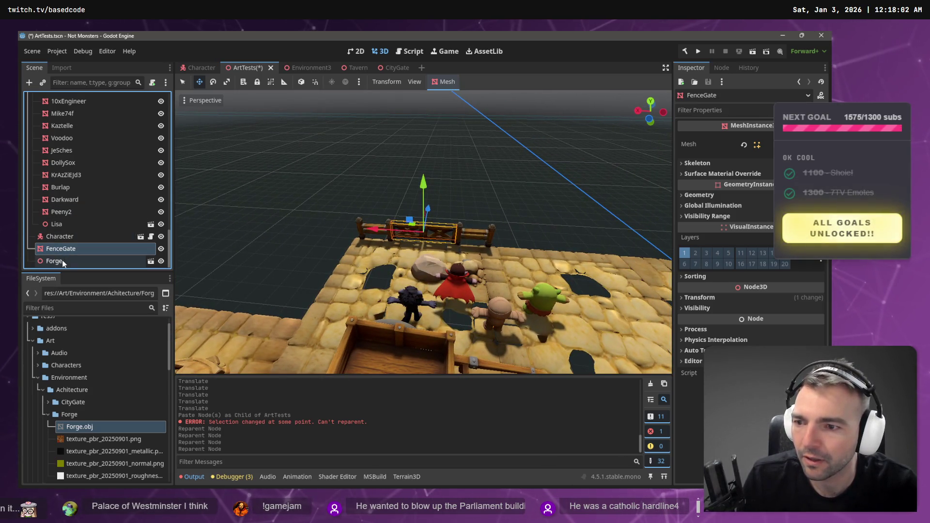
pyautogui.keyDown('shift'); pyautogui.click(63, 262); pyautogui.keyUp('shift')
pyautogui.moveTo(69, 255)
pyautogui.mouseDown()
pyautogui.moveTo(58, 142)
pyautogui.moveTo(79, 145)
pyautogui.mouseUp()
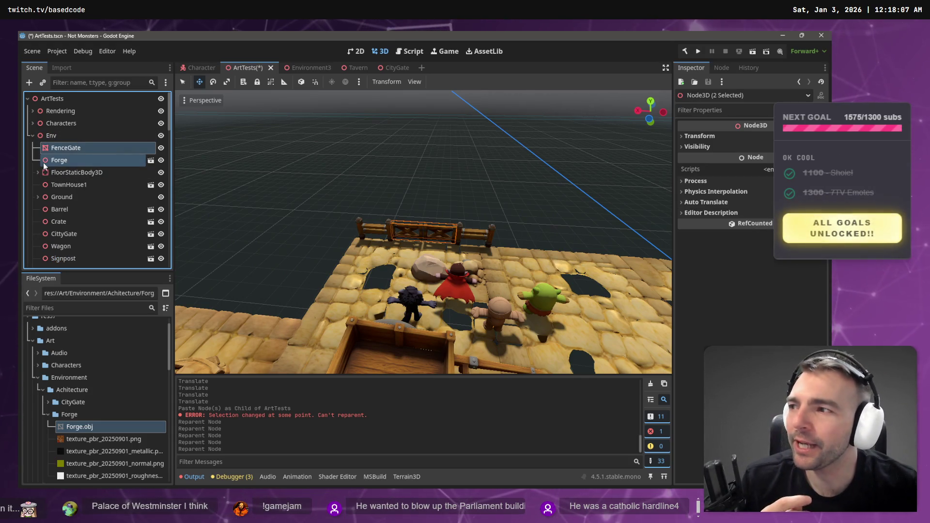
# Collapse Env and expand Statues to browse its statue children
pyautogui.scroll(-2, 75, 169)
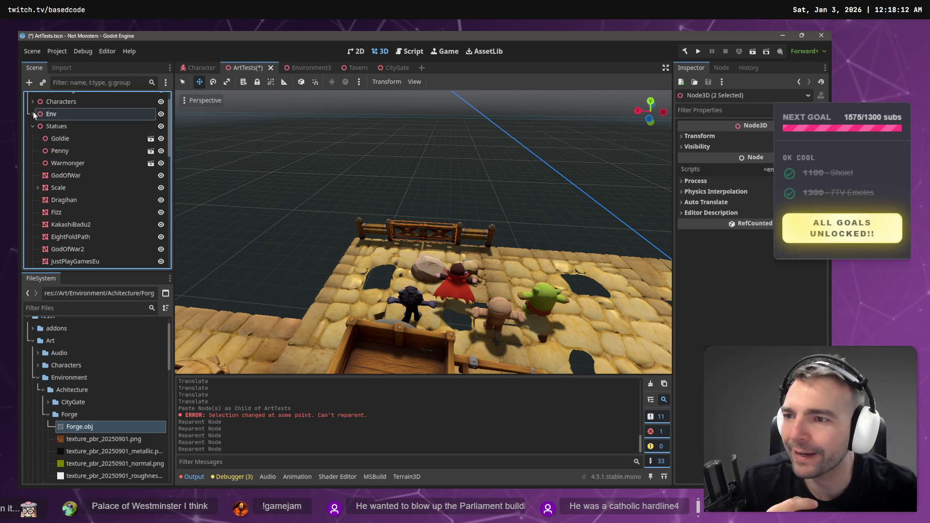
pyautogui.click(34, 124)
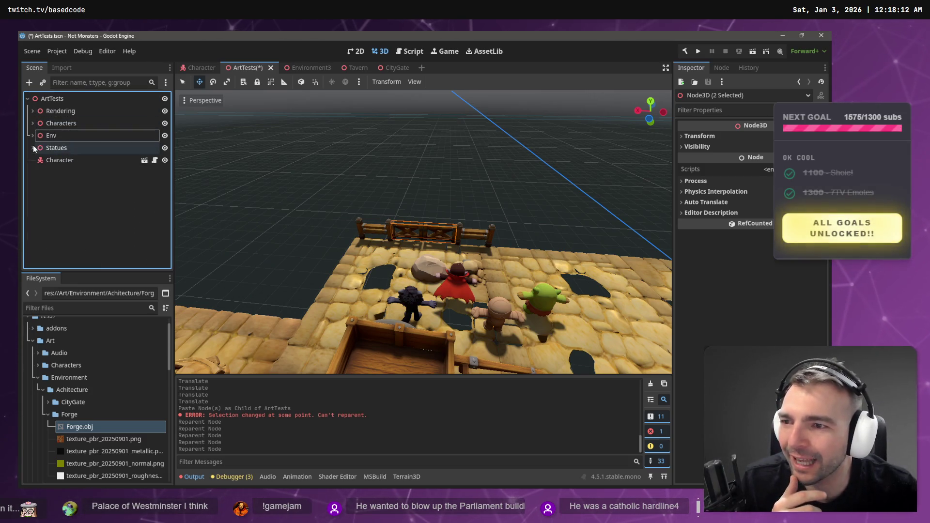
pyautogui.click(51, 160)
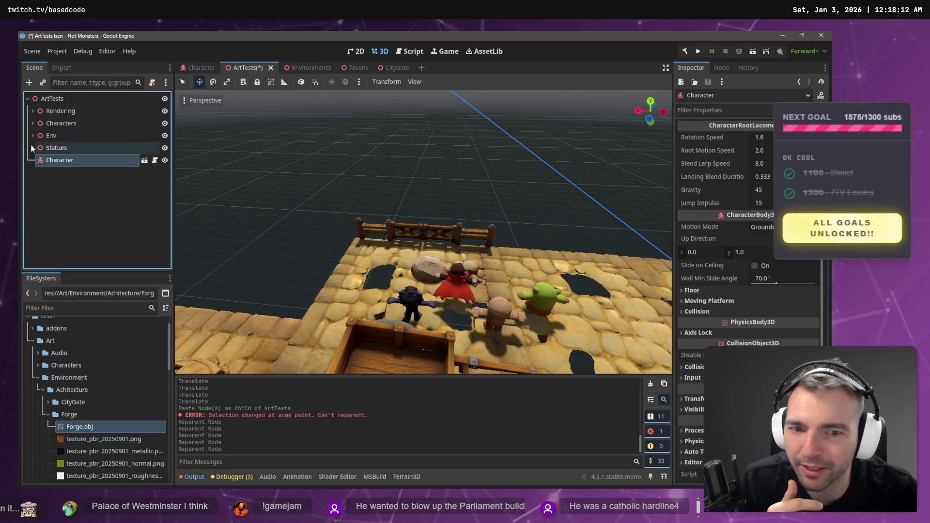
pyautogui.click(32, 147)
pyautogui.scroll(-1, 53, 155)
pyautogui.scroll(-10, 97, 196)
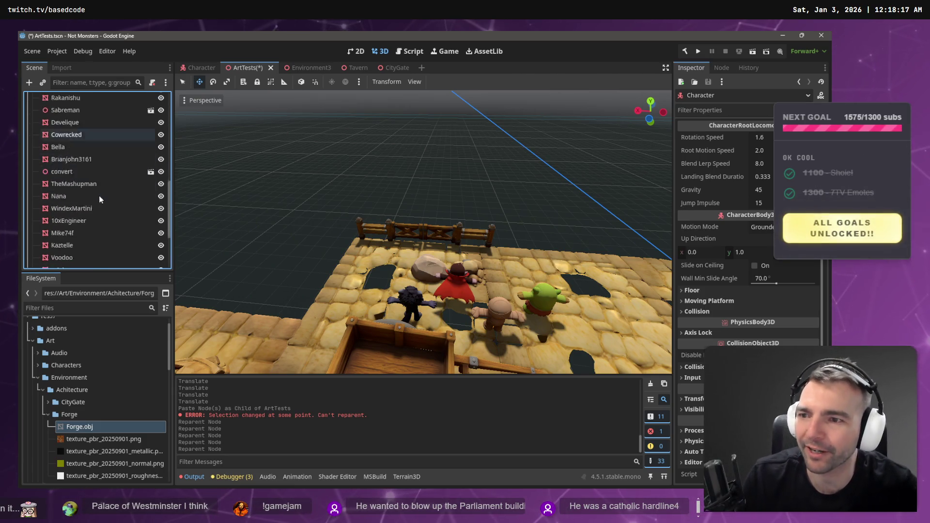
# Select the Character node and frame it in the viewport
pyautogui.click(95, 249)
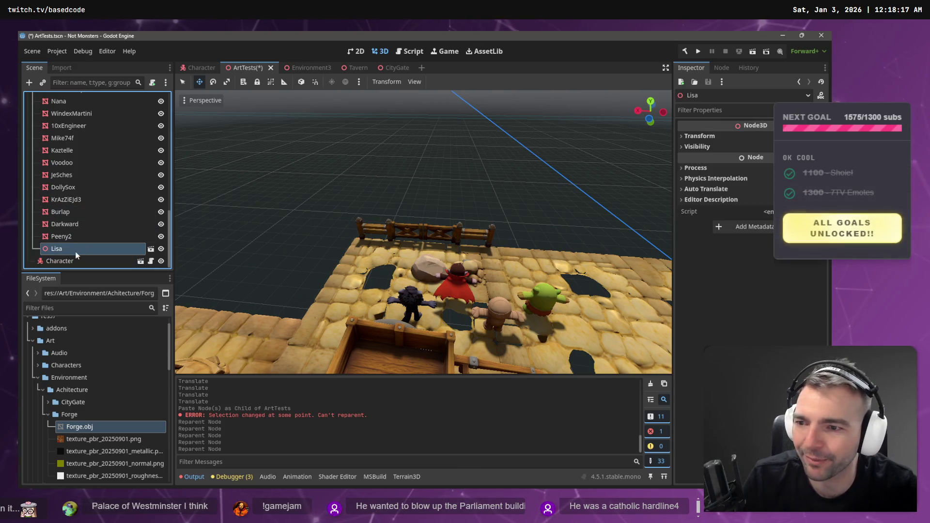
pyautogui.click(74, 261)
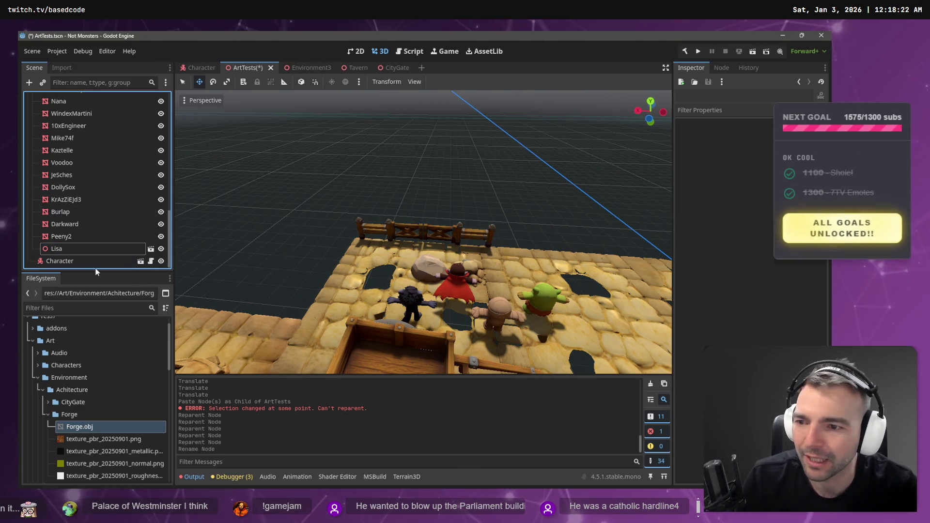
pyautogui.press('f')
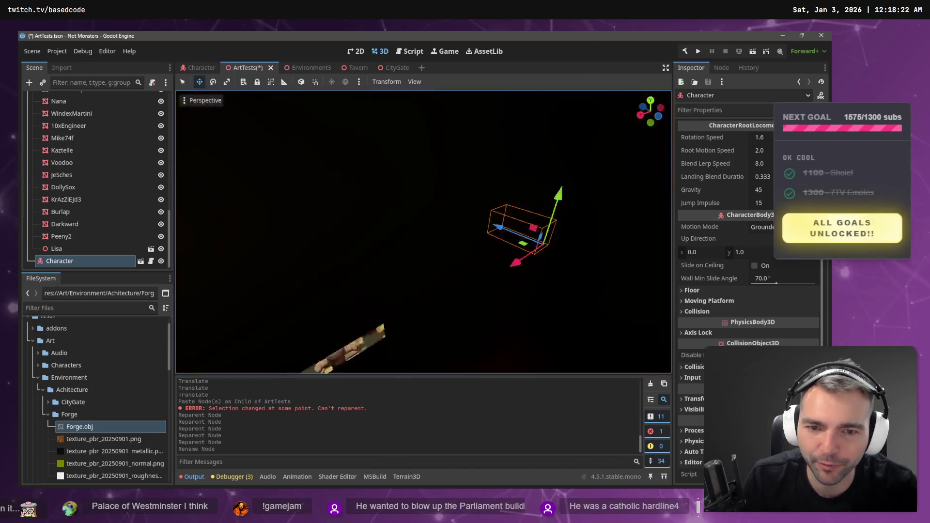
pyautogui.scroll(15, 66, 172)
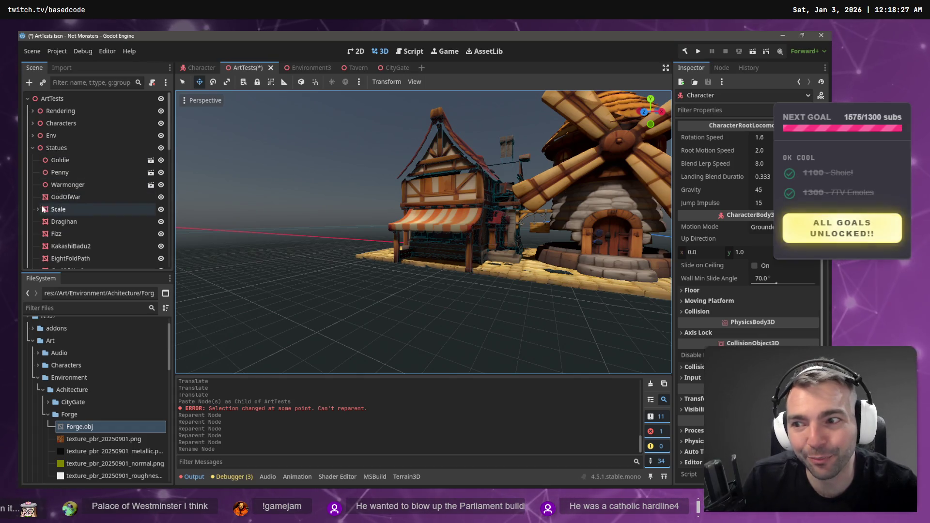
# Collapse Statues, frame Character, and select Cobblestones33, 20, 23 and 22 together
pyautogui.click(31, 148)
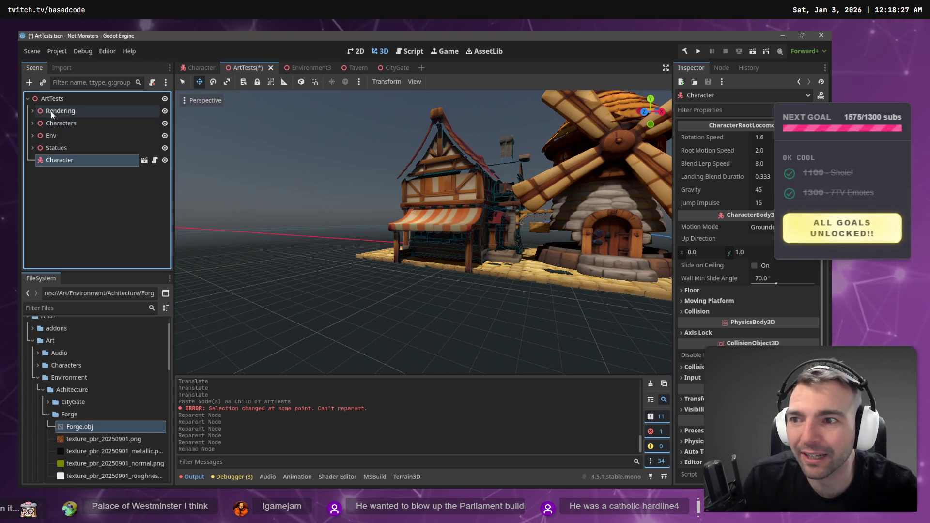
pyautogui.press('f')
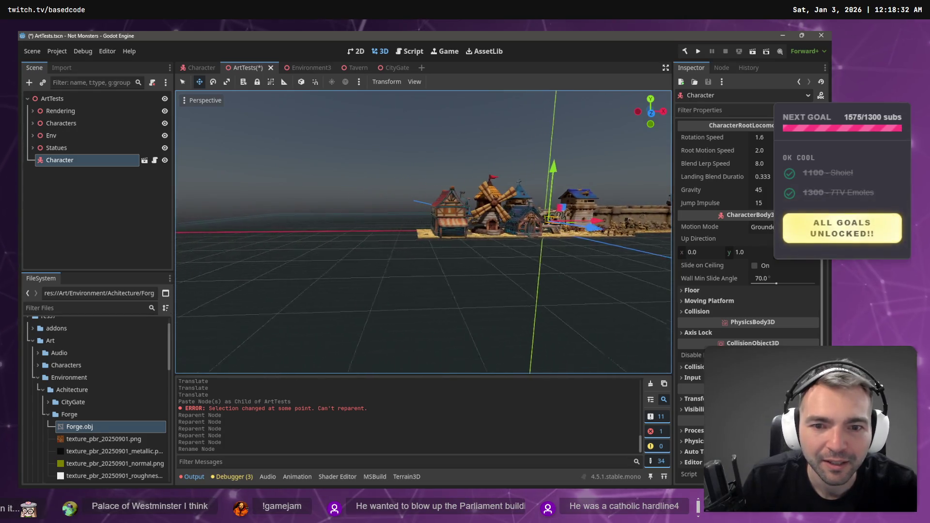
pyautogui.click(440, 249)
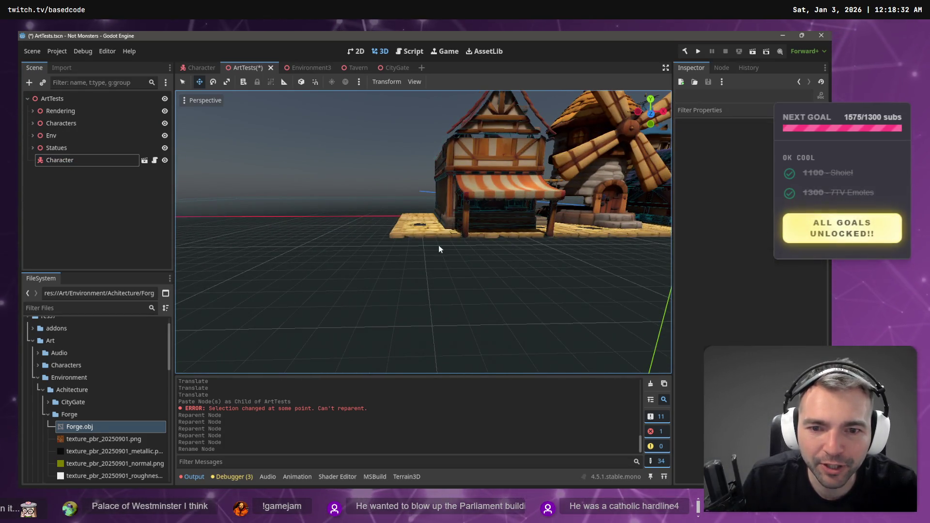
pyautogui.click(432, 235)
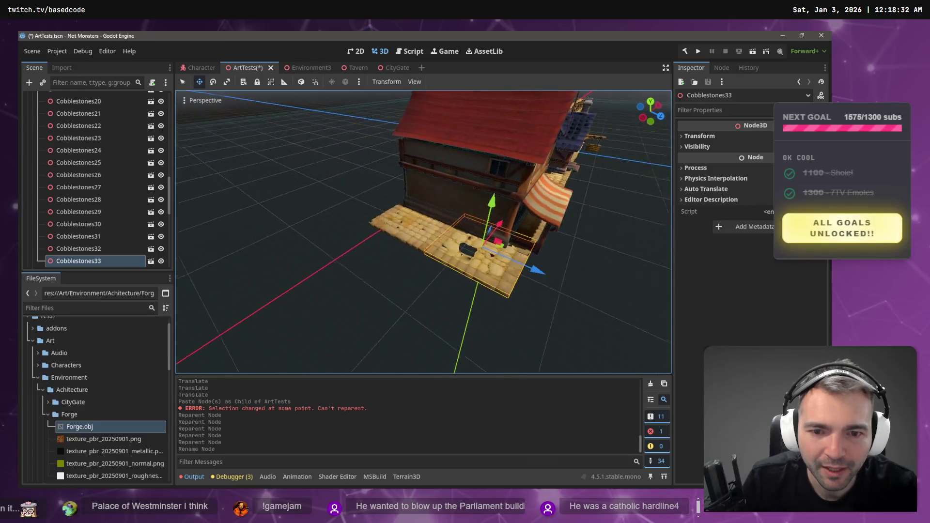
pyautogui.keyDown('shift'); pyautogui.click(416, 223); pyautogui.keyUp('shift')
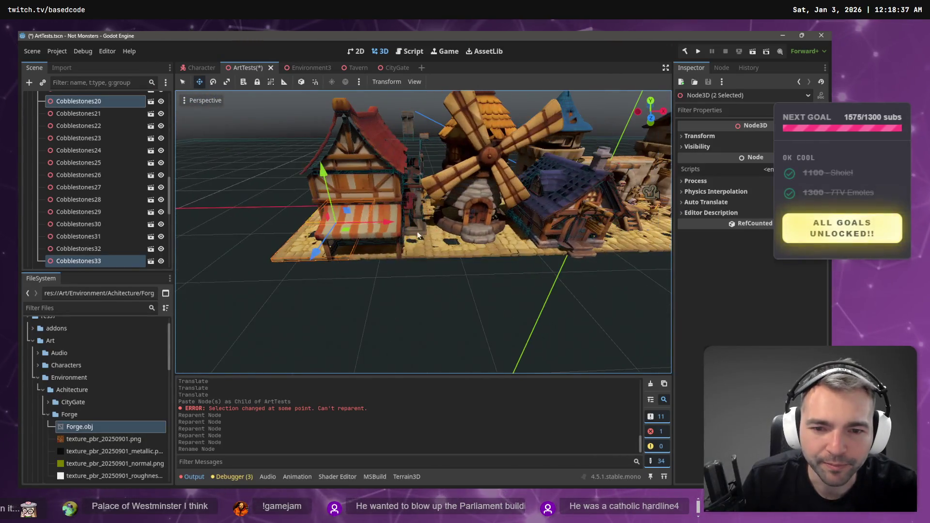
pyautogui.keyDown('shift'); pyautogui.click(392, 254); pyautogui.keyUp('shift')
pyautogui.keyDown('shift'); pyautogui.click(447, 250); pyautogui.keyUp('shift')
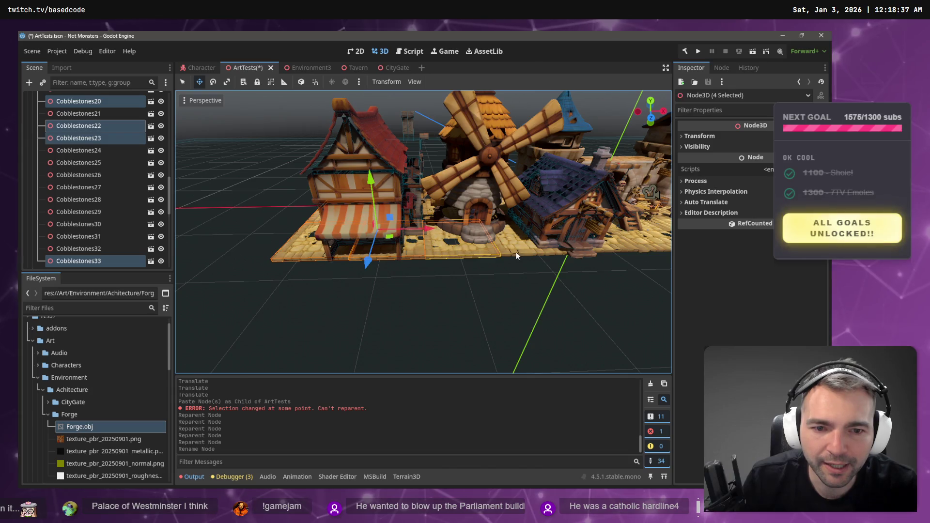
# Add Cobblestones32 and three more tiles to the cobblestone selection
pyautogui.keyDown('shift'); pyautogui.click(517, 252); pyautogui.keyUp('shift')
pyautogui.moveTo(411, 245); pyautogui.dragTo(403, 259)
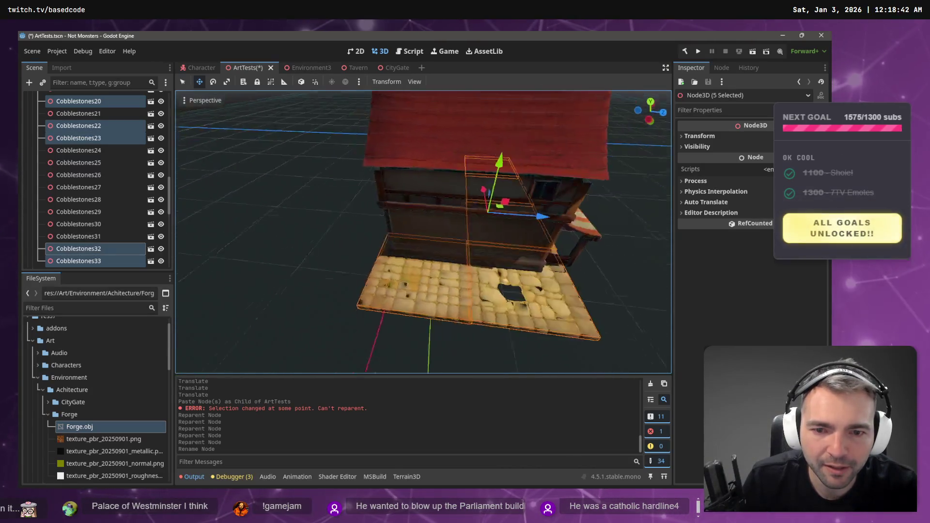
pyautogui.keyDown('shift'); pyautogui.click(413, 257); pyautogui.keyUp('shift')
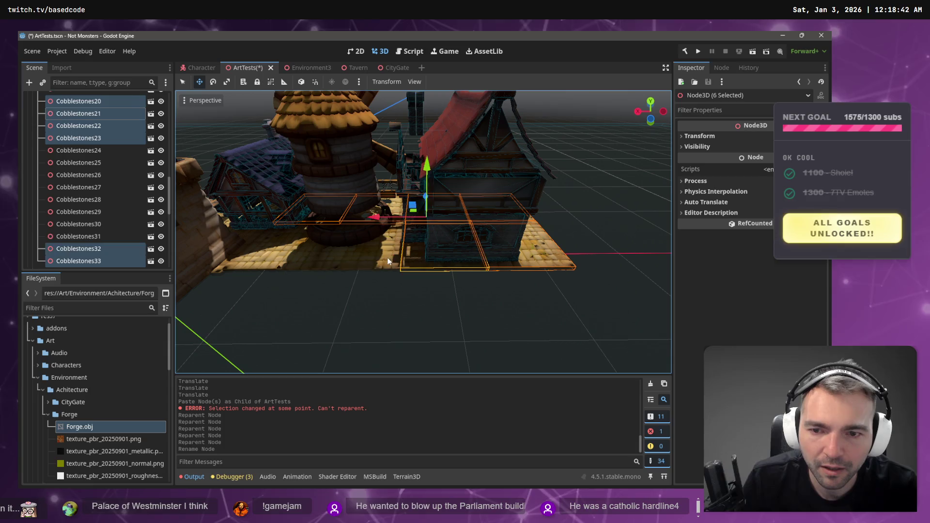
pyautogui.keyDown('shift'); pyautogui.click(388, 257); pyautogui.keyUp('shift')
pyautogui.keyDown('shift'); pyautogui.click(301, 256); pyautogui.keyUp('shift')
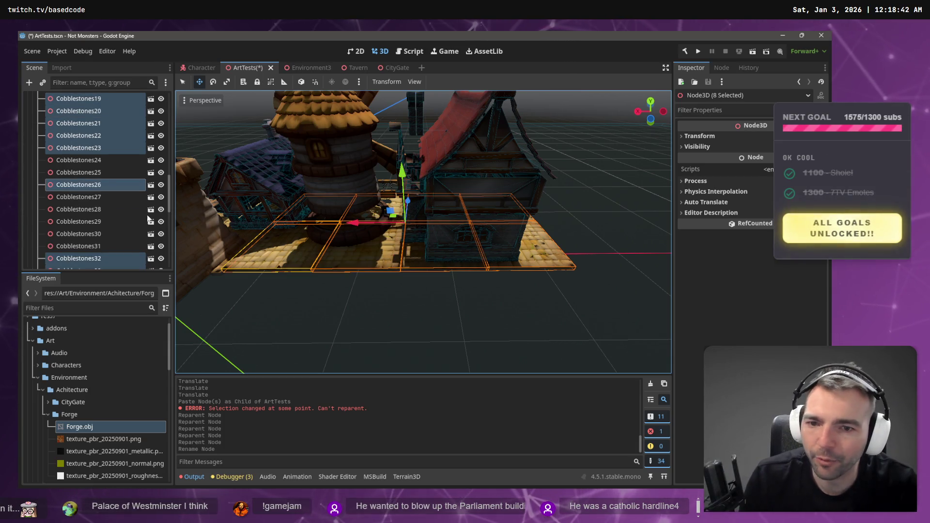
# Paste the copied cobblestone tiles into ArtTests, undoing and re-pasting once
pyautogui.hotkey('ctrl', 'v')
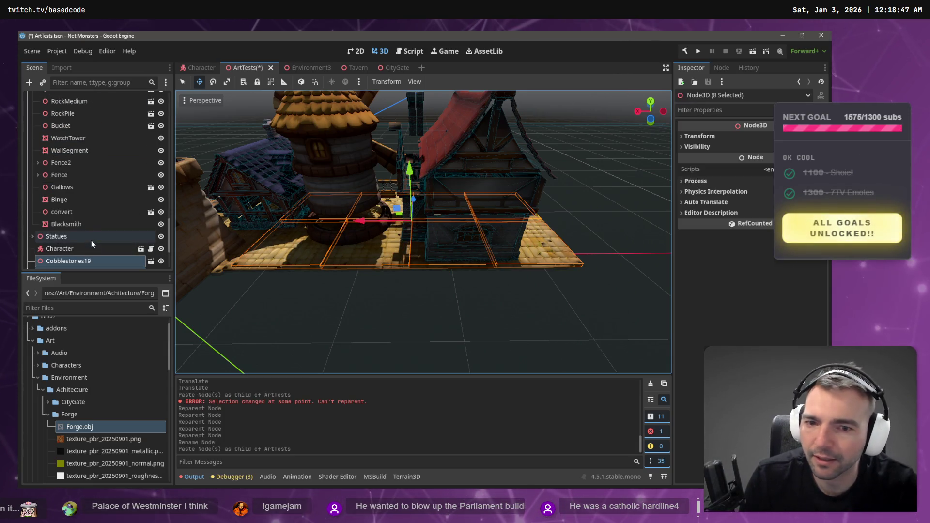
pyautogui.moveTo(386, 285); pyautogui.dragTo(366, 257)
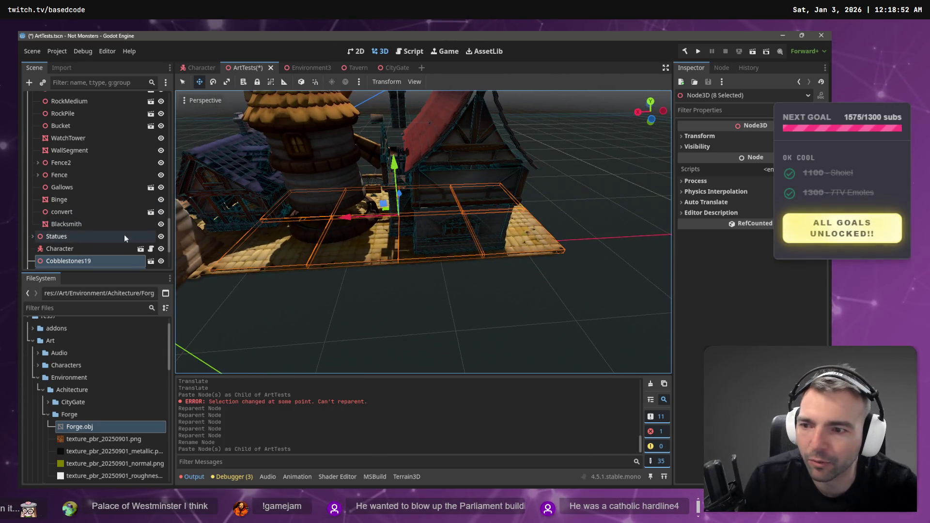
pyautogui.hotkey('ctrl', 'z')
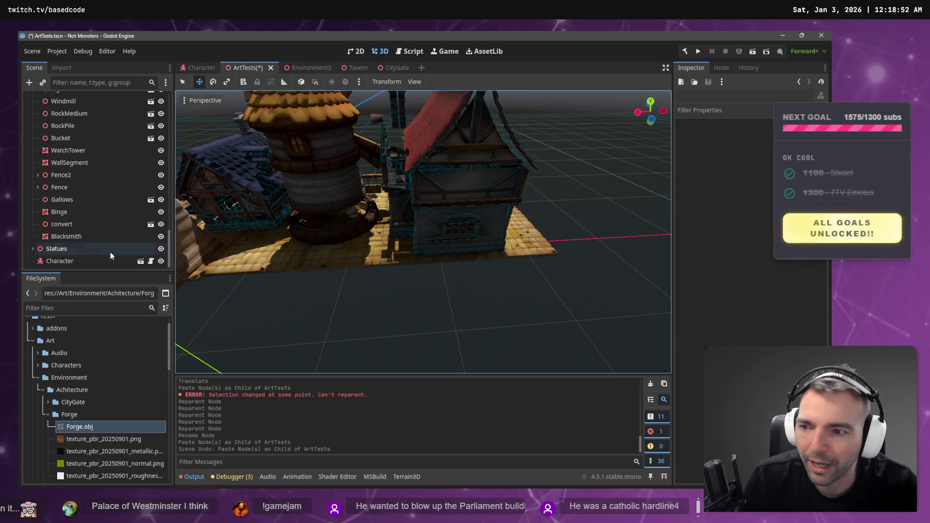
pyautogui.scroll(2, 225, 293)
pyautogui.hotkey('ctrl', 'v')
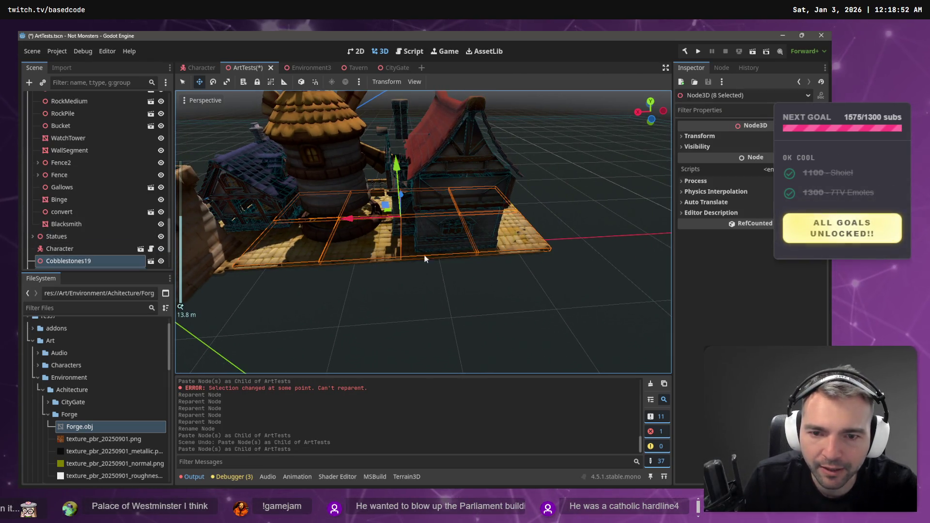
pyautogui.scroll(5, 485, 283)
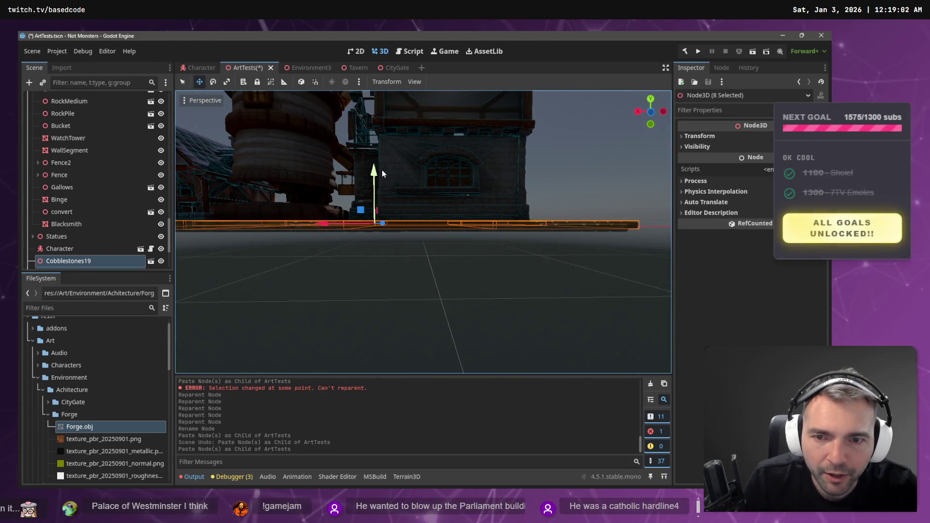
# Move the pasted tiles slightly down, far along X, and slightly along Z, then deselect
pyautogui.moveTo(376, 172); pyautogui.dragTo(379, 175)
pyautogui.moveTo(321, 226)
pyautogui.mouseDown()
pyautogui.moveTo(699, 251)
pyautogui.moveTo(653, 257)
pyautogui.mouseUp()
pyautogui.scroll(-5, 653, 256)
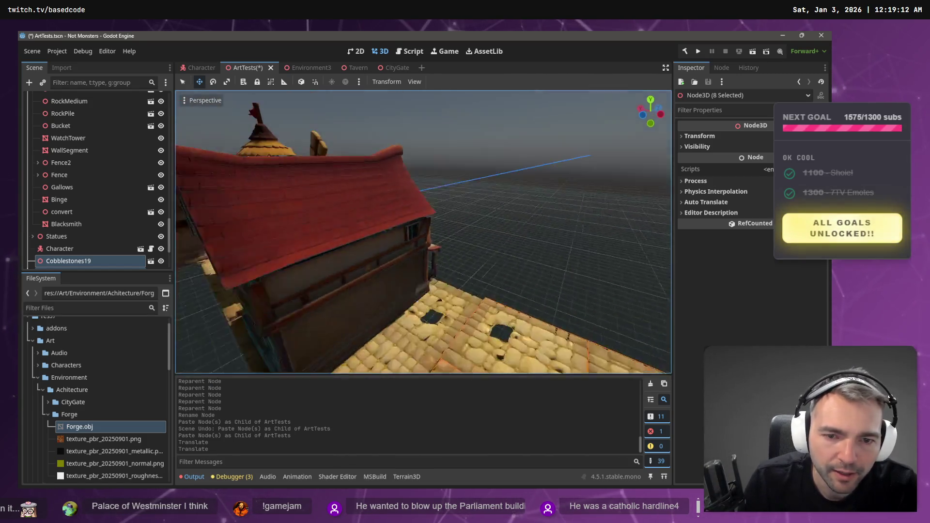
pyautogui.moveTo(530, 317)
pyautogui.mouseDown()
pyautogui.moveTo(543, 305)
pyautogui.moveTo(532, 239)
pyautogui.mouseUp()
pyautogui.click(543, 304)
pyautogui.scroll(-4, 97, 240)
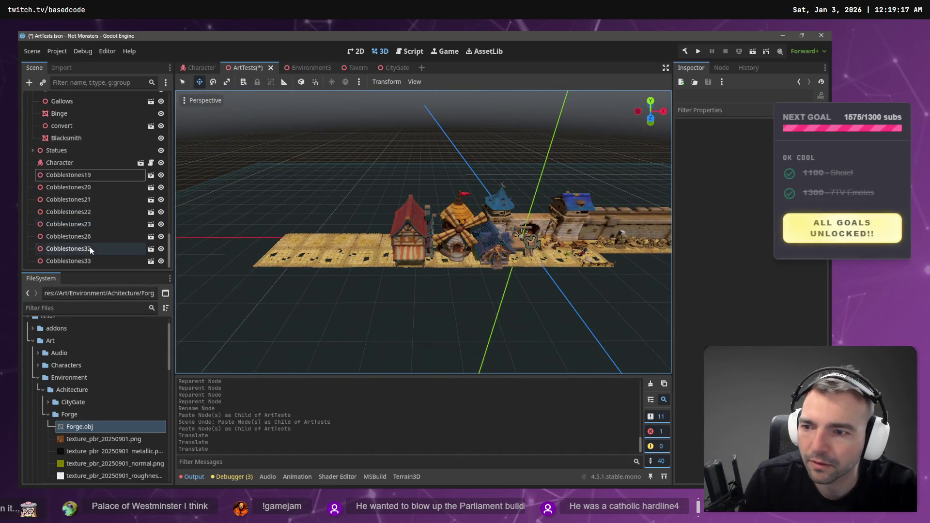
# Move Cobblestones19 through Cobblestones33 under the Ground group
pyautogui.click(71, 175)
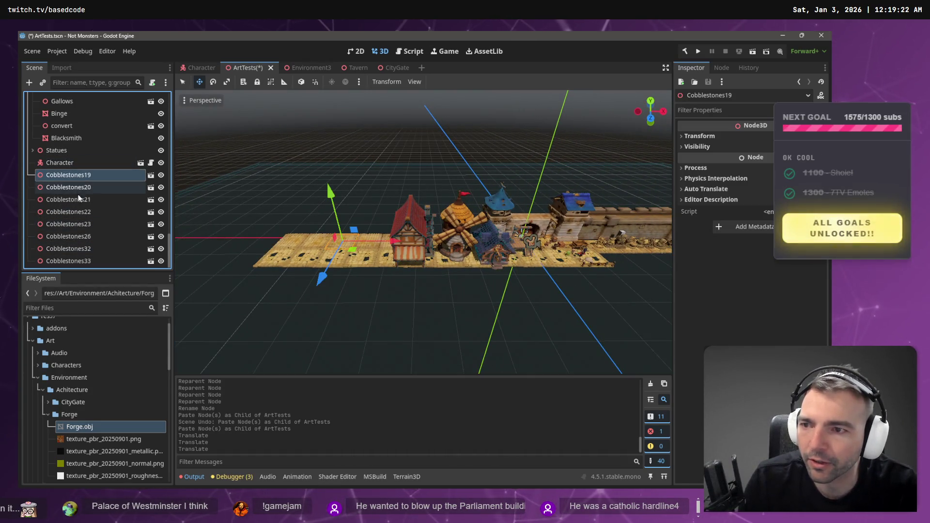
pyautogui.keyDown('shift'); pyautogui.click(66, 262); pyautogui.keyUp('shift')
pyautogui.scroll(3, 79, 170)
pyautogui.scroll(3, 79, 170)
pyautogui.moveTo(78, 169); pyautogui.dragTo(80, 247)
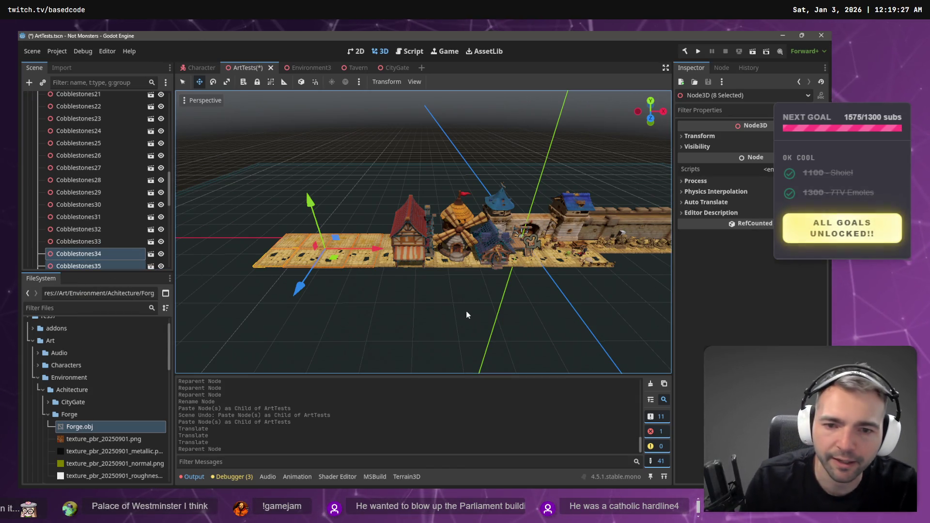
pyautogui.click(458, 298)
# Save the ArtTests scene
pyautogui.click(409, 228)
pyautogui.click(435, 316)
pyautogui.hotkey('ctrl', 's')
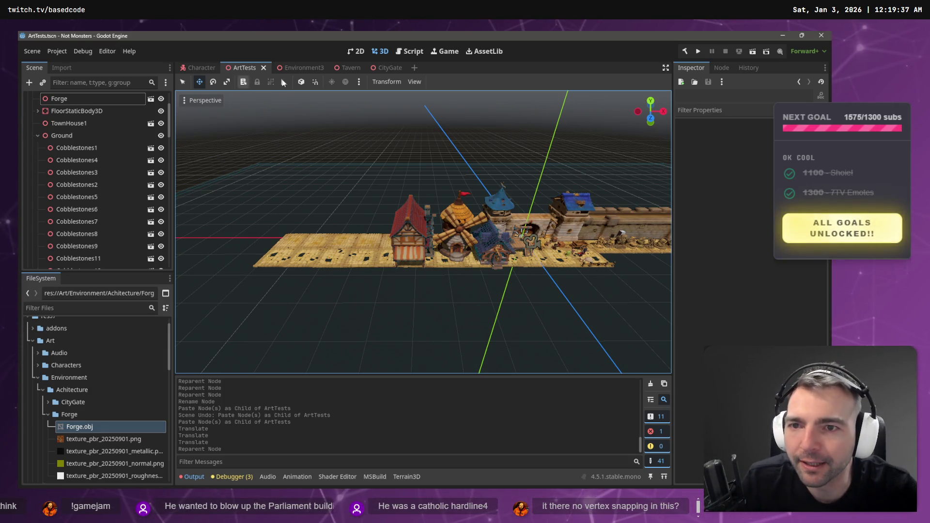
# Turn on Use Snap and start dragging Forge.obj into the viewport
pyautogui.click(316, 83)
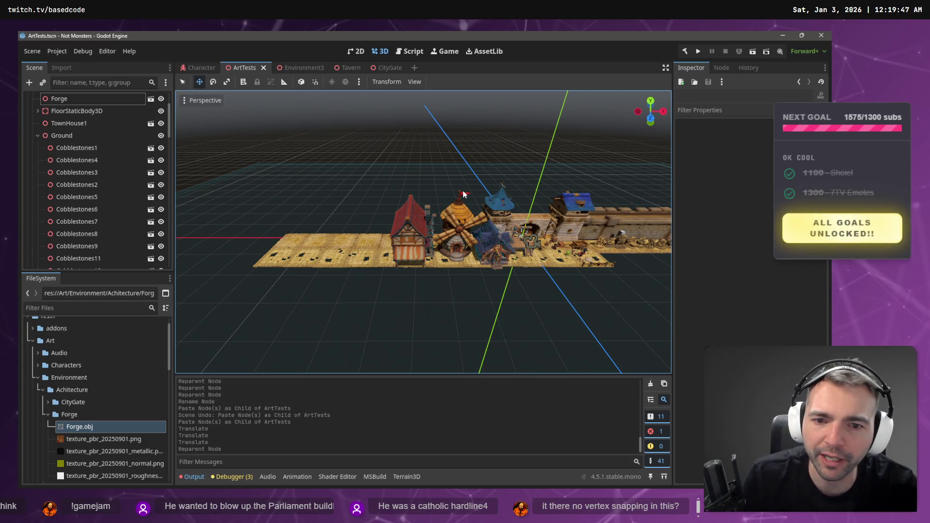
pyautogui.scroll(5, 464, 194)
pyautogui.scroll(-5, 424, 232)
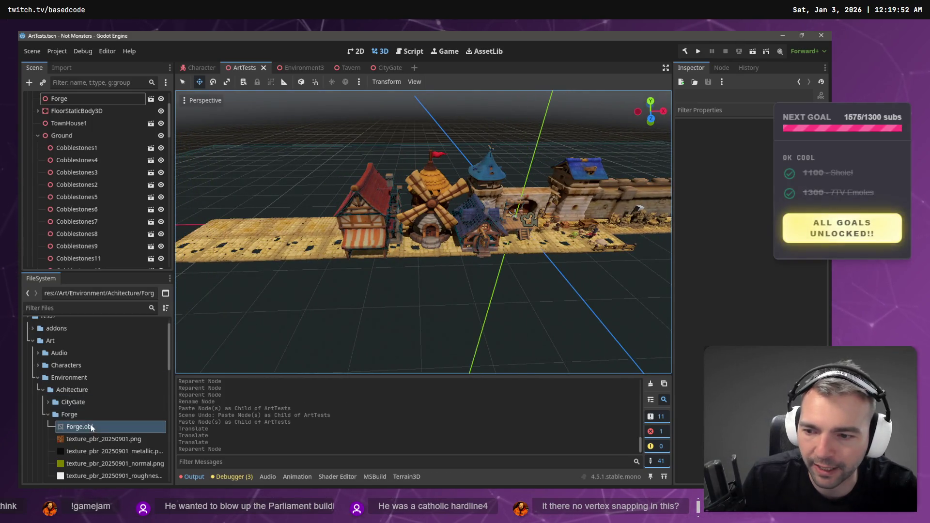
pyautogui.moveTo(80, 425); pyautogui.dragTo(291, 261)
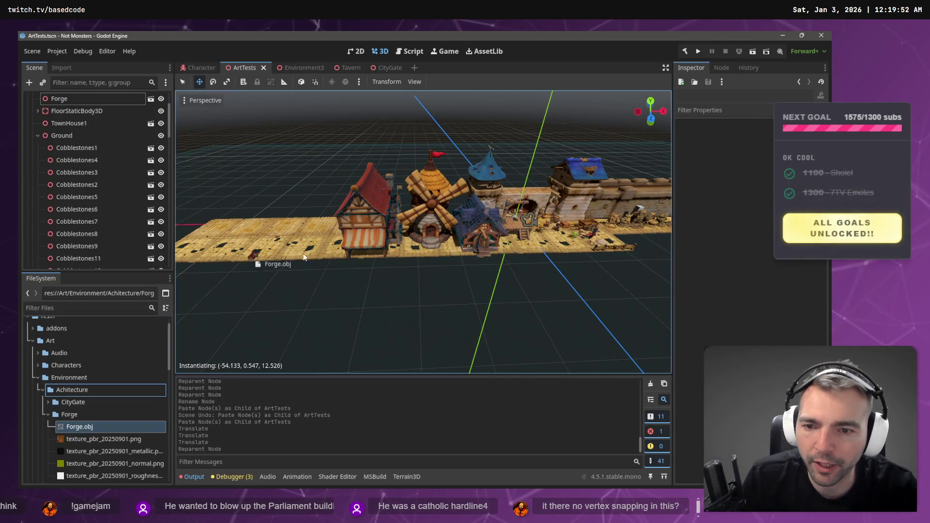
# Drop Forge.obj into the 3D viewport, show its Transform, and open its import settings
pyautogui.moveTo(410, 304); pyautogui.dragTo(409, 305)
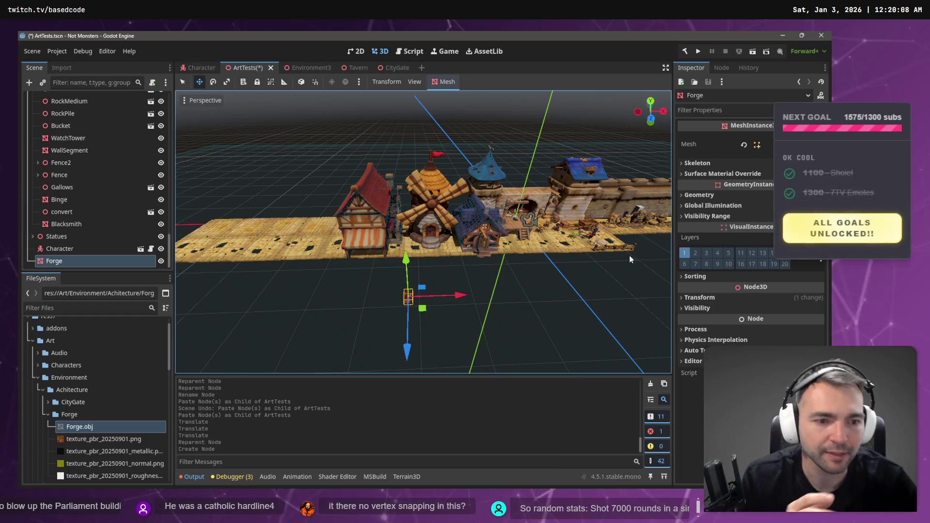
pyautogui.click(709, 295)
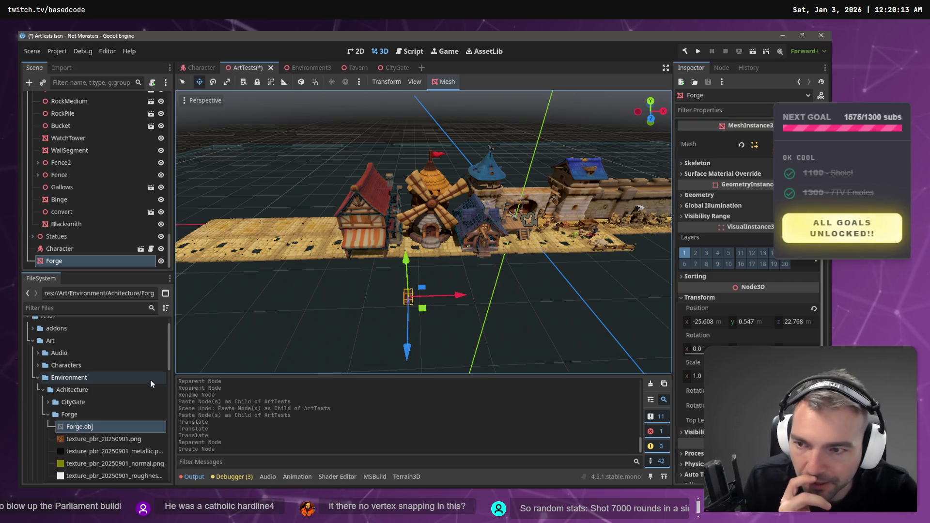
pyautogui.click(62, 66)
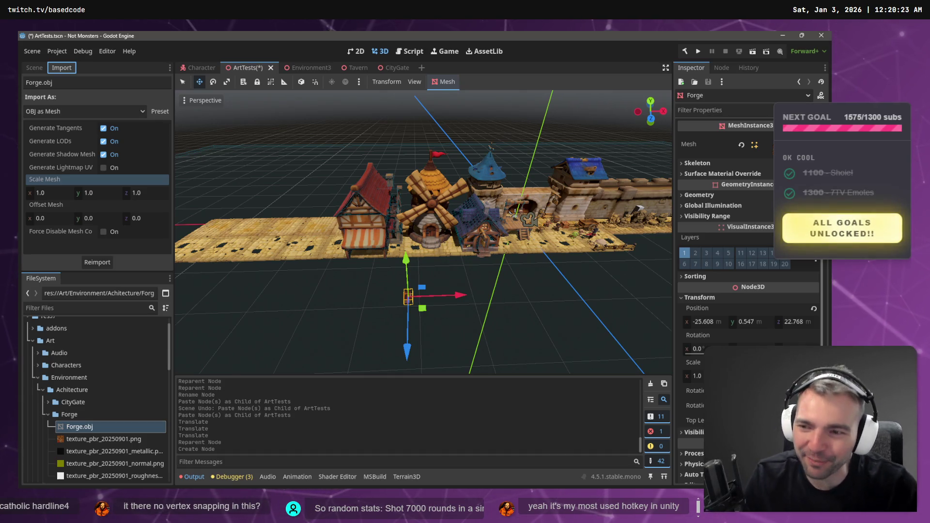
# Reimport Forge.obj with Scale Mesh set to 9 on x, y and z
pyautogui.click(64, 193)
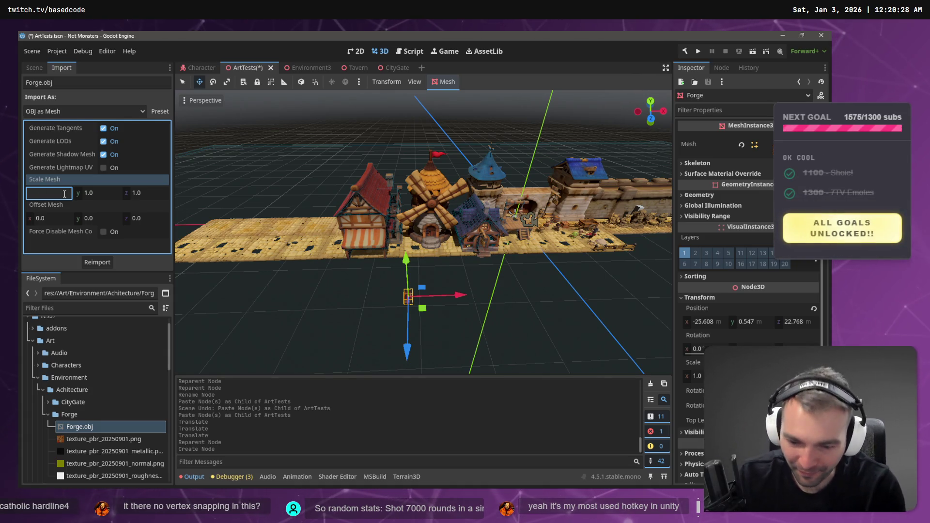
pyautogui.write('9')
pyautogui.press('Tab')
pyautogui.write('9')
pyautogui.press('Tab')
pyautogui.write('9')
pyautogui.press('Return')
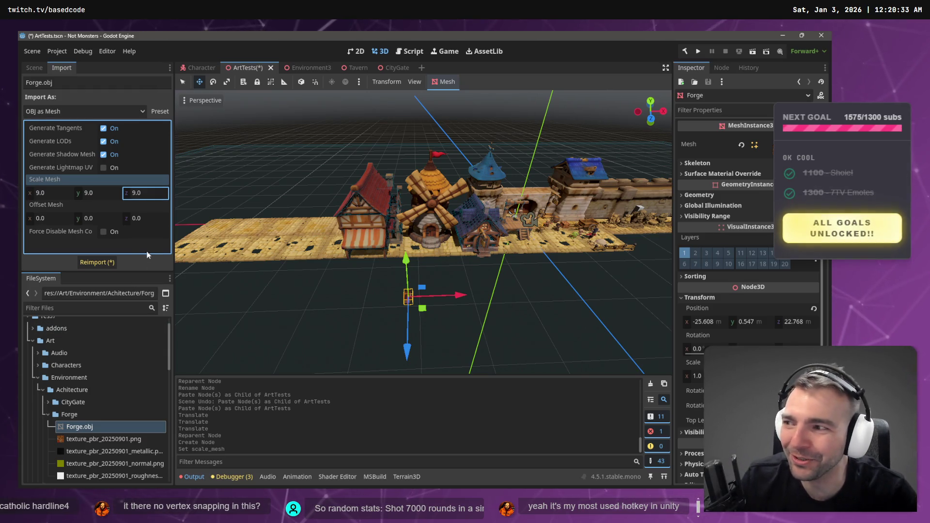
pyautogui.click(112, 263)
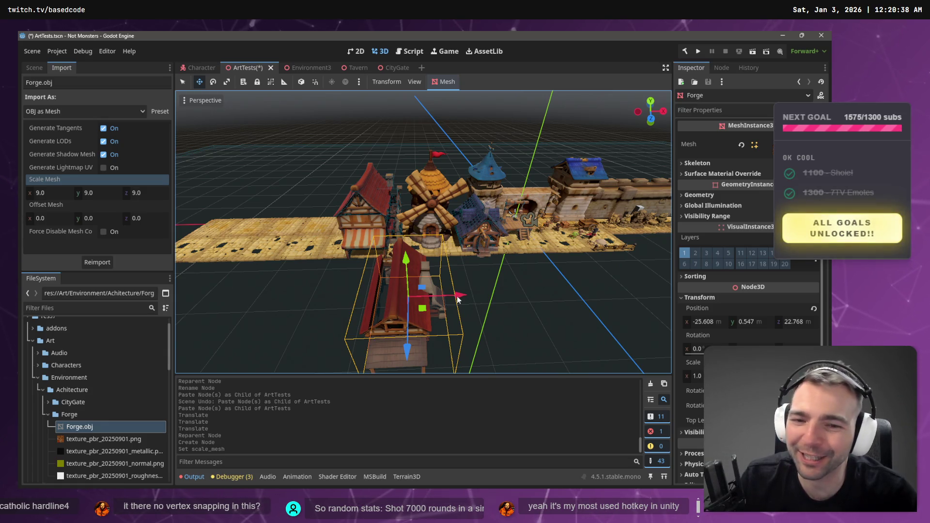
# Move the Forge beside the town buildings and raise it, then save and run the scene
pyautogui.moveTo(458, 297)
pyautogui.mouseDown()
pyautogui.moveTo(376, 283)
pyautogui.moveTo(425, 304)
pyautogui.moveTo(401, 303)
pyautogui.moveTo(335, 290)
pyautogui.mouseUp()
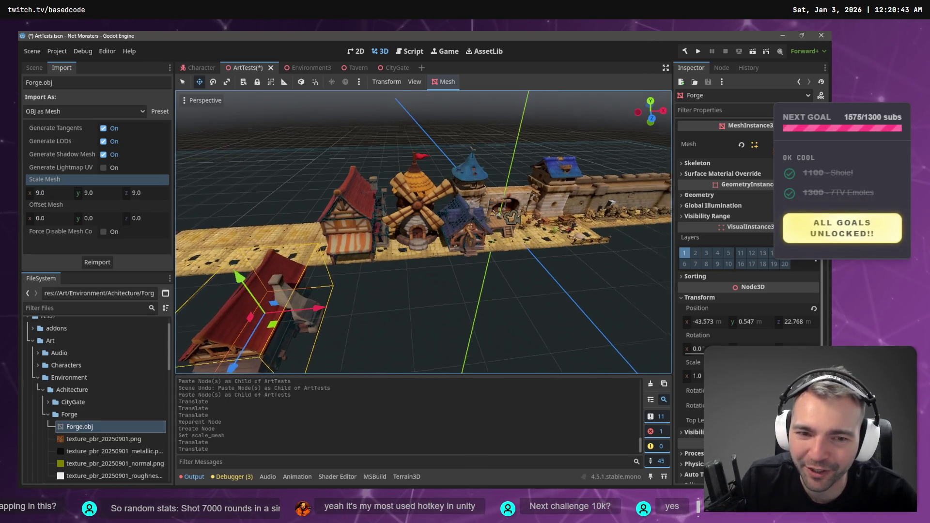
pyautogui.moveTo(315, 330)
pyautogui.mouseDown()
pyautogui.moveTo(563, 303)
pyautogui.moveTo(597, 289)
pyautogui.moveTo(373, 290)
pyautogui.moveTo(373, 329)
pyautogui.moveTo(349, 337)
pyautogui.moveTo(388, 315)
pyautogui.moveTo(446, 305)
pyautogui.moveTo(363, 314)
pyautogui.moveTo(602, 212)
pyautogui.mouseUp()
pyautogui.moveTo(419, 156); pyautogui.dragTo(418, 95)
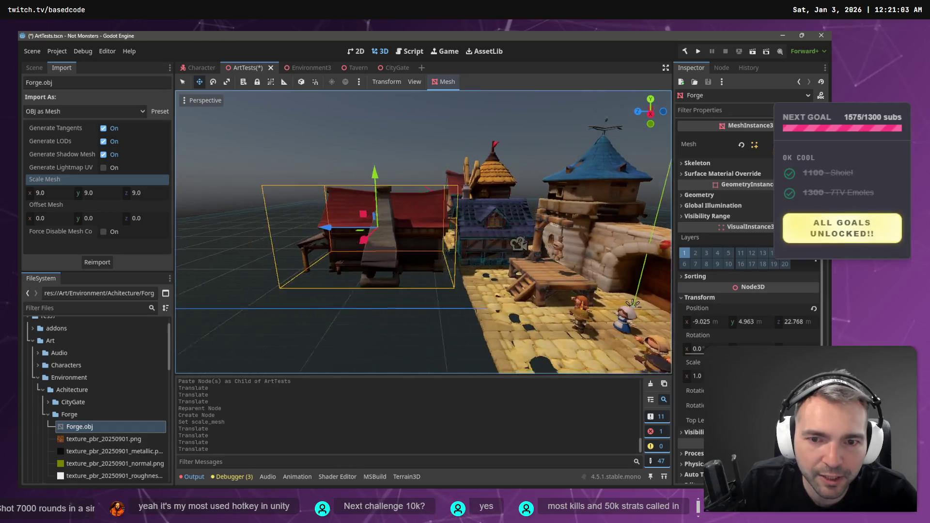
pyautogui.press('w')
pyautogui.press('s')
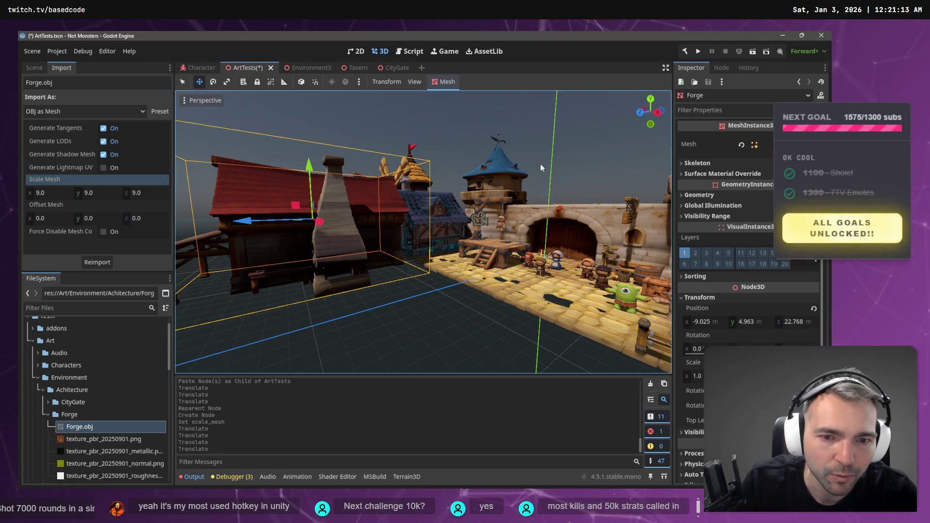
pyautogui.hotkey('ctrl', 's')
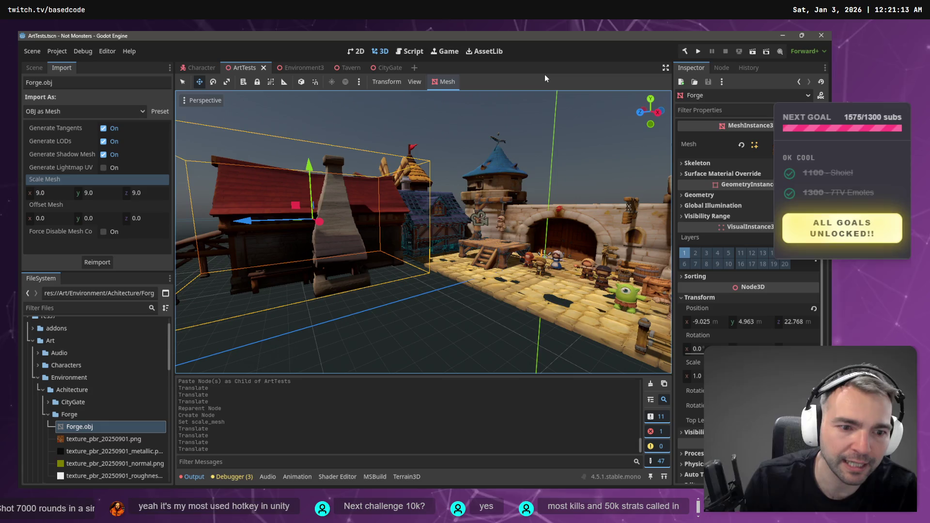
pyautogui.press('F6')
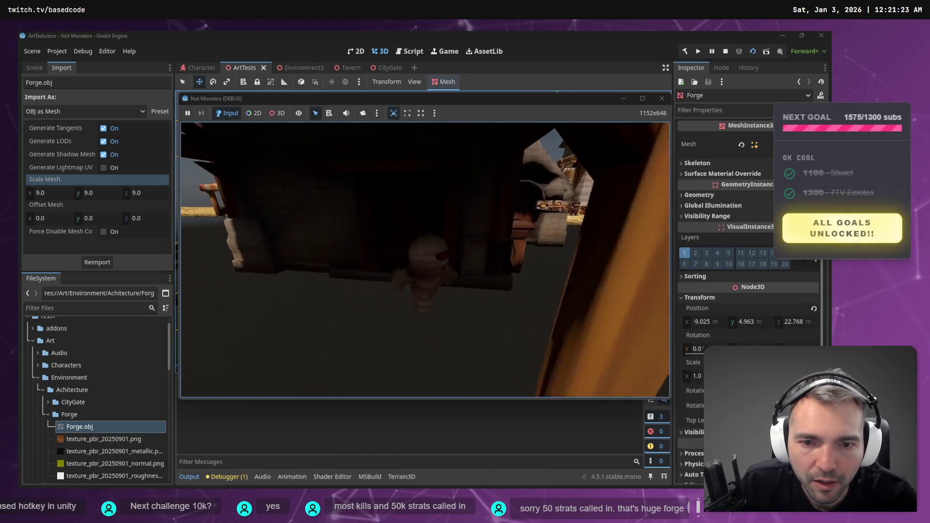
# Stop the test run and move TownHouse1 along Z and X
pyautogui.press('w')
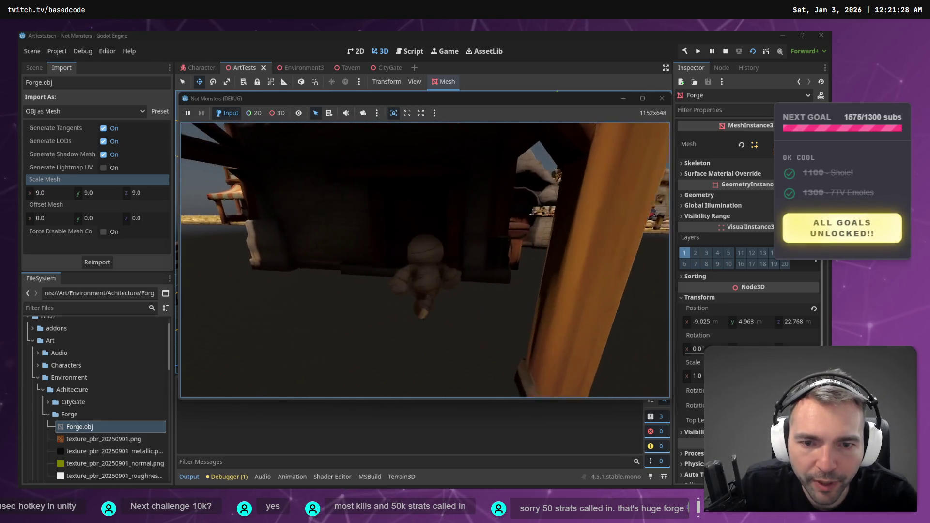
pyautogui.press('F8')
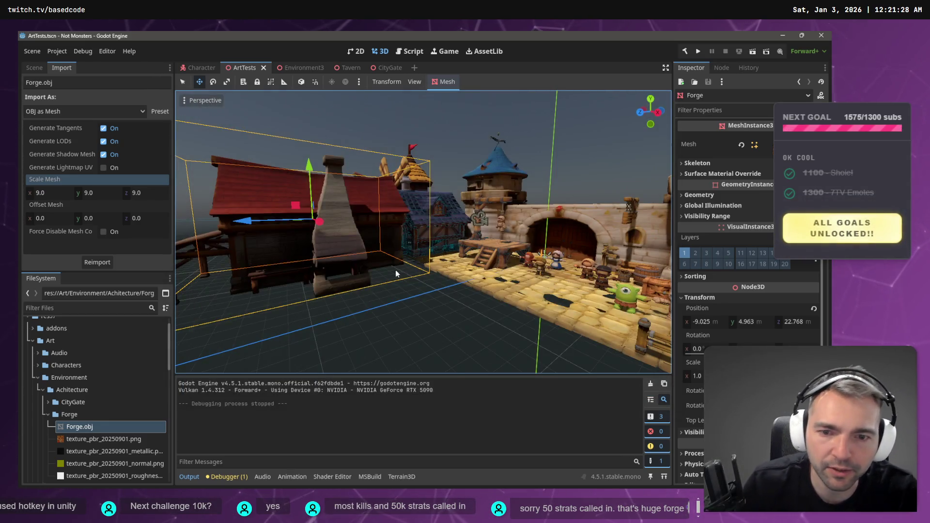
pyautogui.click(442, 228)
pyautogui.moveTo(387, 214); pyautogui.dragTo(190, 251)
pyautogui.press('w')
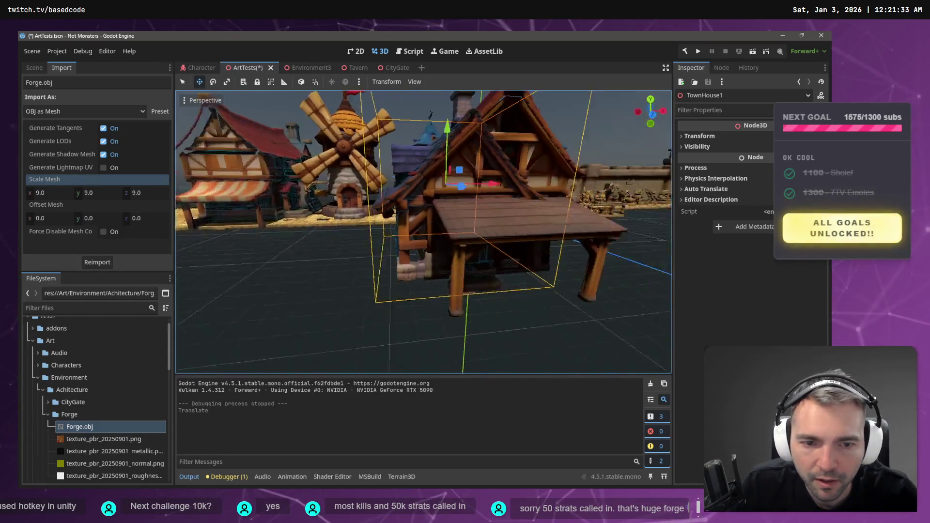
pyautogui.press('s')
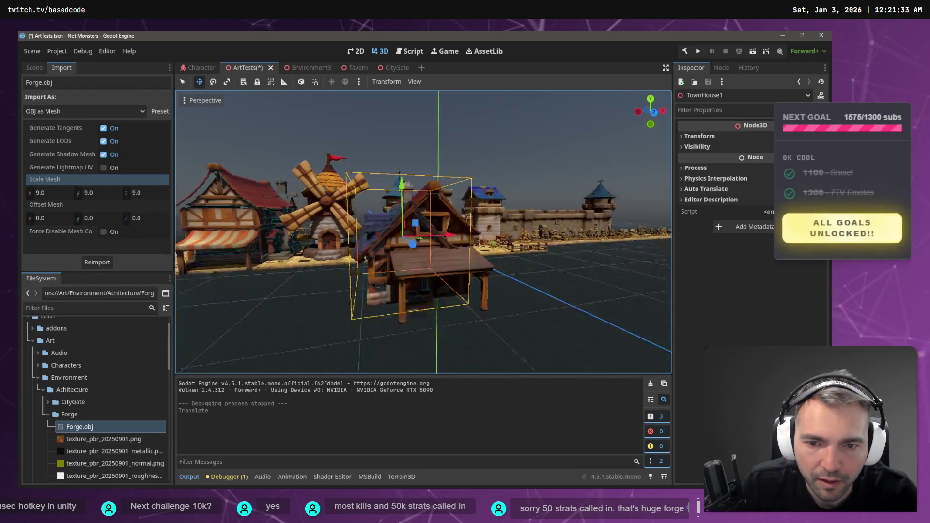
pyautogui.press('w')
pyautogui.moveTo(434, 157); pyautogui.dragTo(484, 175)
# Undo both townhouse moves, select the Forge, and open the Forge.obj mesh resource
pyautogui.hotkey('ctrl', 'z')
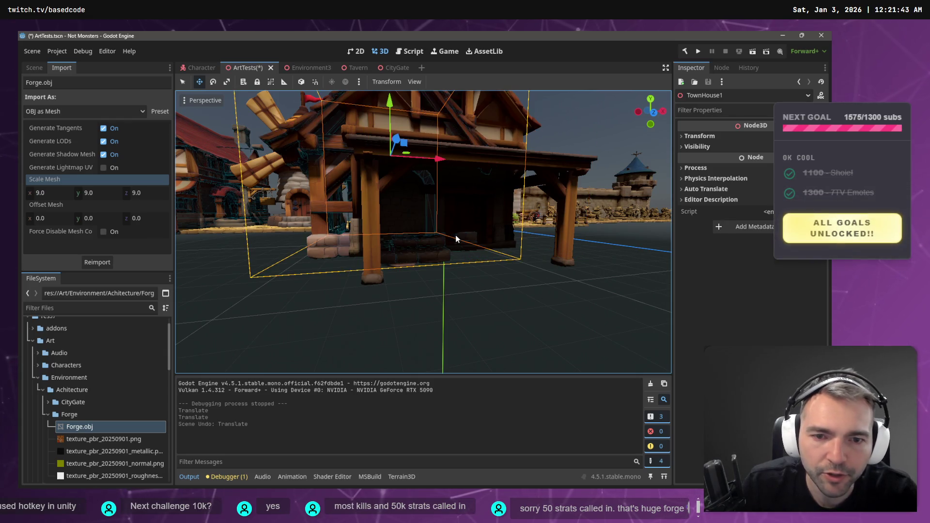
pyautogui.hotkey('ctrl', 'z')
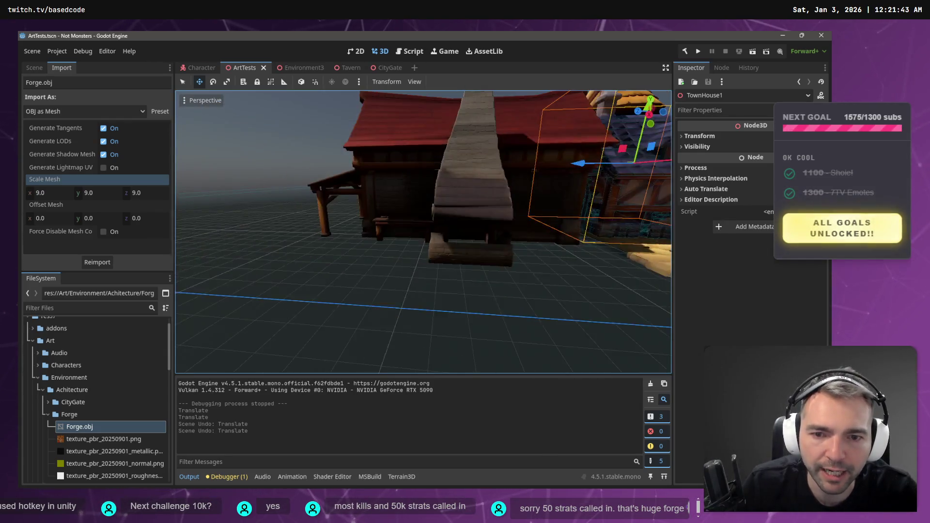
pyautogui.click(426, 210)
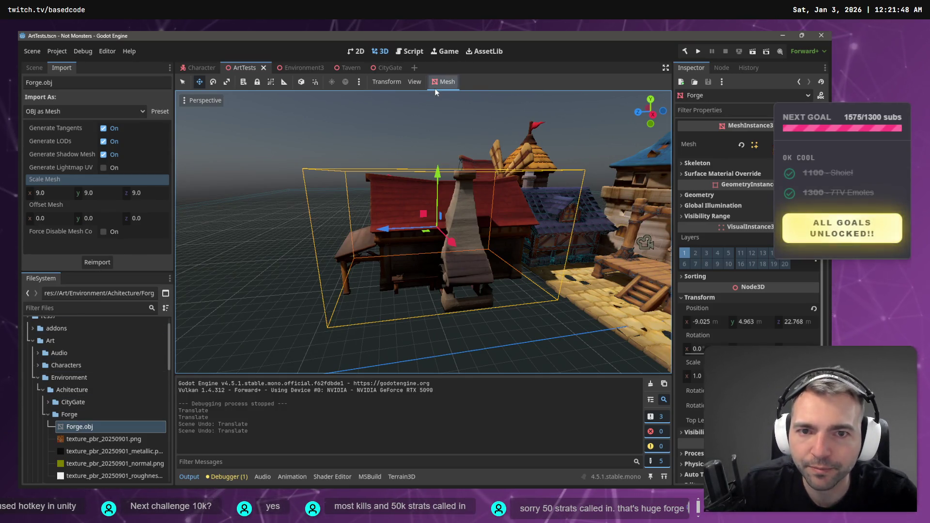
pyautogui.doubleClick(73, 427)
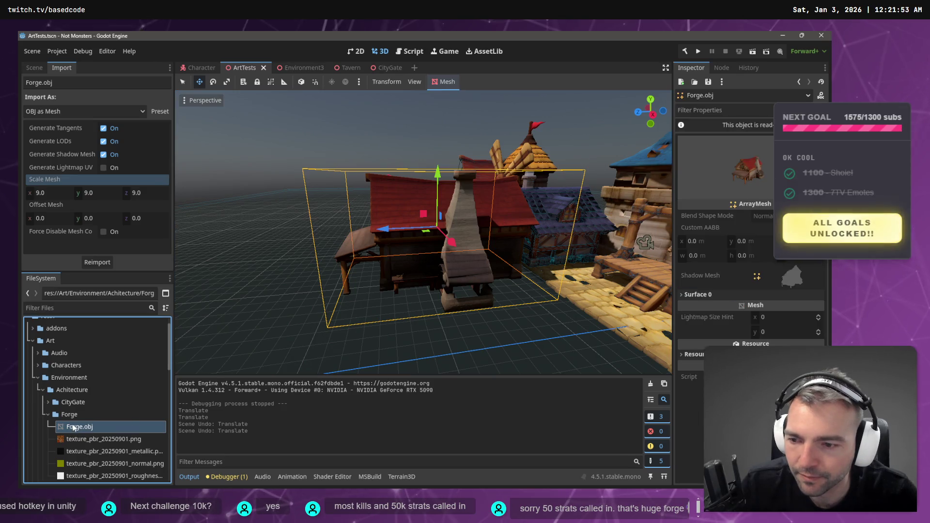
# Choose Create New > Scene from the Forge folder's context menu
pyautogui.moveTo(73, 427); pyautogui.dragTo(318, 82)
pyautogui.rightClick(68, 414)
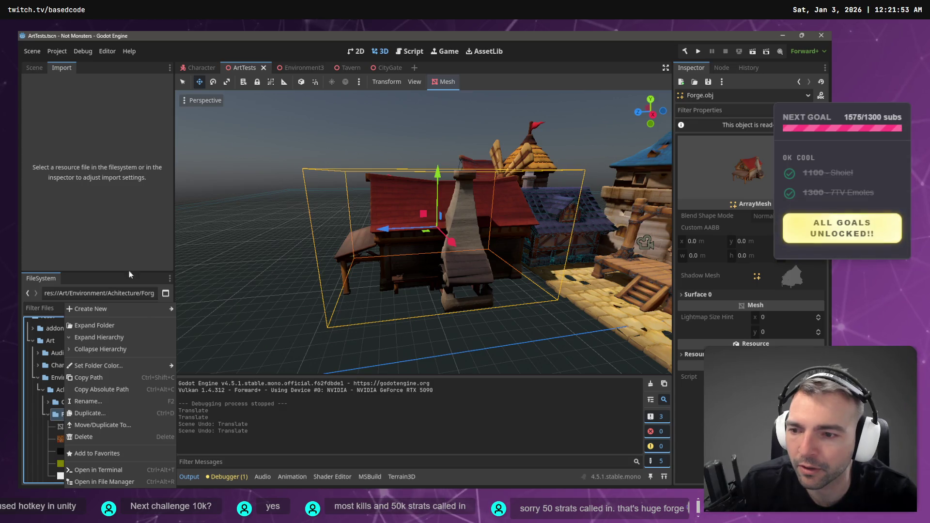
pyautogui.moveTo(112, 308)
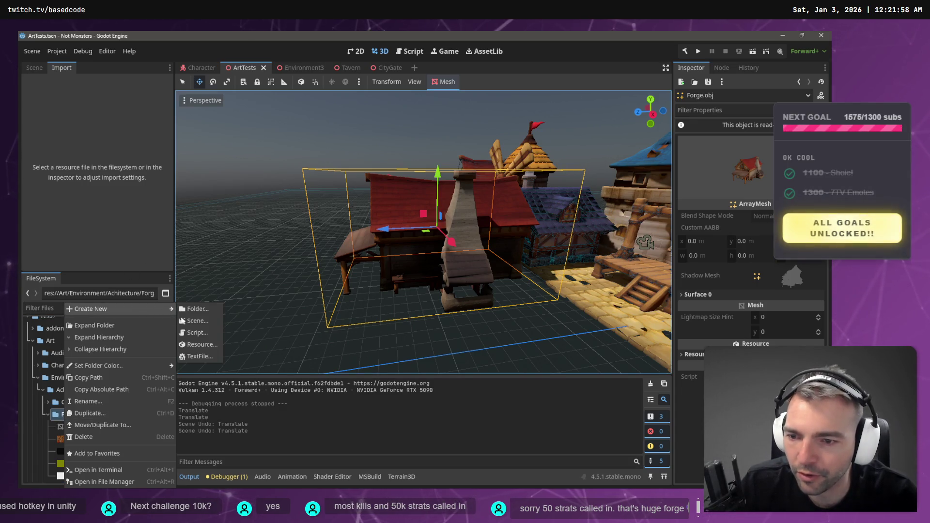
pyautogui.click(196, 321)
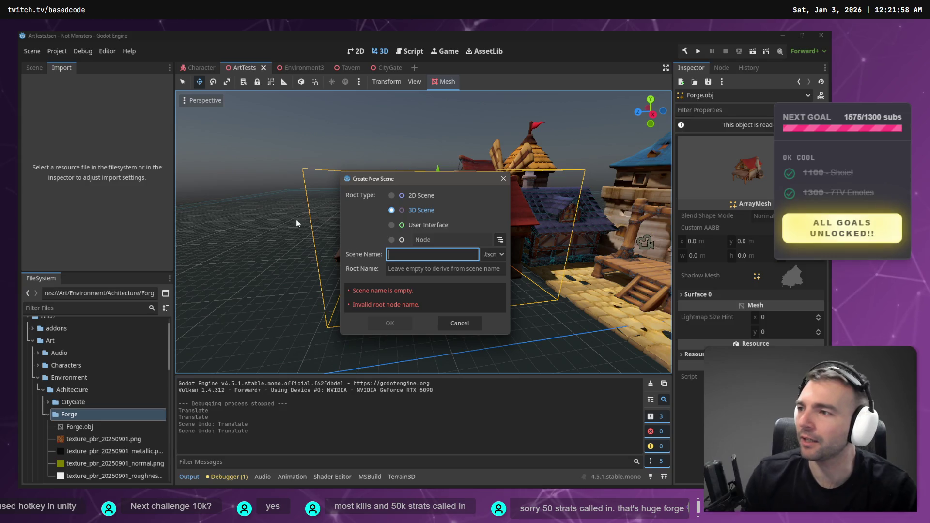
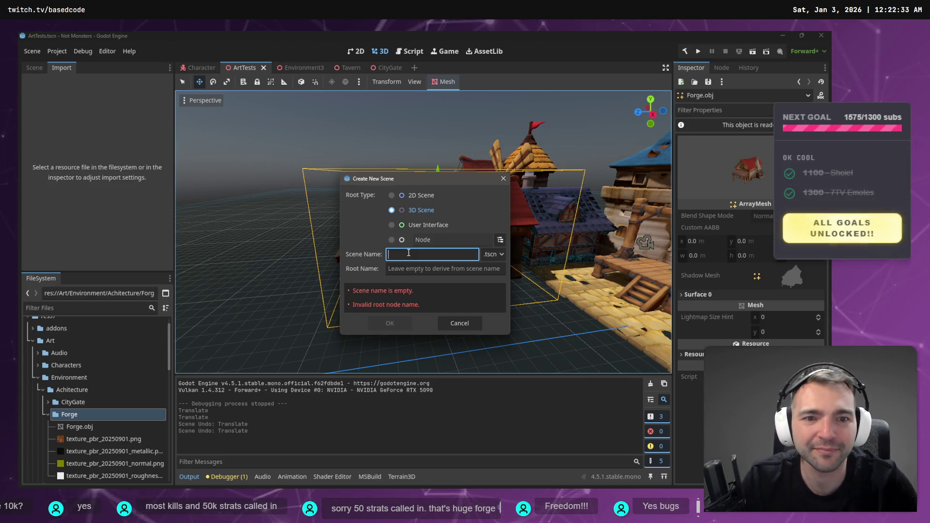
# Cancel the new-scene setup, orbit toward the windmill and inspect its transform and visibility
pyautogui.click(585, 140)
pyautogui.press('Escape')
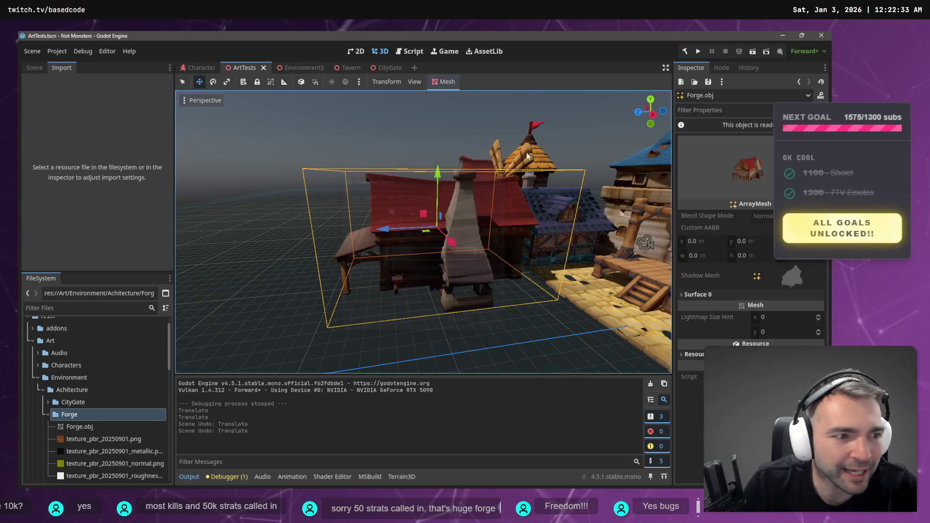
pyautogui.moveTo(585, 139); pyautogui.dragTo(624, 168)
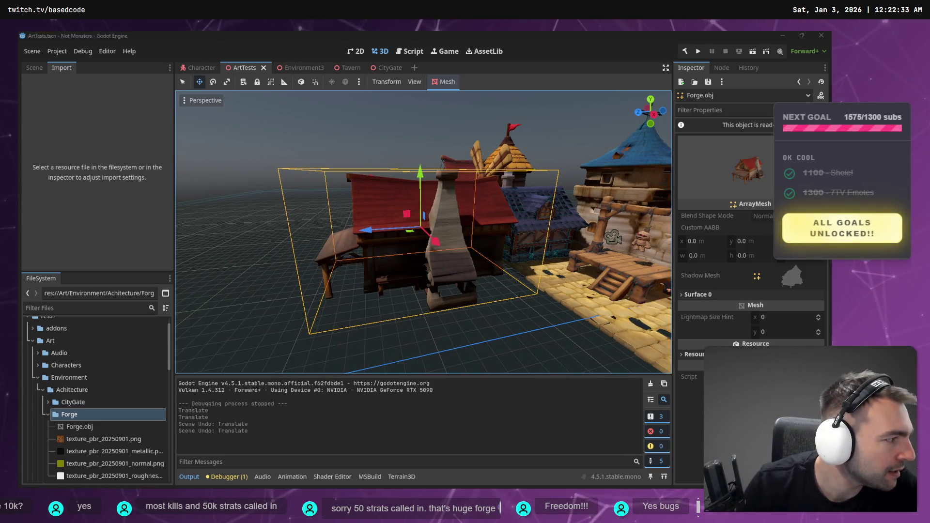
pyautogui.moveTo(570, 240)
pyautogui.mouseDown()
pyautogui.moveTo(475, 242)
pyautogui.moveTo(489, 275)
pyautogui.mouseUp()
pyautogui.click(419, 196)
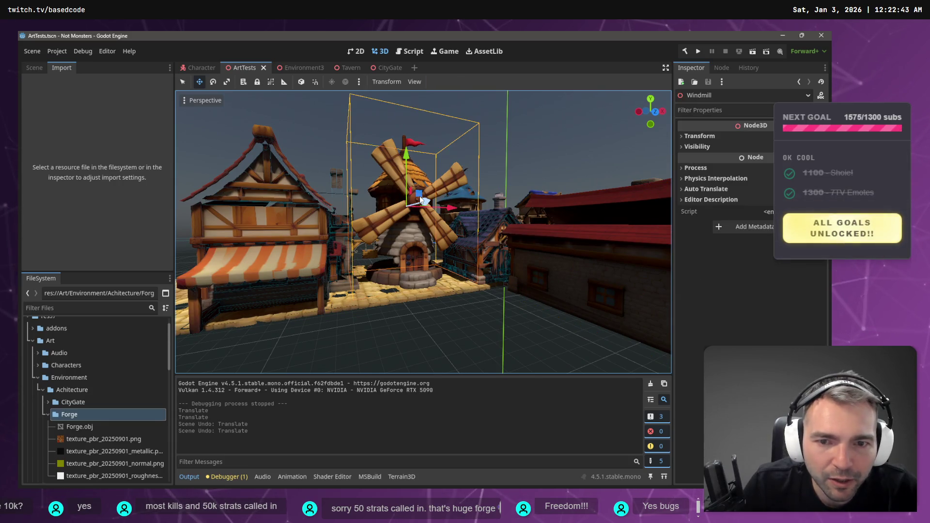
pyautogui.click(716, 136)
pyautogui.click(716, 136)
pyautogui.click(707, 147)
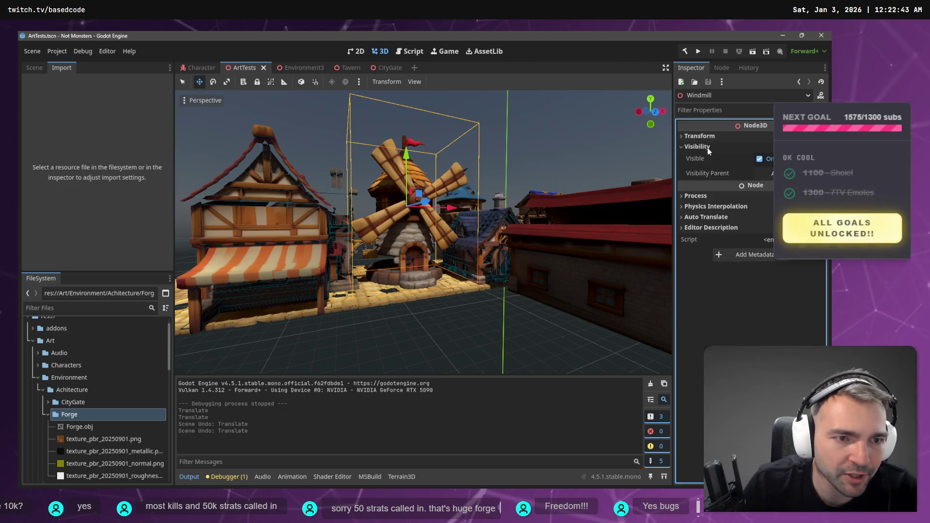
pyautogui.click(707, 148)
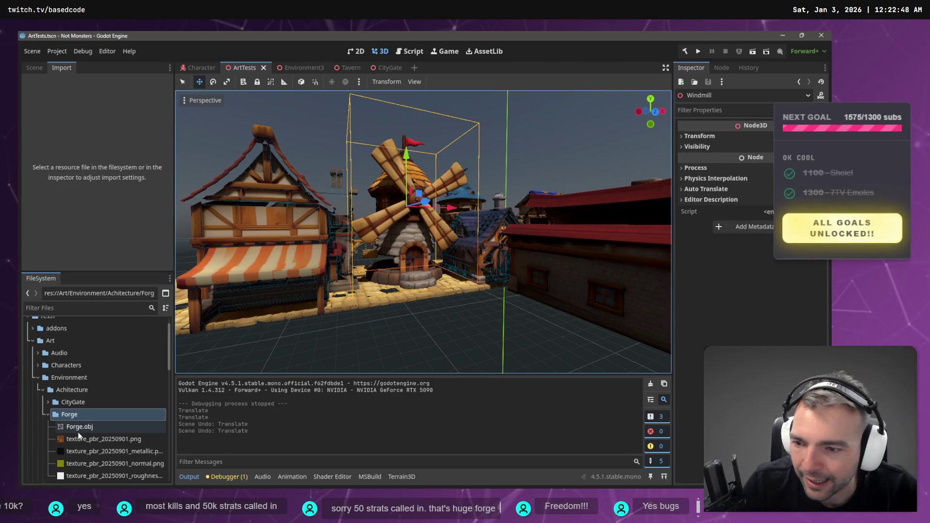
# Select and frame the Forge building, orbiting around the town
pyautogui.click(547, 270)
pyautogui.click(382, 341)
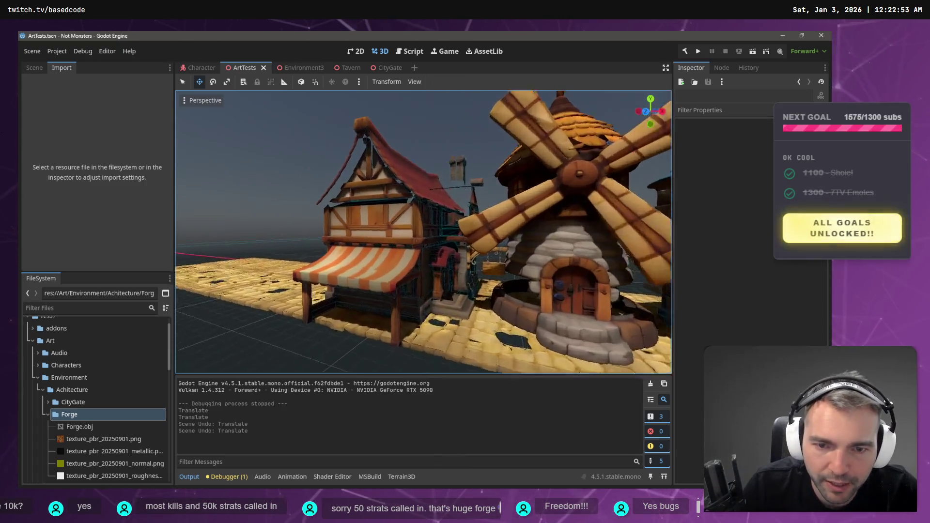
pyautogui.moveTo(421, 232); pyautogui.dragTo(407, 228)
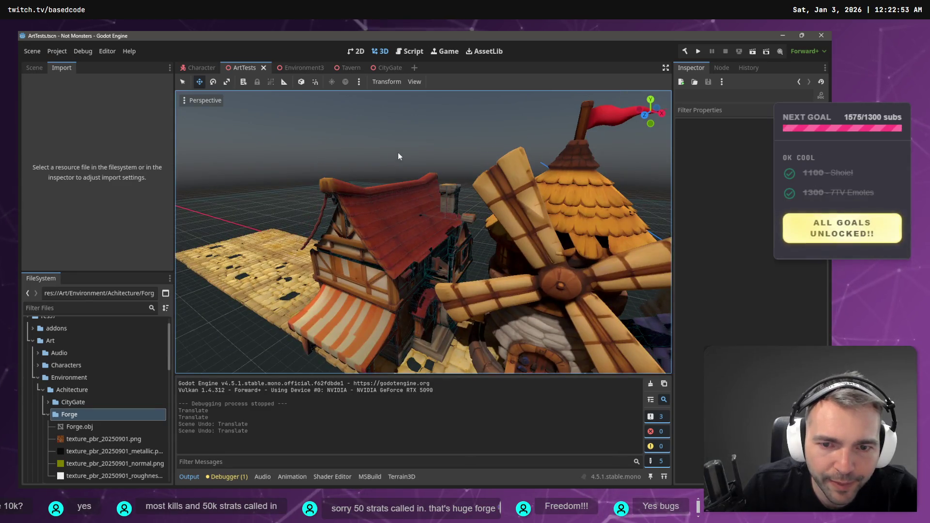
pyautogui.click(417, 234)
pyautogui.click(387, 241)
pyautogui.click(387, 241)
pyautogui.click(387, 241)
pyautogui.press('f')
pyautogui.moveTo(421, 232); pyautogui.dragTo(213, 220)
pyautogui.moveTo(339, 257)
pyautogui.mouseDown()
pyautogui.moveTo(374, 267)
pyautogui.moveTo(306, 241)
pyautogui.moveTo(324, 228)
pyautogui.moveTo(262, 233)
pyautogui.moveTo(343, 239)
pyautogui.mouseUp()
# Select the Forge mesh and undo an accidental move, leaving it at z 22.768
pyautogui.click(383, 261)
pyautogui.hotkey('ctrl', 'z')
pyautogui.hotkey('ctrl', 'z')
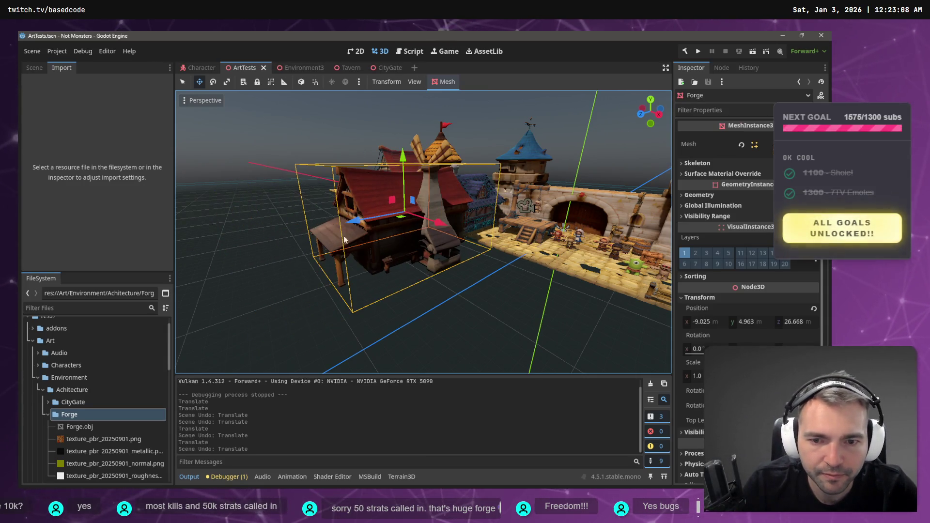
pyautogui.scroll(5, 389, 240)
pyautogui.scroll(-5, 423, 232)
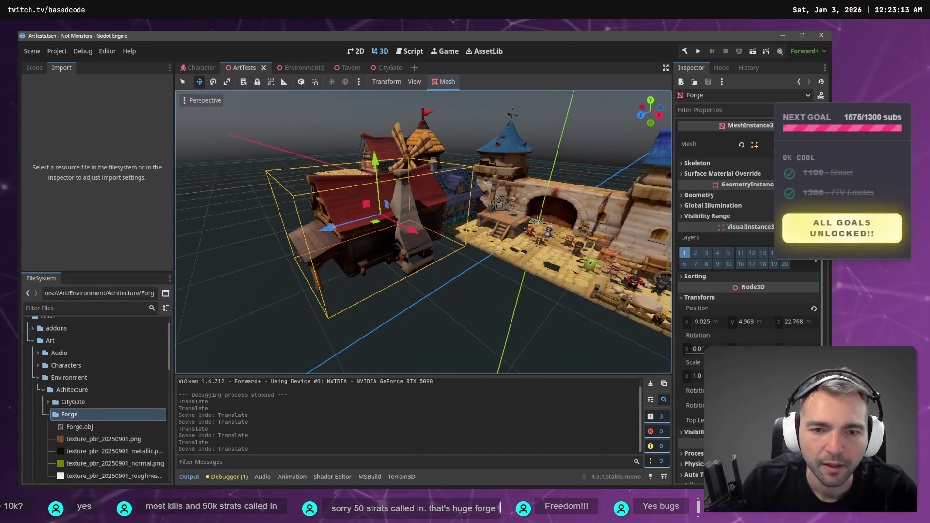
pyautogui.scroll(3, 424, 232)
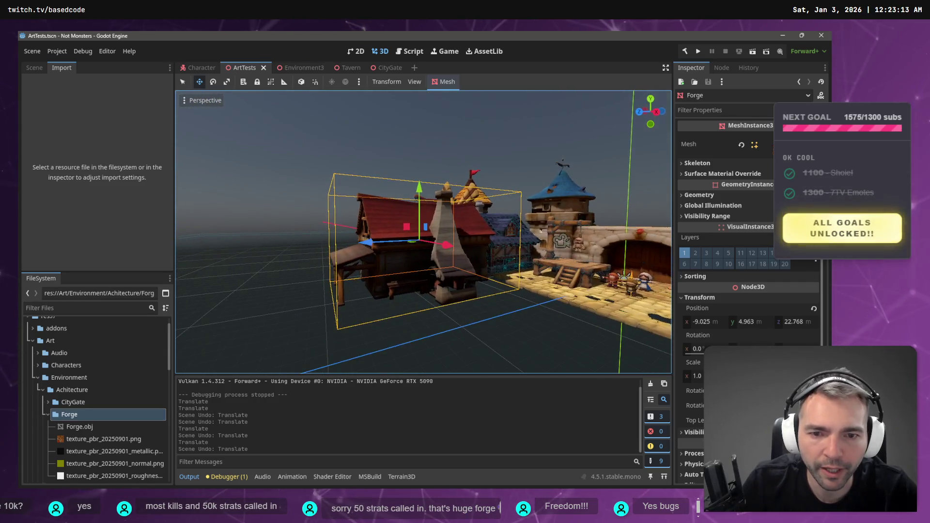
pyautogui.scroll(2, 424, 233)
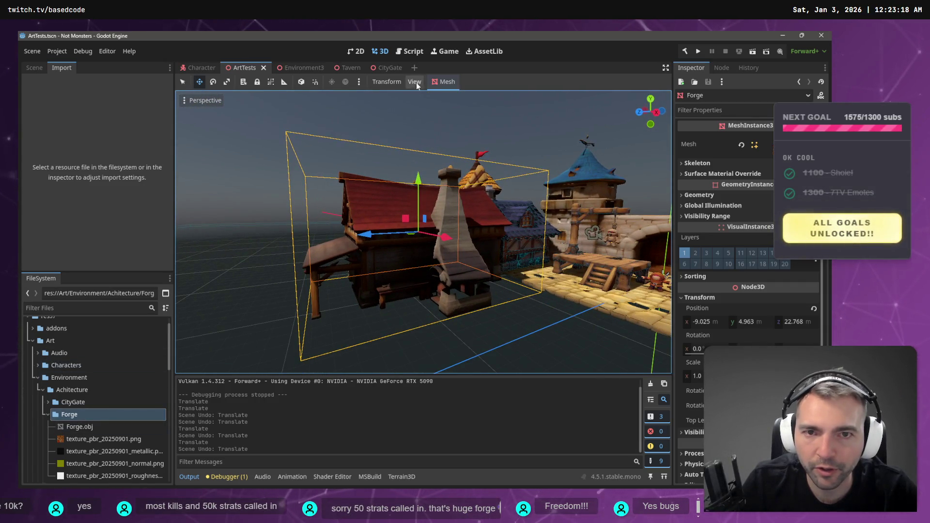
# Create a new scene named Forge inside the Forge folder
pyautogui.rightClick(77, 417)
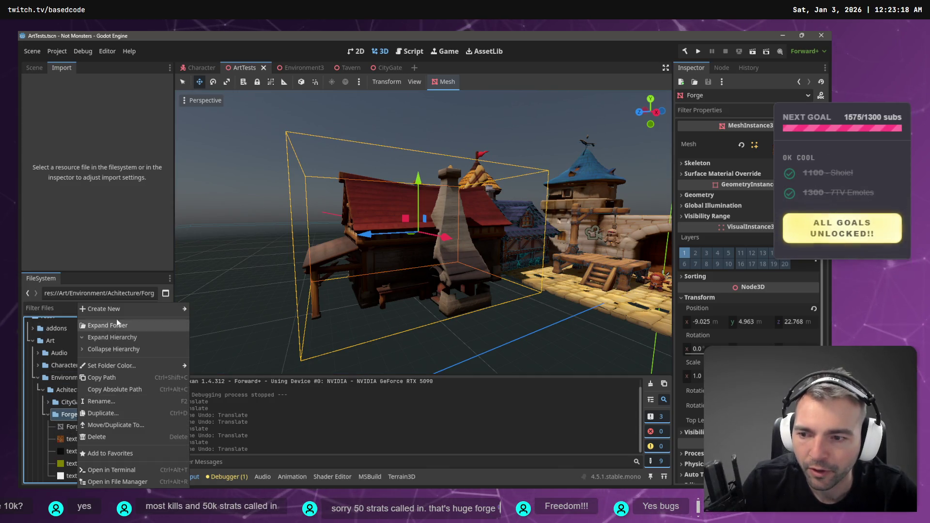
pyautogui.scroll(-1, 72, 409)
pyautogui.rightClick(74, 395)
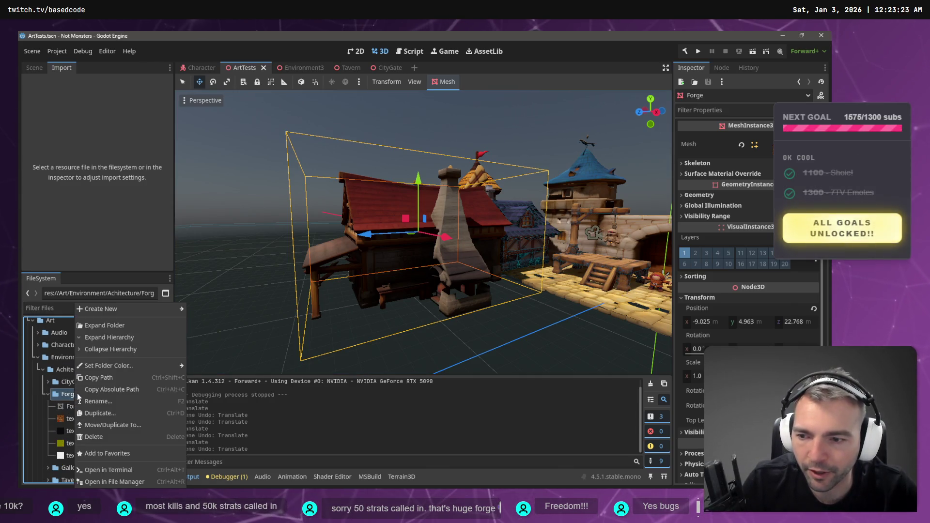
pyautogui.moveTo(146, 310)
pyautogui.click(206, 321)
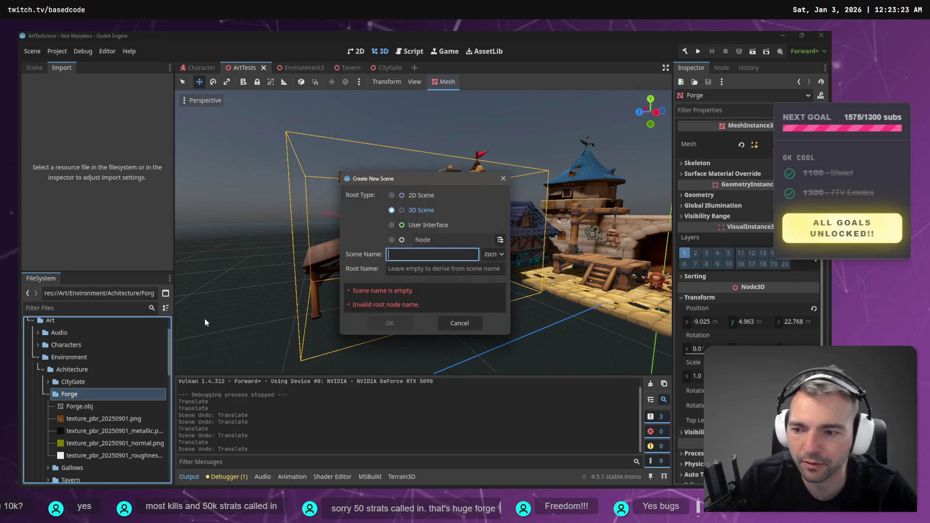
pyautogui.write('Forge')
pyautogui.press('Return')
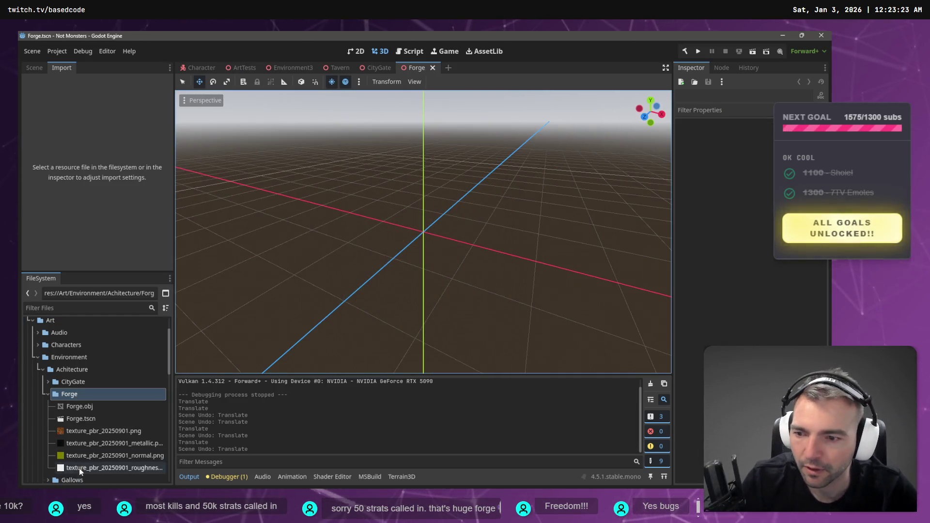
# Drop Forge.obj into the new scene and reset its x and z position to 0
pyautogui.moveTo(85, 409)
pyautogui.mouseDown()
pyautogui.moveTo(43, 104)
pyautogui.moveTo(405, 240)
pyautogui.mouseUp()
pyautogui.scroll(-8, 406, 240)
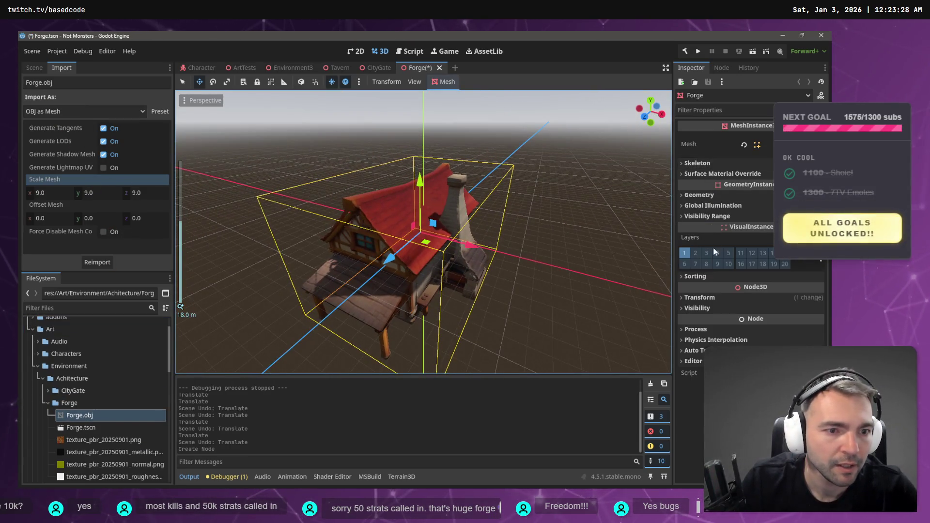
pyautogui.click(707, 299)
pyautogui.click(706, 322)
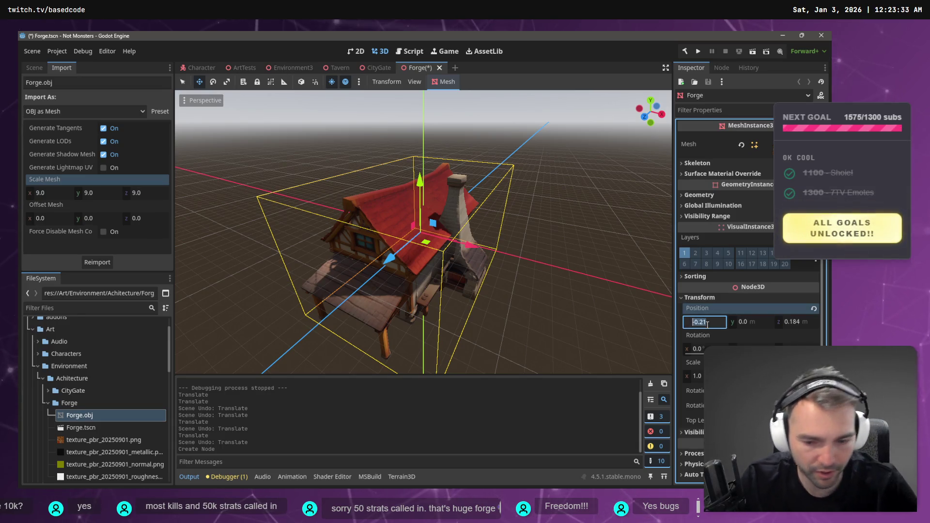
pyautogui.press('Tab')
pyautogui.press('Tab')
pyautogui.write('0')
pyautogui.press('Tab')
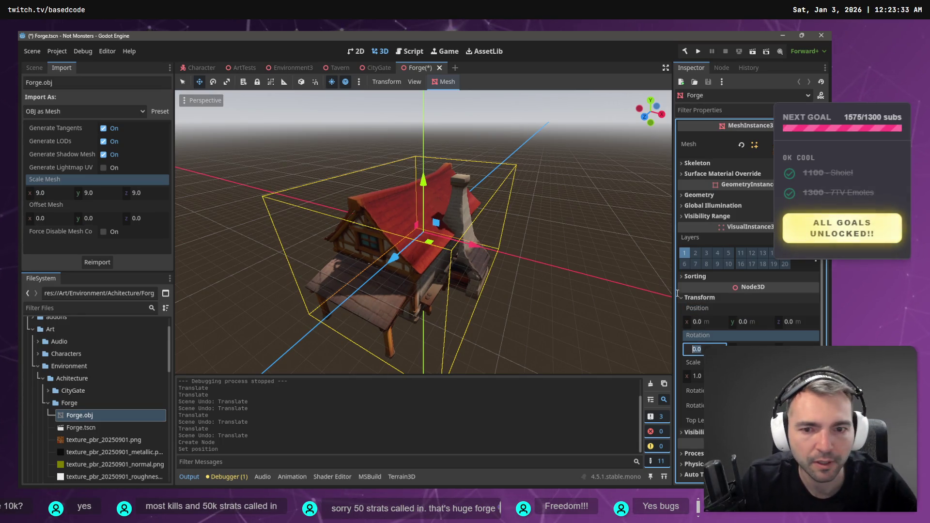
pyautogui.click(35, 71)
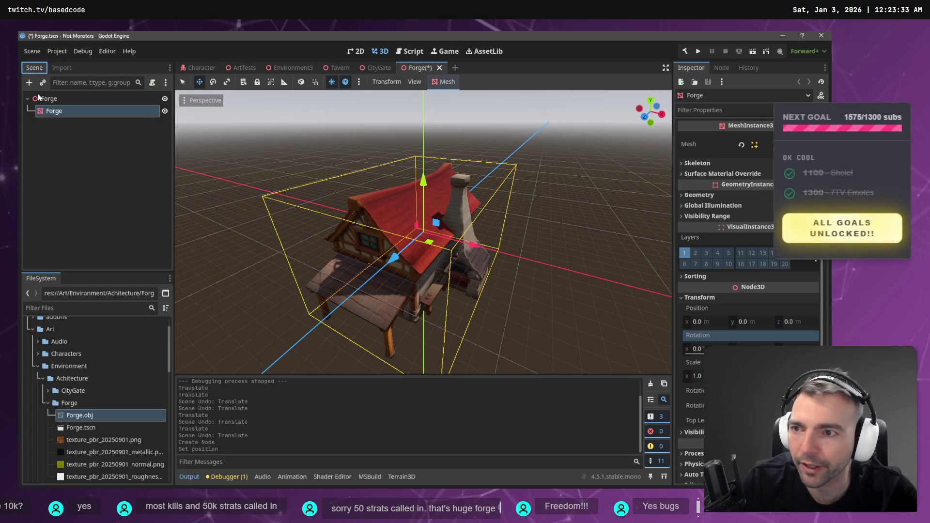
# Add a StaticBody3D child under the root Forge node
pyautogui.rightClick(55, 98)
pyautogui.click(77, 108)
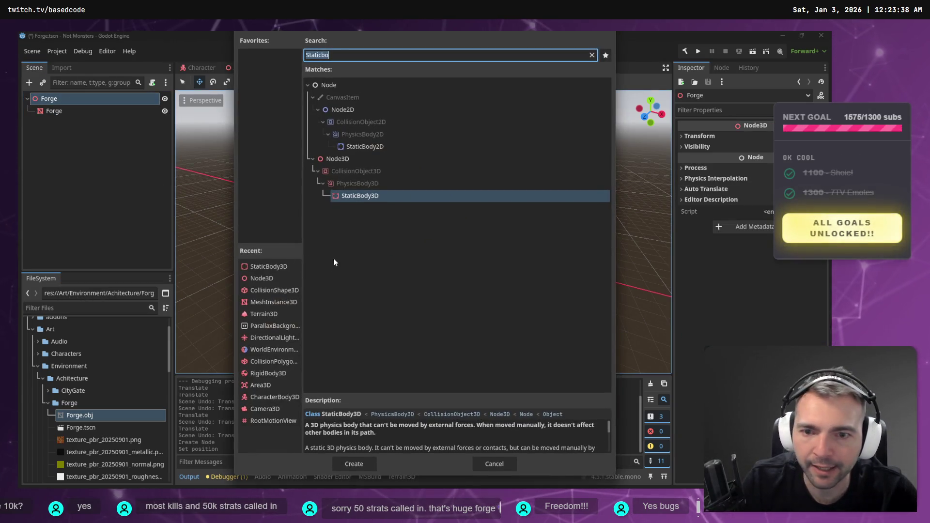
pyautogui.press('Return')
# Generate a trimesh collision shape from the forge mesh and nest it under StaticBody3D
pyautogui.click(63, 113)
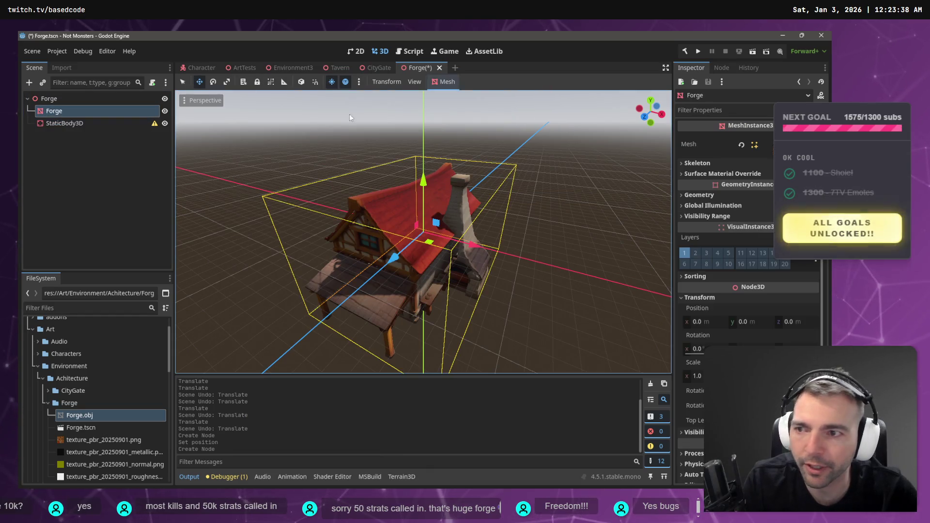
pyautogui.click(449, 85)
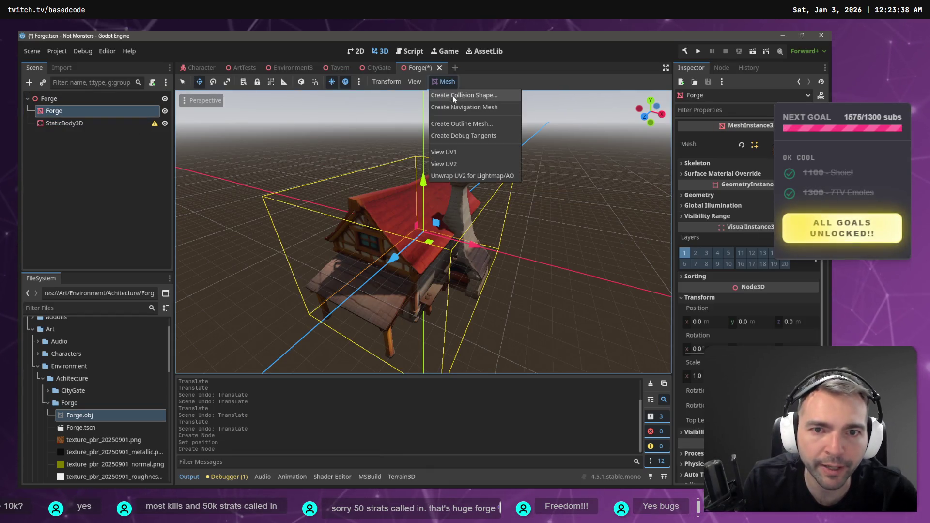
pyautogui.click(494, 96)
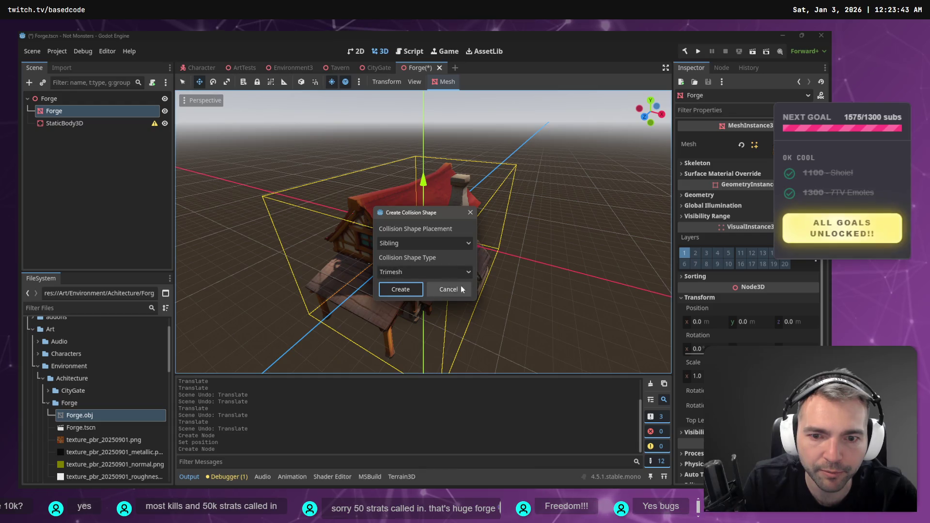
pyautogui.click(400, 290)
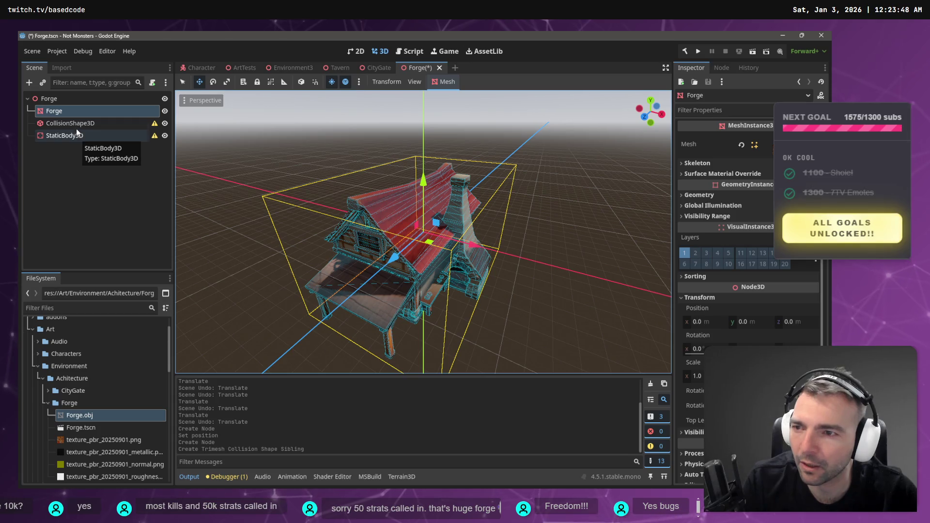
pyautogui.moveTo(76, 126); pyautogui.dragTo(80, 136)
pyautogui.click(109, 193)
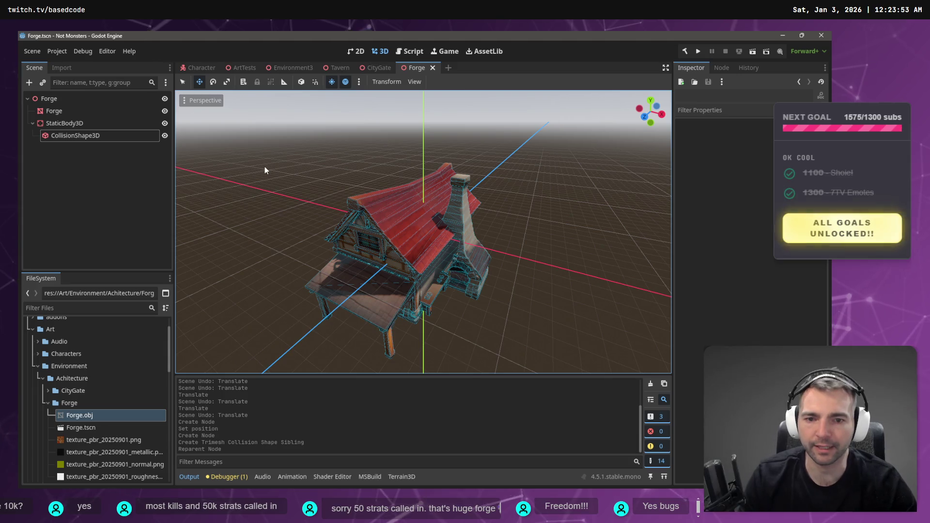
pyautogui.click(301, 82)
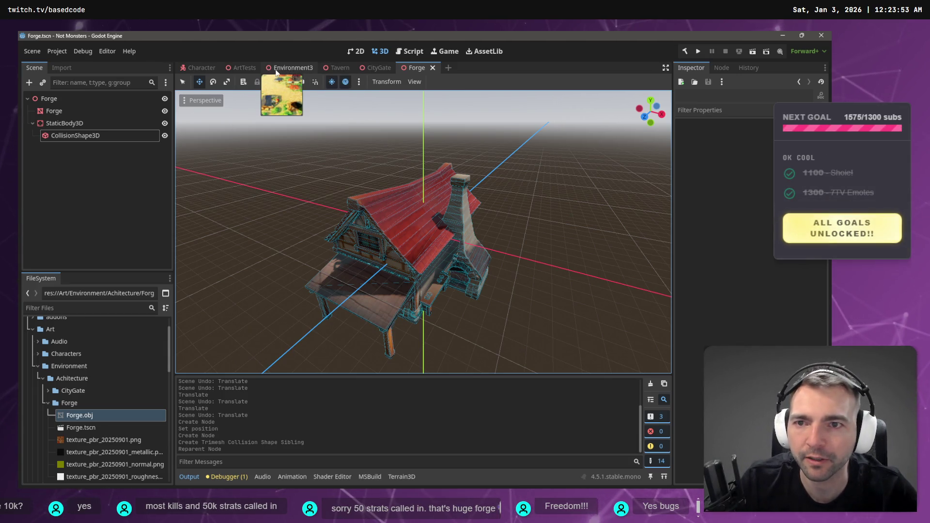
# Delete the old Forge node from the ArtTests scene
pyautogui.click(291, 68)
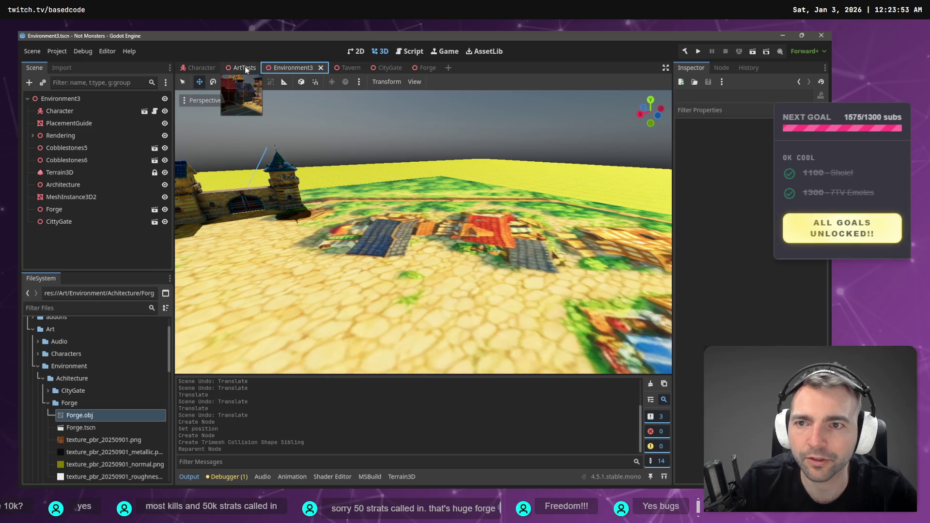
pyautogui.click(242, 68)
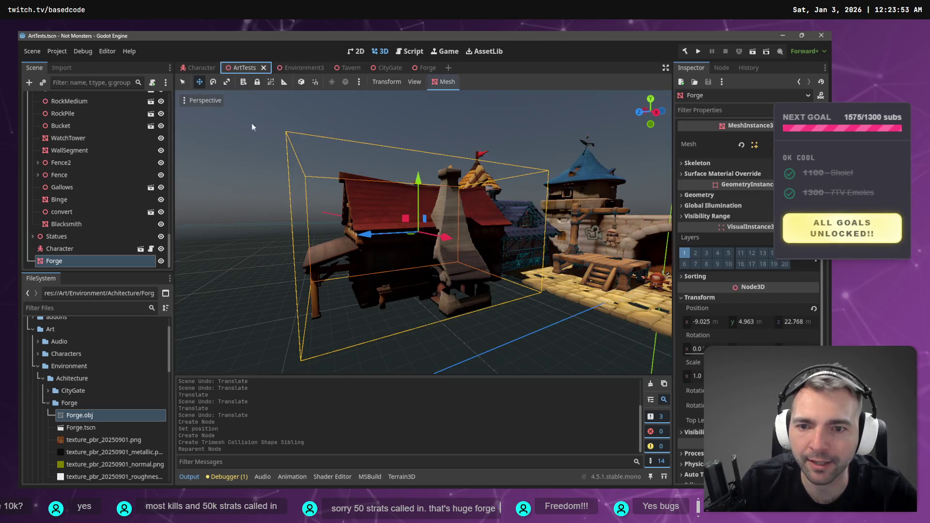
pyautogui.click(60, 260)
pyautogui.press('Delete')
pyautogui.press('Return')
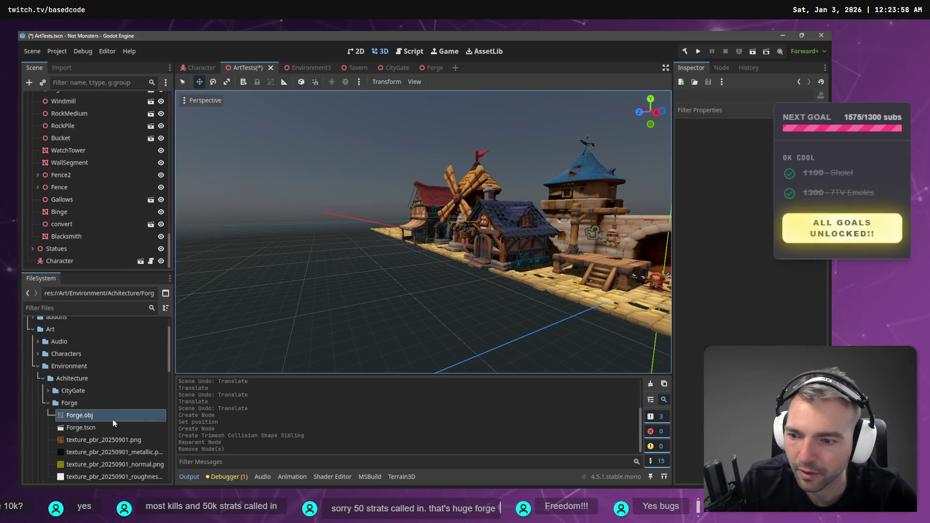
# Instance the new Forge scene into ArtTests, slide it left, then switch to Environment3
pyautogui.moveTo(94, 427)
pyautogui.mouseDown()
pyautogui.moveTo(252, 257)
pyautogui.moveTo(100, 274)
pyautogui.moveTo(395, 275)
pyautogui.moveTo(439, 295)
pyautogui.moveTo(366, 199)
pyautogui.moveTo(427, 284)
pyautogui.mouseUp()
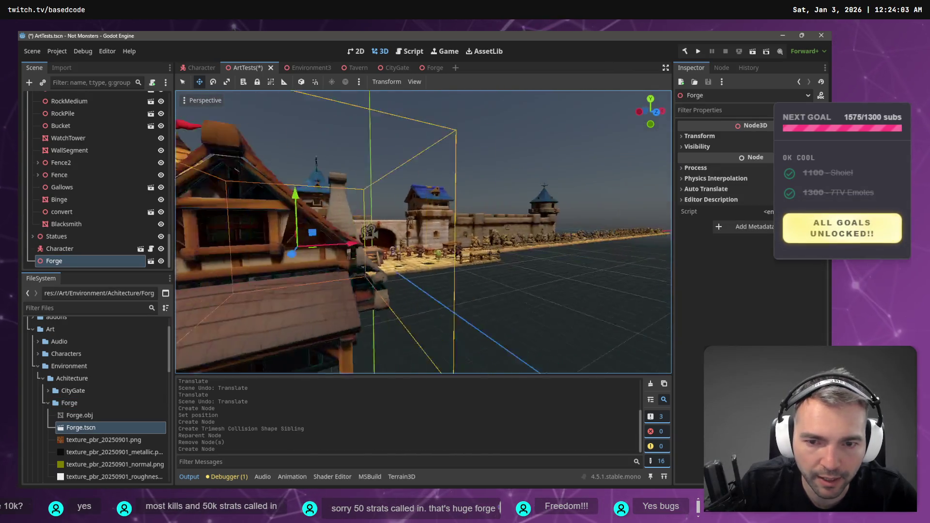
pyautogui.scroll(-3, 474, 271)
pyautogui.moveTo(529, 229); pyautogui.dragTo(348, 248)
pyautogui.moveTo(252, 243)
pyautogui.mouseDown()
pyautogui.moveTo(318, 227)
pyautogui.moveTo(271, 249)
pyautogui.mouseUp()
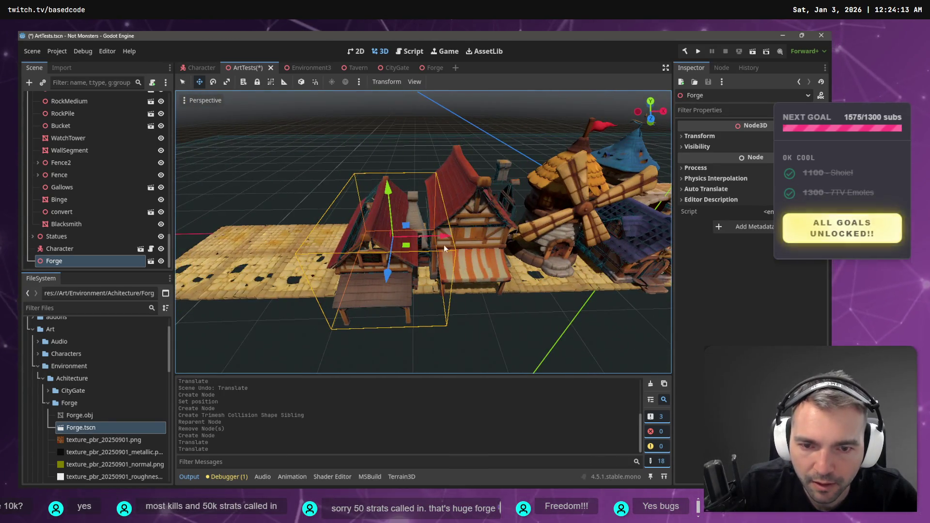
pyautogui.moveTo(445, 238); pyautogui.dragTo(402, 239)
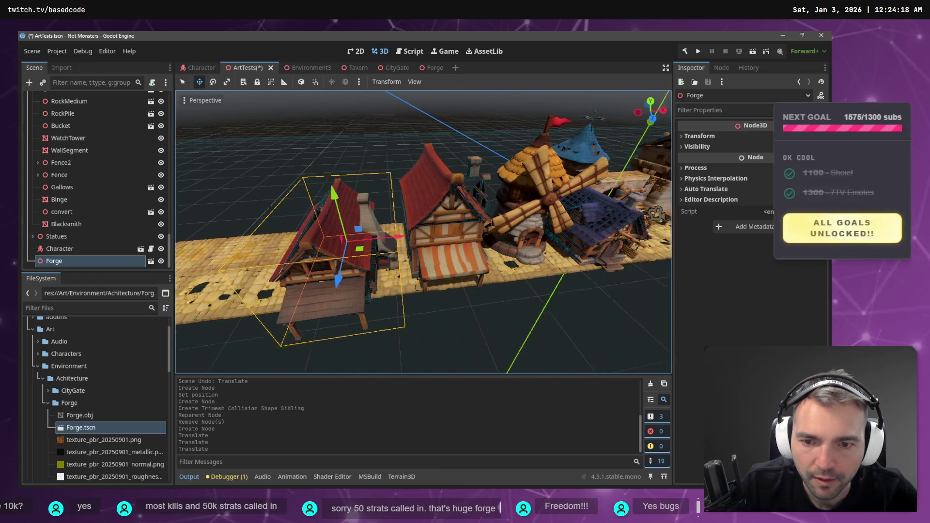
pyautogui.click(309, 67)
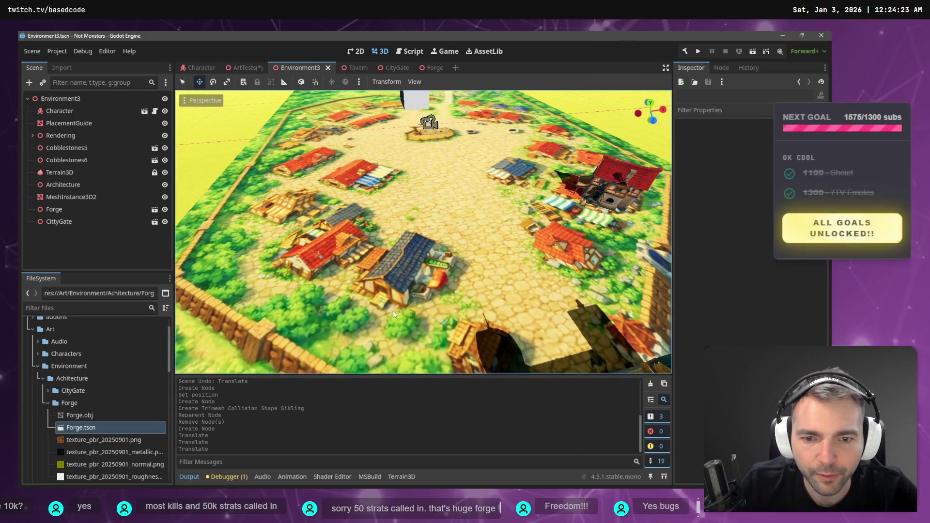
# Place a Forge instance among the Environment3 houses, then rotate and raise it
pyautogui.moveTo(81, 427)
pyautogui.mouseDown()
pyautogui.moveTo(352, 288)
pyautogui.moveTo(417, 208)
pyautogui.moveTo(408, 286)
pyautogui.mouseUp()
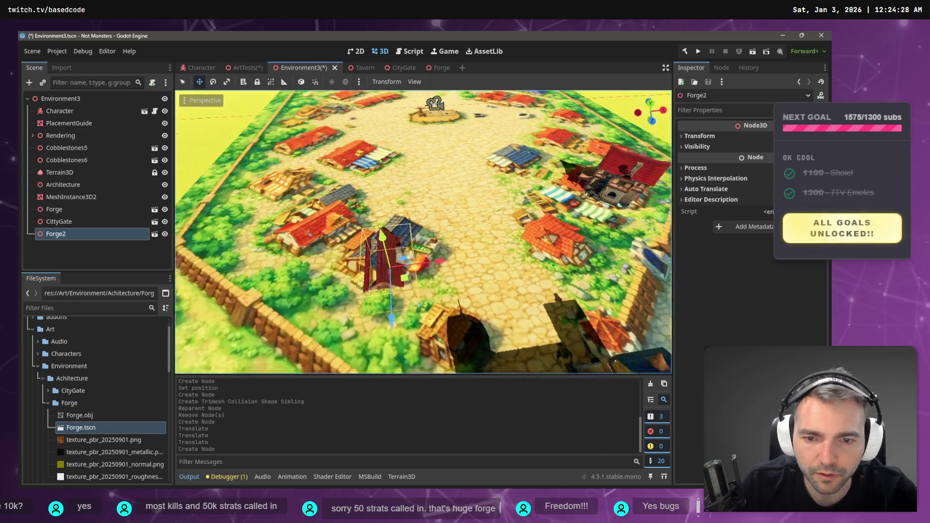
pyautogui.press('e')
pyautogui.moveTo(409, 321); pyautogui.dragTo(386, 333)
pyautogui.press('w')
pyautogui.moveTo(386, 273)
pyautogui.mouseDown()
pyautogui.moveTo(374, 234)
pyautogui.moveTo(382, 228)
pyautogui.moveTo(397, 245)
pyautogui.mouseUp()
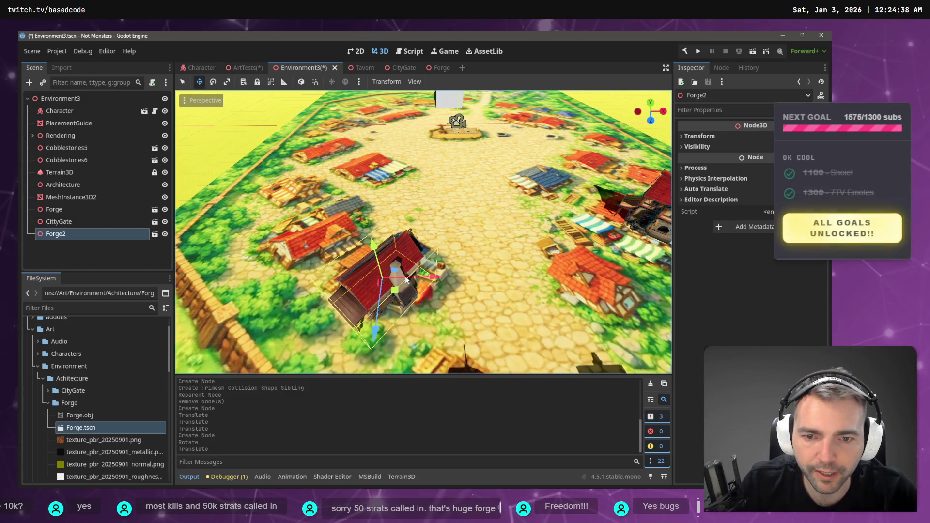
pyautogui.moveTo(413, 303); pyautogui.dragTo(392, 306)
pyautogui.press('e')
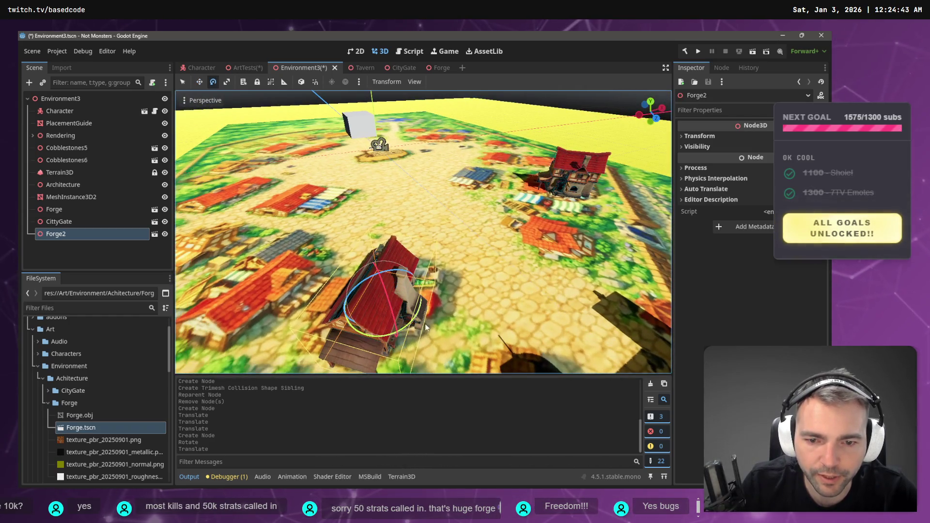
pyautogui.scroll(-5, 423, 265)
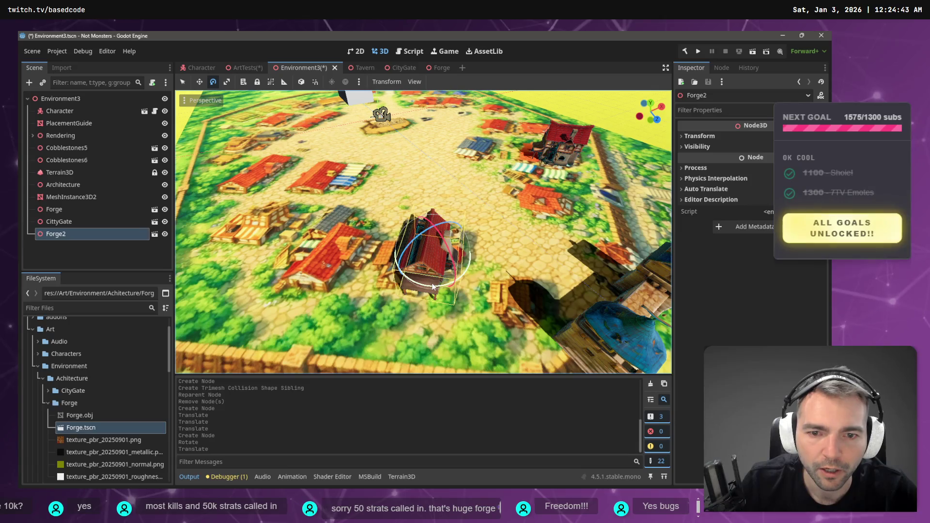
pyautogui.moveTo(431, 288); pyautogui.dragTo(436, 290)
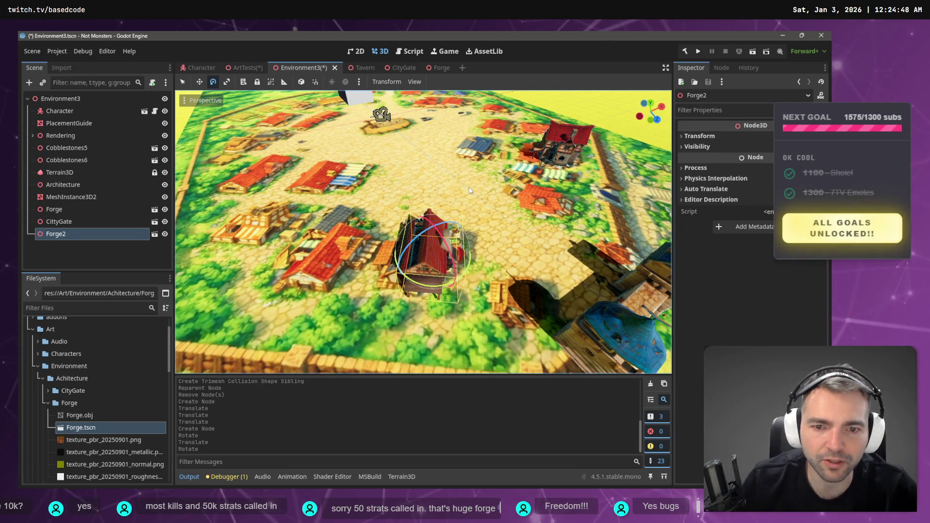
# Playtest the town with F5, walking the mummy toward the plaza, then stop with F8
pyautogui.press('F5')
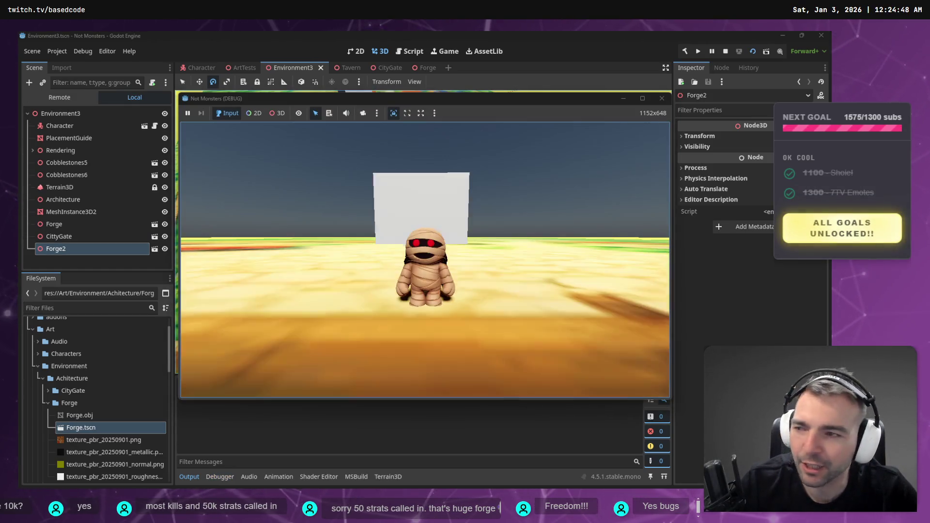
pyautogui.press('w')
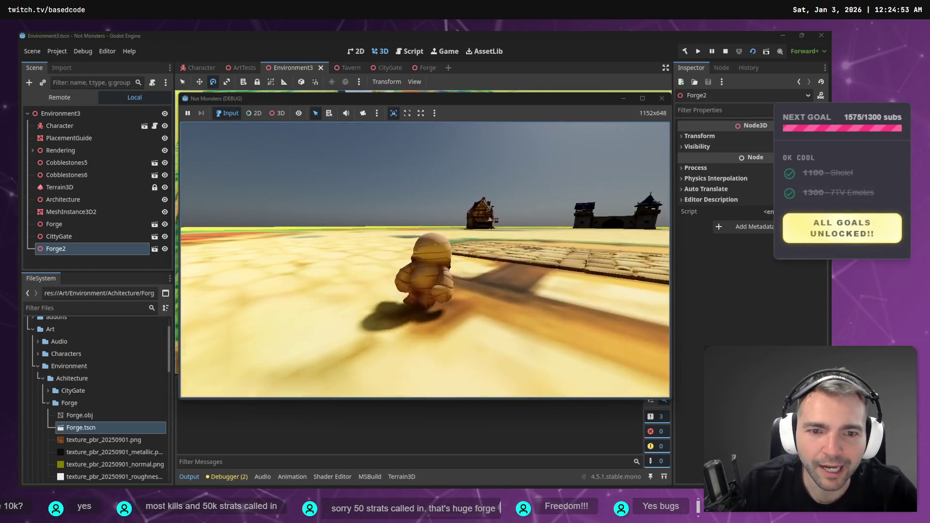
pyautogui.press('w')
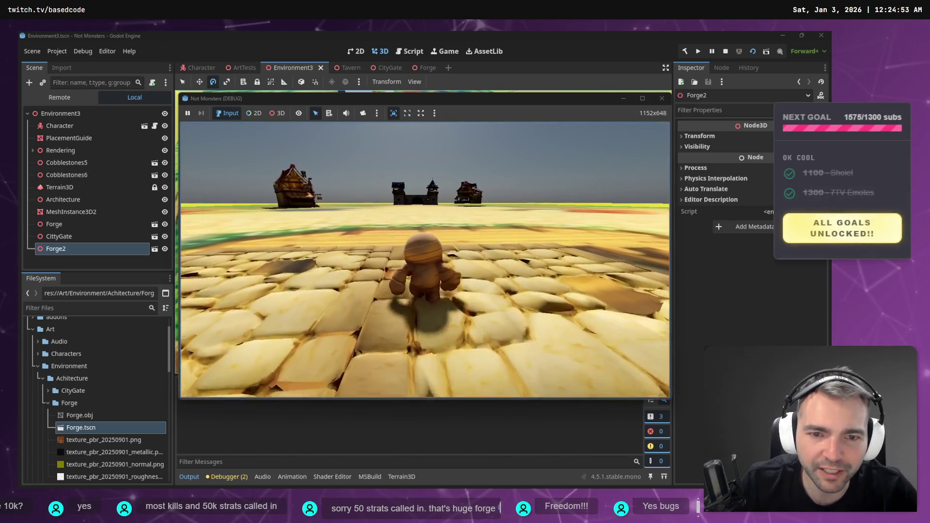
pyautogui.press('F8')
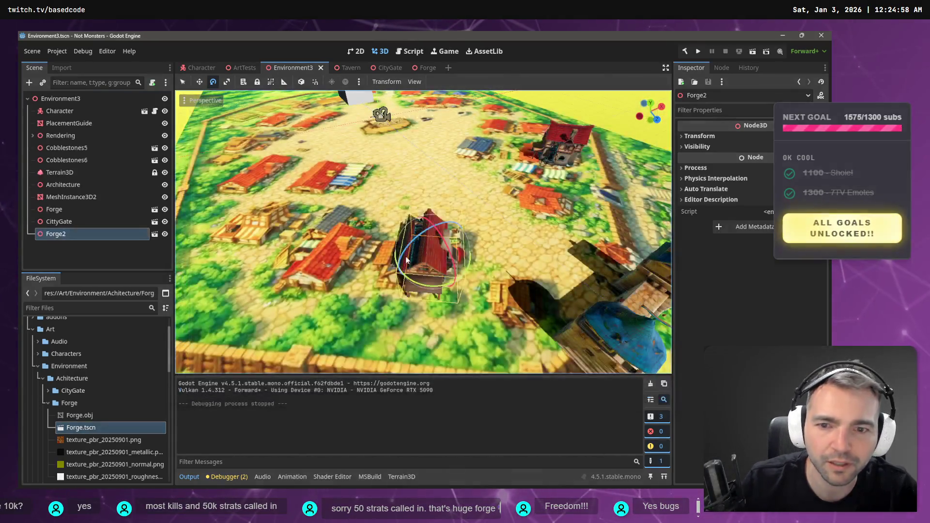
# Lower the new forge onto the ground and fly the view around it
pyautogui.press('w')
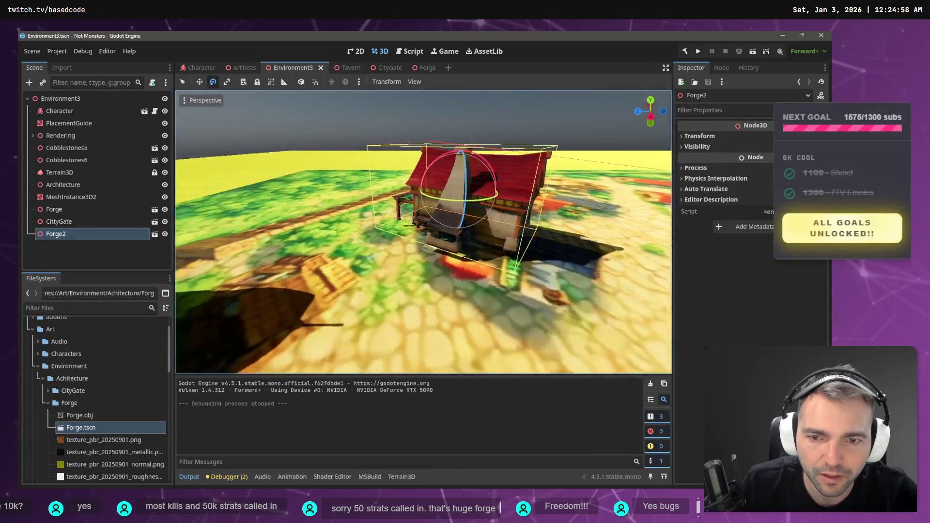
pyautogui.press('q')
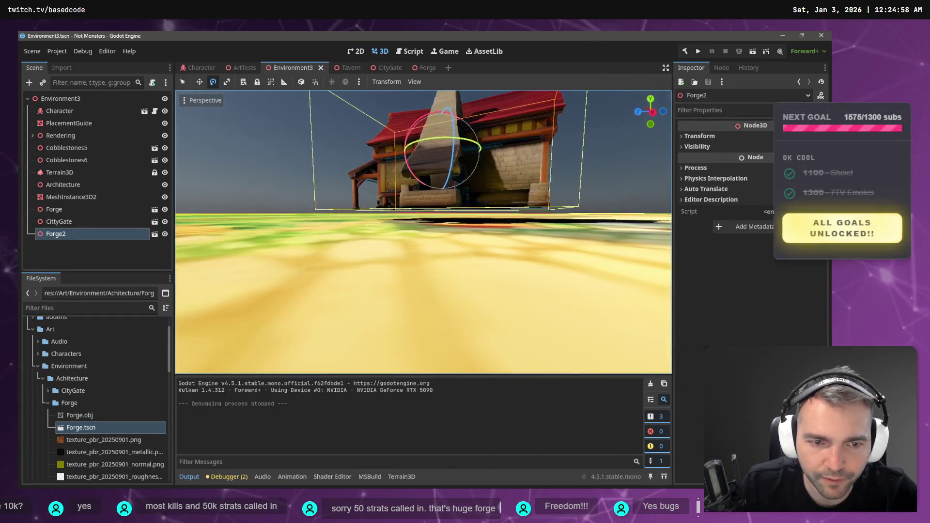
pyautogui.press('w')
pyautogui.moveTo(442, 131); pyautogui.dragTo(448, 138)
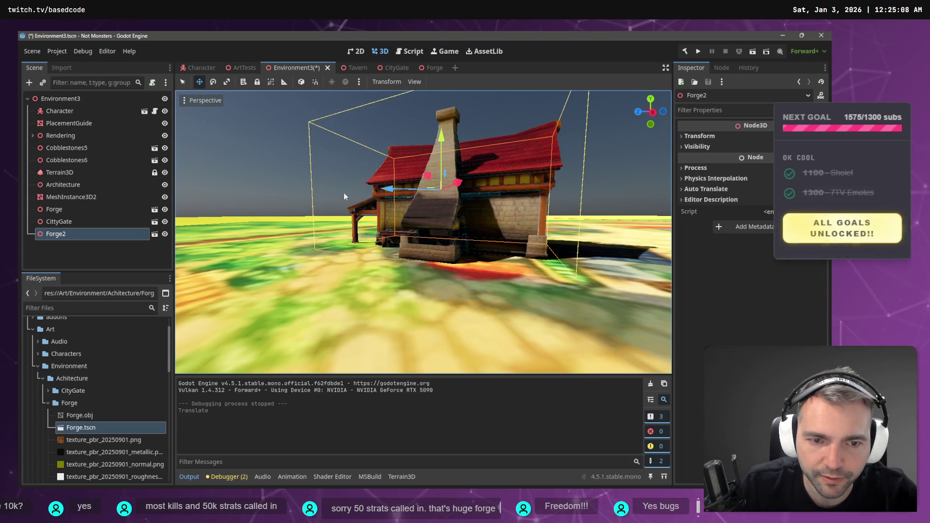
pyautogui.scroll(-5, 360, 191)
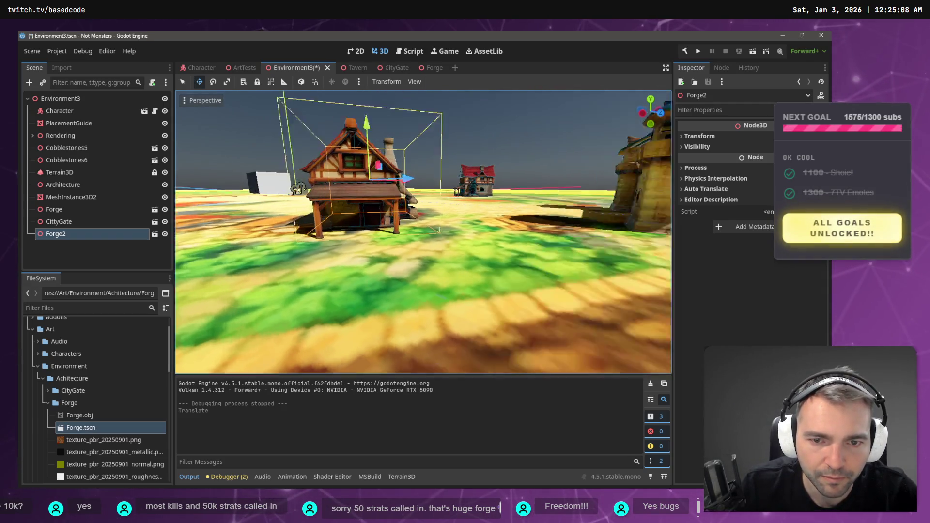
pyautogui.scroll(5, 423, 233)
pyautogui.press('a')
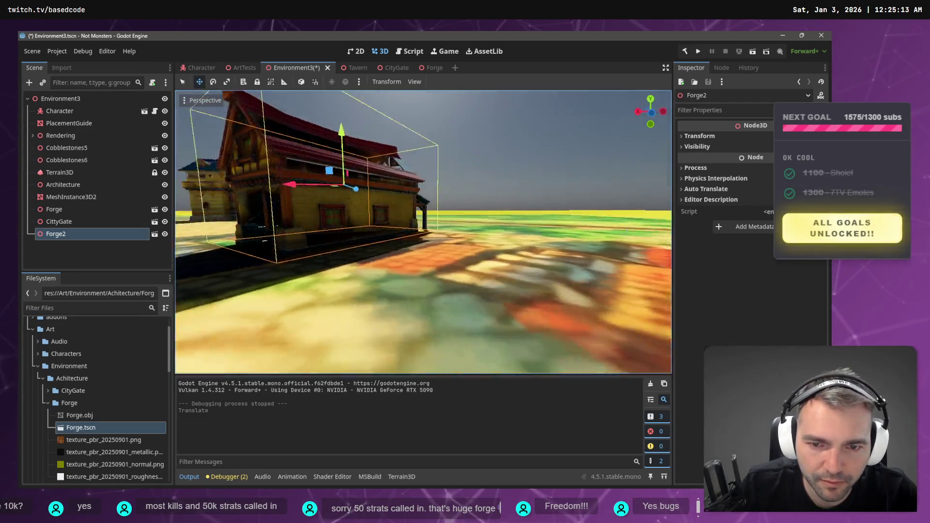
pyautogui.press('a')
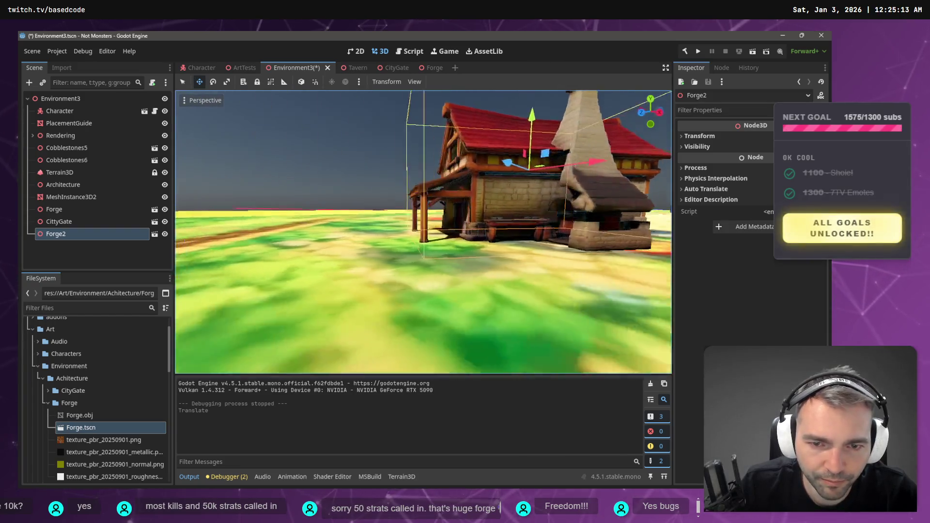
pyautogui.press('s')
# Rotate the forge to about -135 degrees and shift it up-left within the town
pyautogui.press('e')
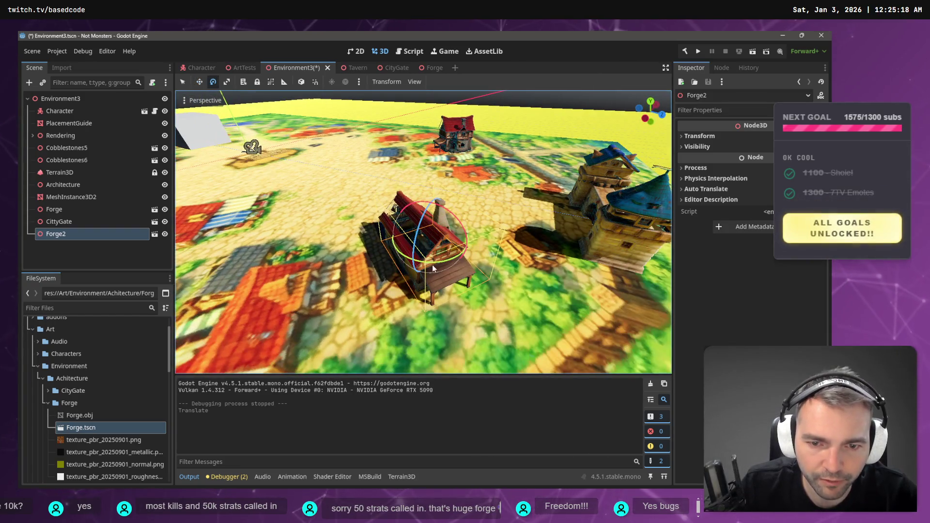
pyautogui.moveTo(426, 267)
pyautogui.mouseDown()
pyautogui.moveTo(310, 210)
pyautogui.moveTo(345, 163)
pyautogui.moveTo(283, 196)
pyautogui.moveTo(458, 168)
pyautogui.moveTo(405, 162)
pyautogui.moveTo(458, 163)
pyautogui.mouseUp()
pyautogui.press('f')
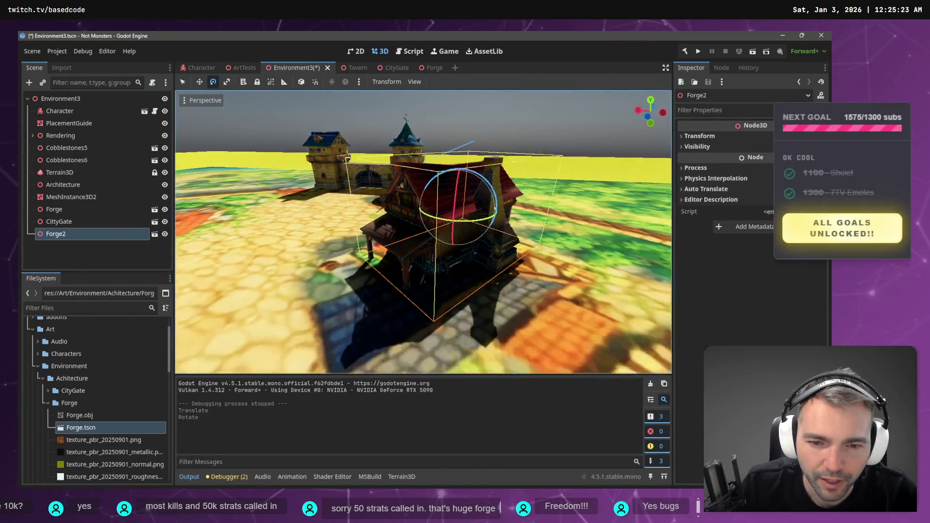
pyautogui.scroll(-2, 472, 256)
pyautogui.moveTo(482, 238)
pyautogui.mouseDown()
pyautogui.moveTo(357, 236)
pyautogui.moveTo(396, 188)
pyautogui.moveTo(403, 215)
pyautogui.moveTo(445, 222)
pyautogui.mouseUp()
pyautogui.scroll(5, 403, 215)
pyautogui.scroll(-10, 423, 232)
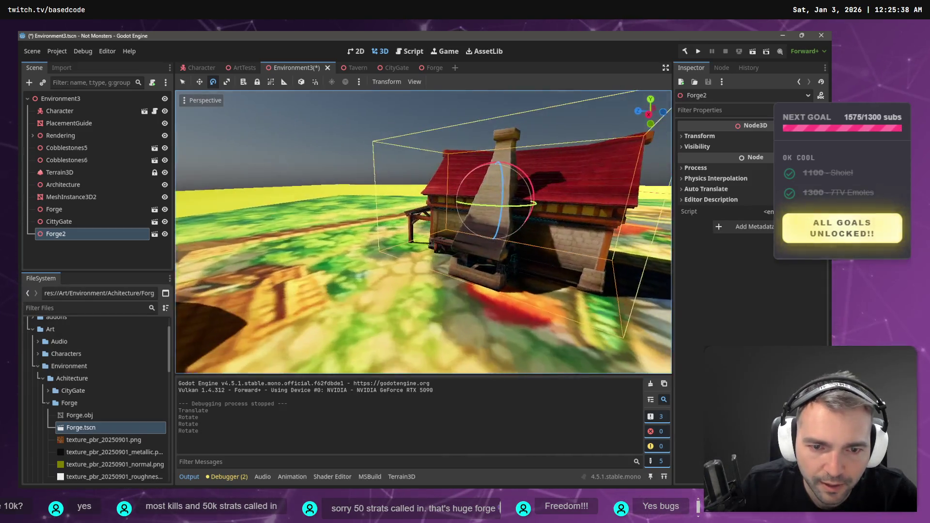
pyautogui.moveTo(481, 232); pyautogui.dragTo(481, 321)
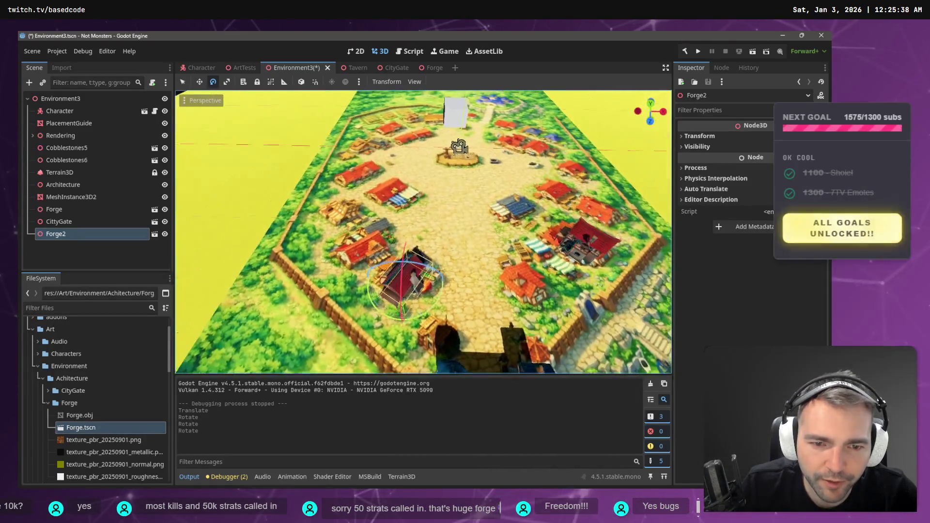
pyautogui.press('w')
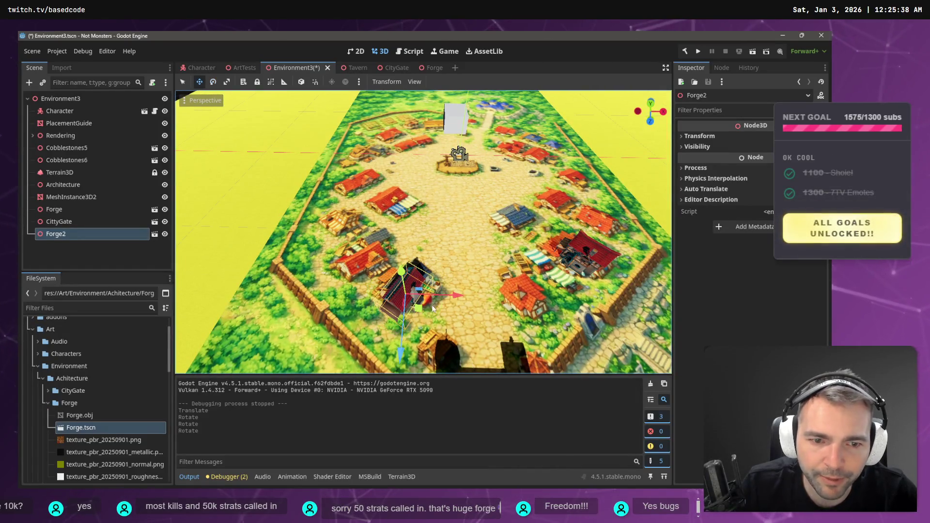
pyautogui.moveTo(419, 308); pyautogui.dragTo(374, 275)
pyautogui.press('e')
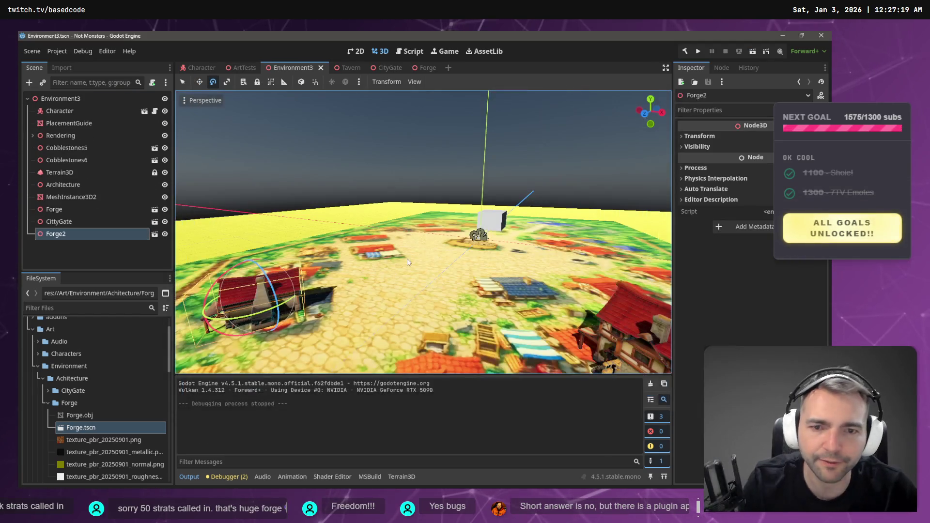
# Give the Forge mesh's surface material override slot 0 a new standard material
pyautogui.click(429, 67)
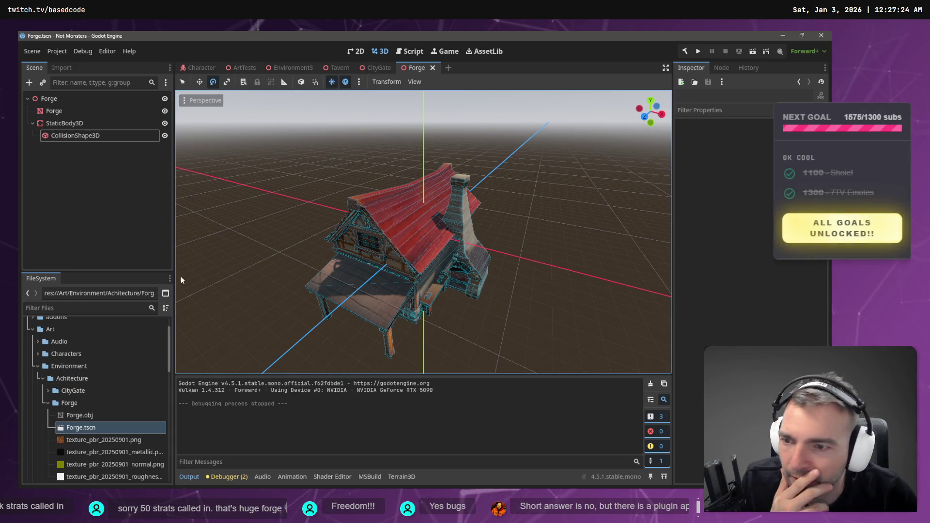
pyautogui.click(68, 110)
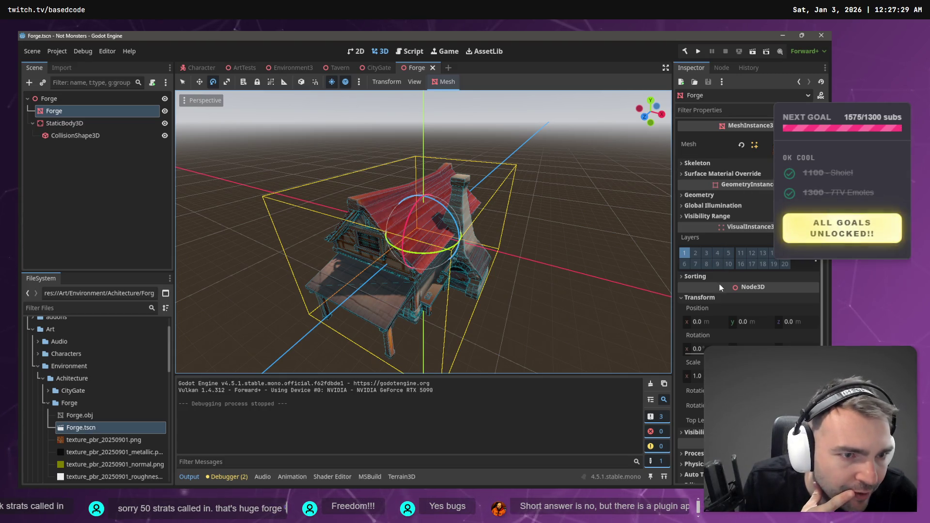
pyautogui.click(711, 173)
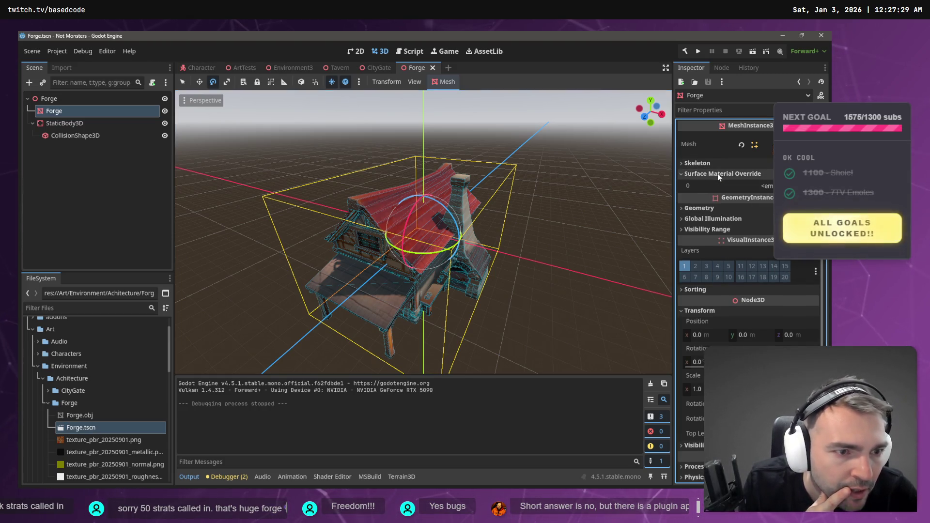
pyautogui.click(758, 187)
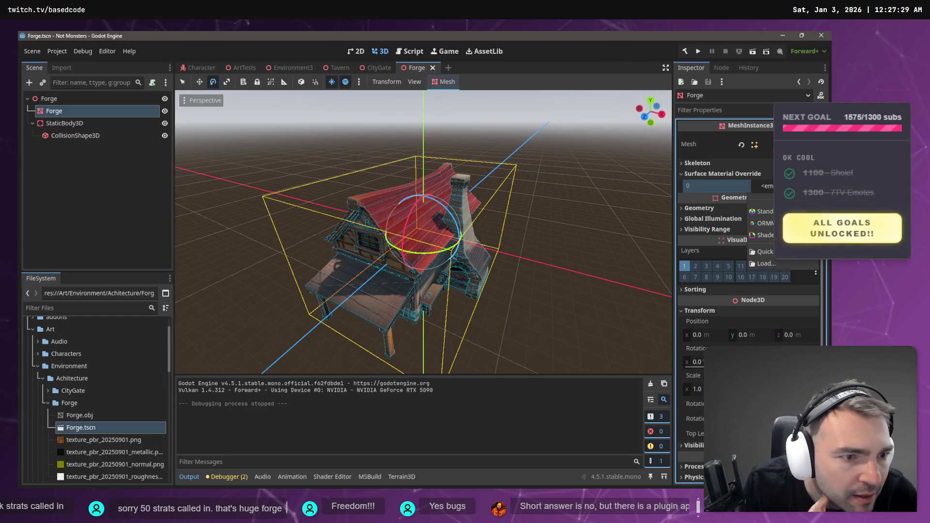
pyautogui.click(764, 211)
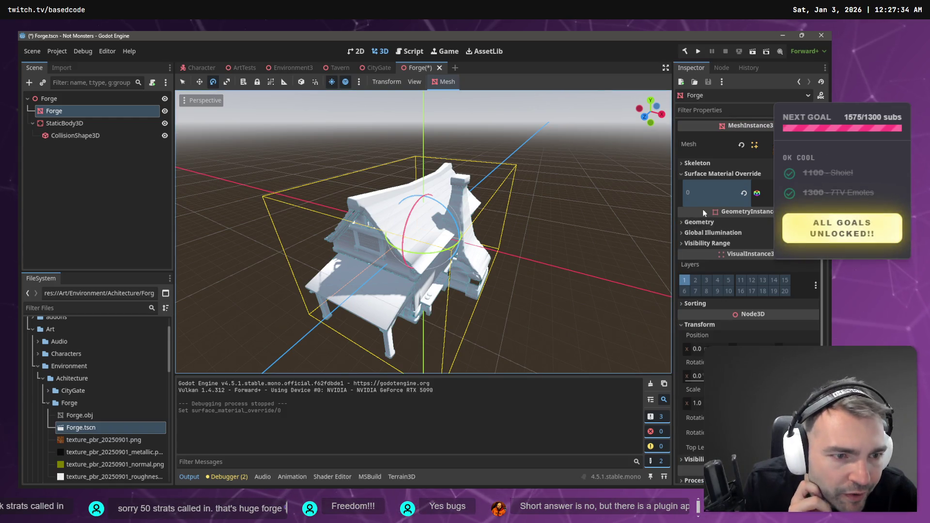
pyautogui.click(717, 194)
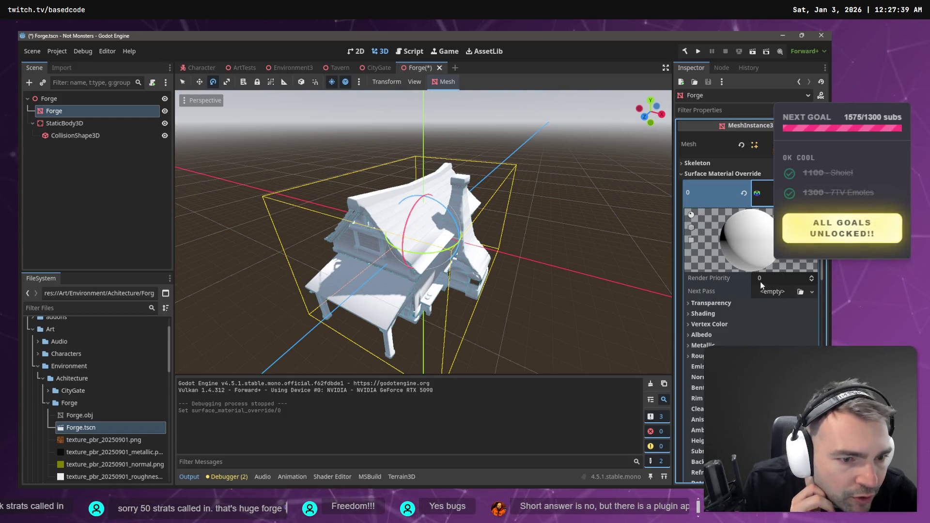
pyautogui.scroll(-10, 731, 291)
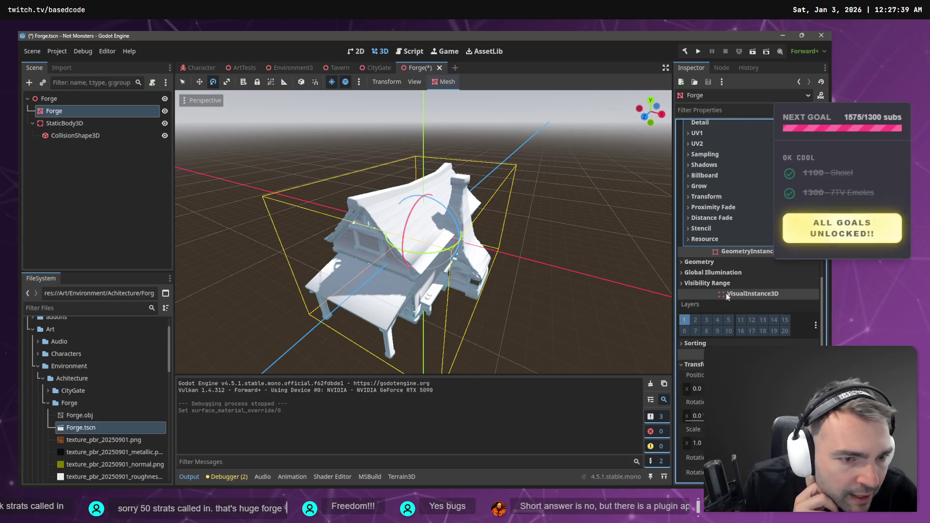
pyautogui.scroll(8, 726, 295)
# Assign texture_pbr_20250901.png as albedo, plus the metallic and roughness textures
pyautogui.click(715, 290)
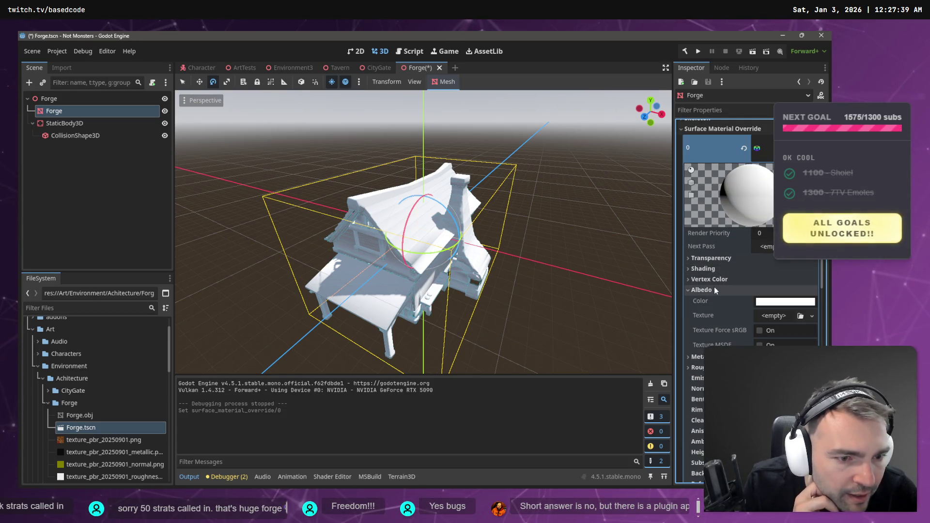
pyautogui.moveTo(96, 442); pyautogui.dragTo(767, 320)
pyautogui.click(698, 371)
pyautogui.click(106, 452)
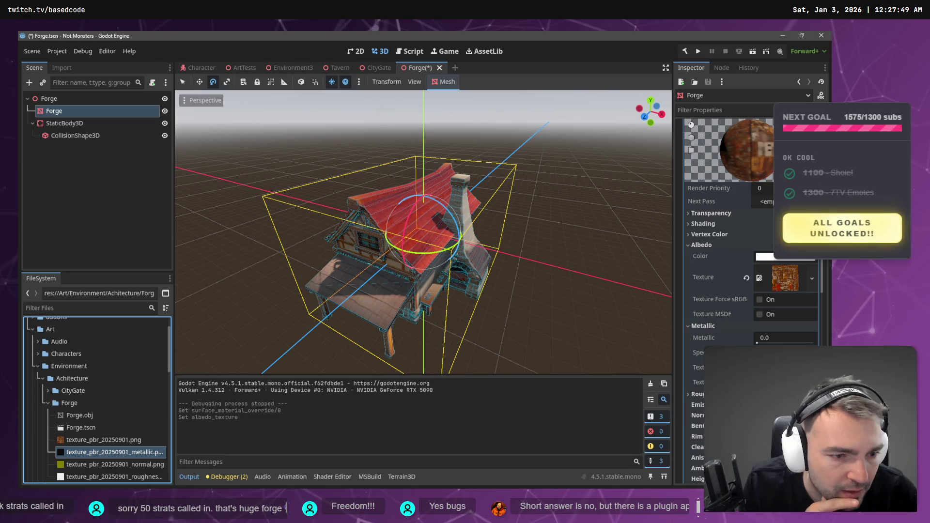
pyautogui.moveTo(19, 423)
pyautogui.mouseDown()
pyautogui.moveTo(214, 441)
pyautogui.moveTo(887, 320)
pyautogui.moveTo(824, 363)
pyautogui.moveTo(780, 367)
pyautogui.mouseUp()
pyautogui.scroll(-2, 751, 290)
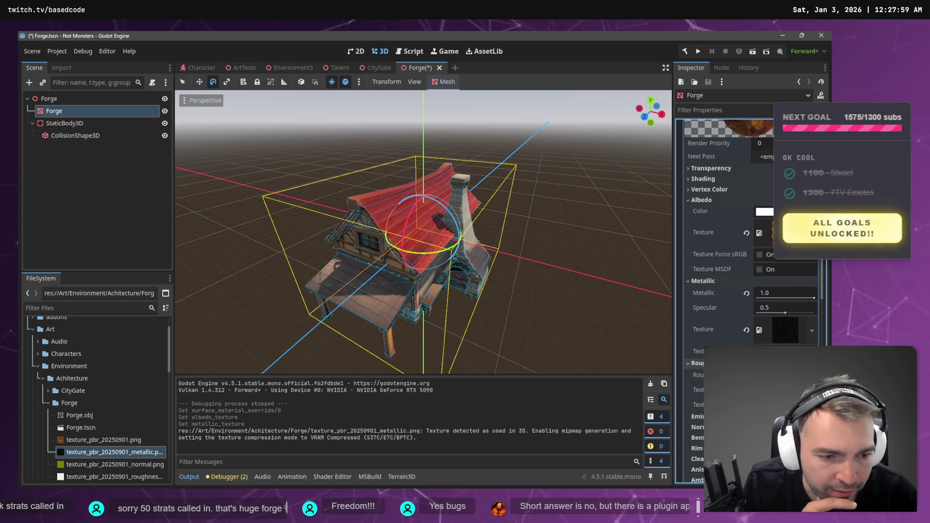
pyautogui.scroll(-2, 727, 291)
pyautogui.click(97, 476)
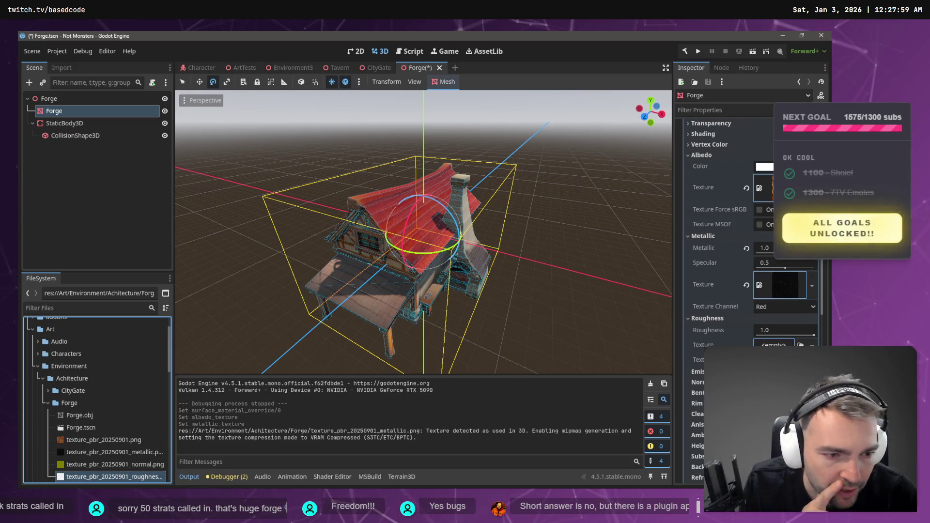
pyautogui.moveTo(774, 344); pyautogui.dragTo(774, 345)
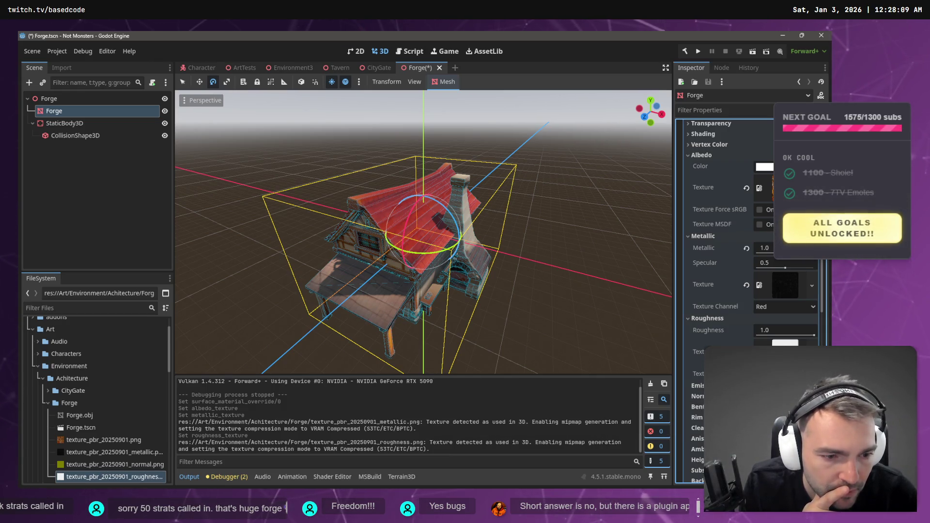
# Enable normal mapping with texture_pbr_20250901_normal.png as the normal map
pyautogui.click(761, 396)
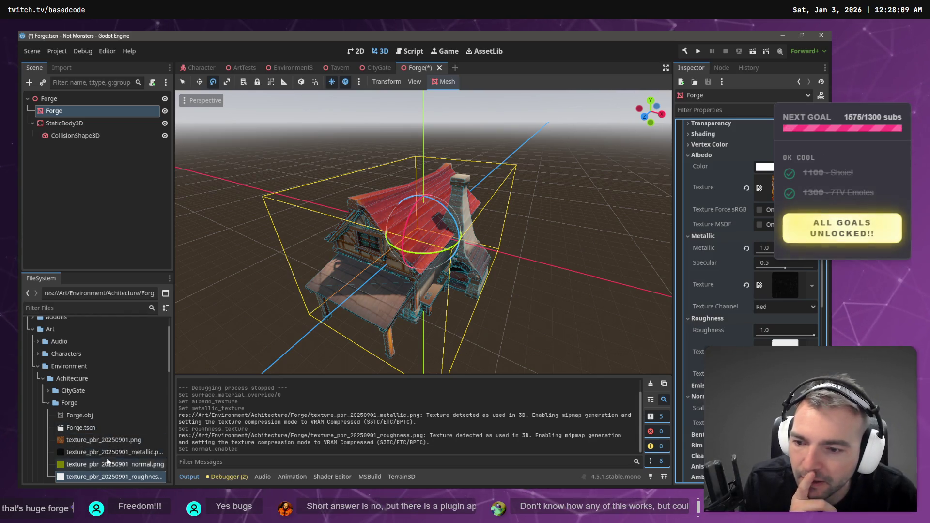
pyautogui.scroll(-2, 104, 460)
pyautogui.moveTo(106, 423); pyautogui.dragTo(368, 421)
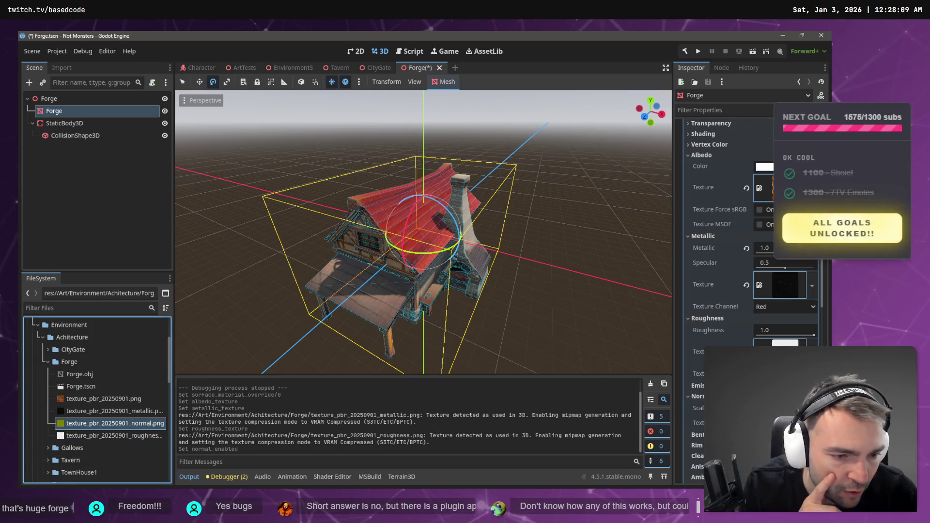
pyautogui.moveTo(775, 426); pyautogui.dragTo(777, 426)
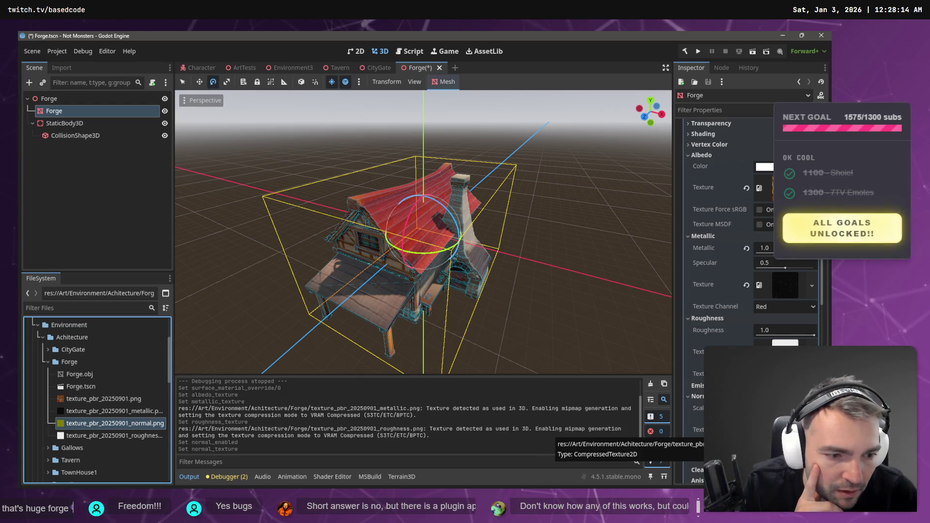
pyautogui.click(775, 427)
pyautogui.scroll(-5, 760, 223)
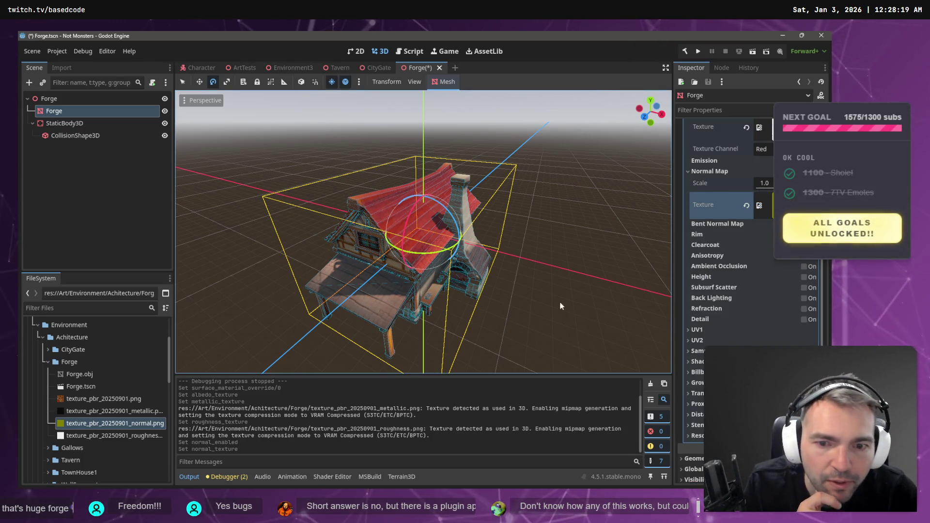
pyautogui.click(540, 249)
pyautogui.moveTo(541, 249); pyautogui.dragTo(541, 249)
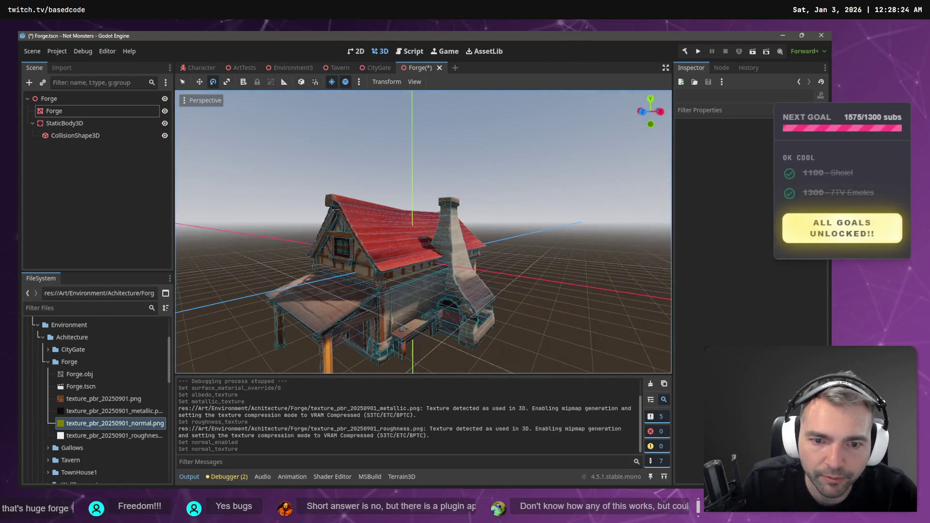
# Switch to Environment3 and frame Forge2, briefly toggling back to the Forge scene
pyautogui.click(291, 68)
pyautogui.press('f')
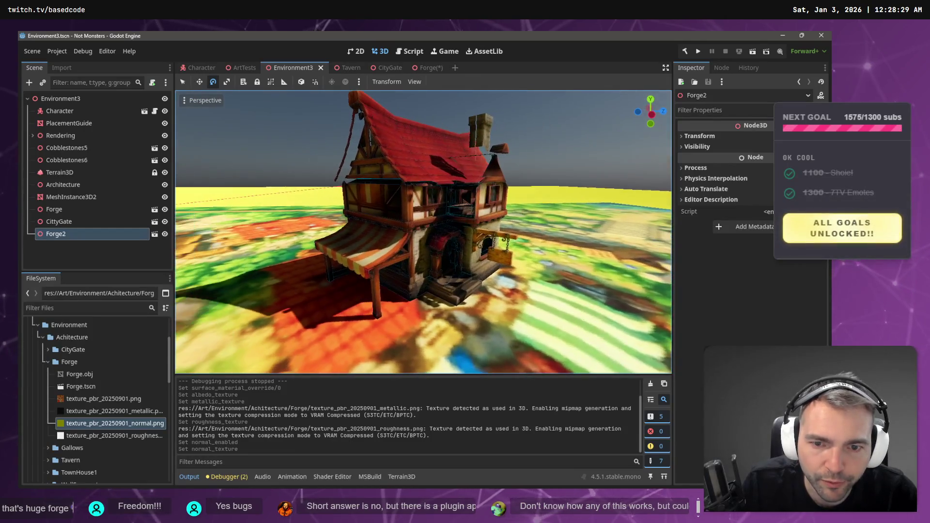
pyautogui.click(422, 68)
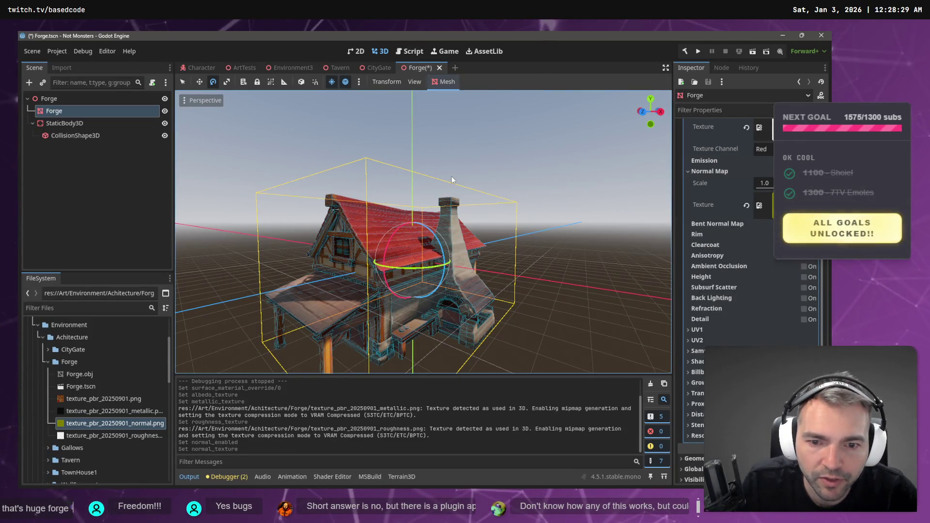
pyautogui.click(296, 68)
pyautogui.scroll(5, 467, 231)
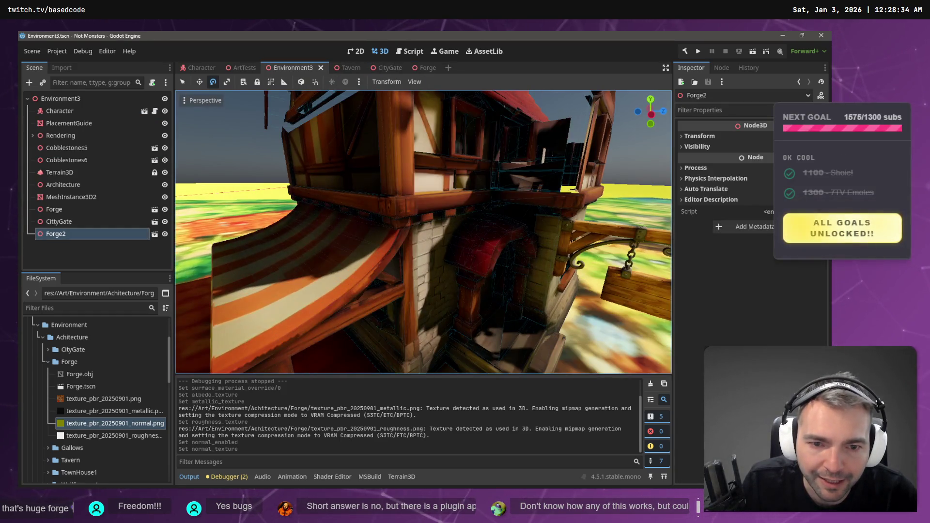
pyautogui.scroll(-4, 423, 231)
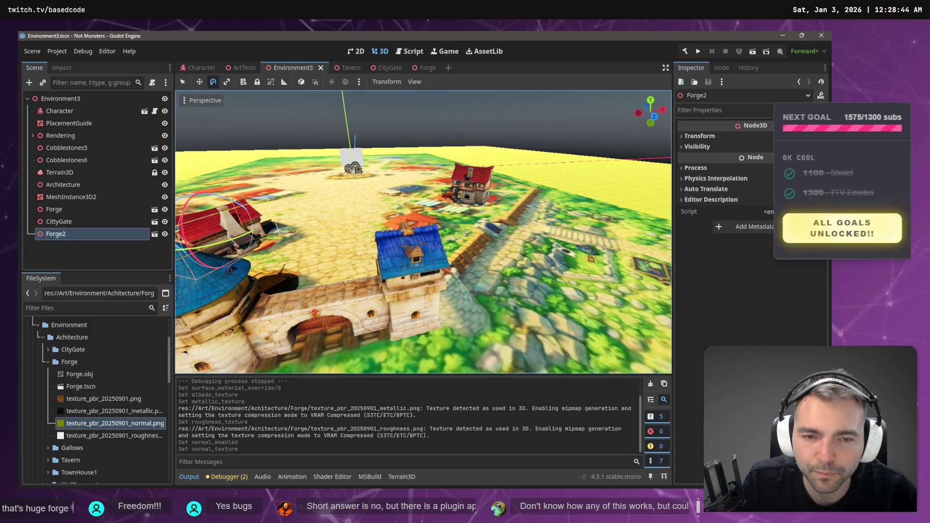
# Deselect Forge2 and dismiss the stray Open Base Scene dialog and add-child menu
pyautogui.click(32, 136)
pyautogui.click(32, 136)
pyautogui.click(80, 265)
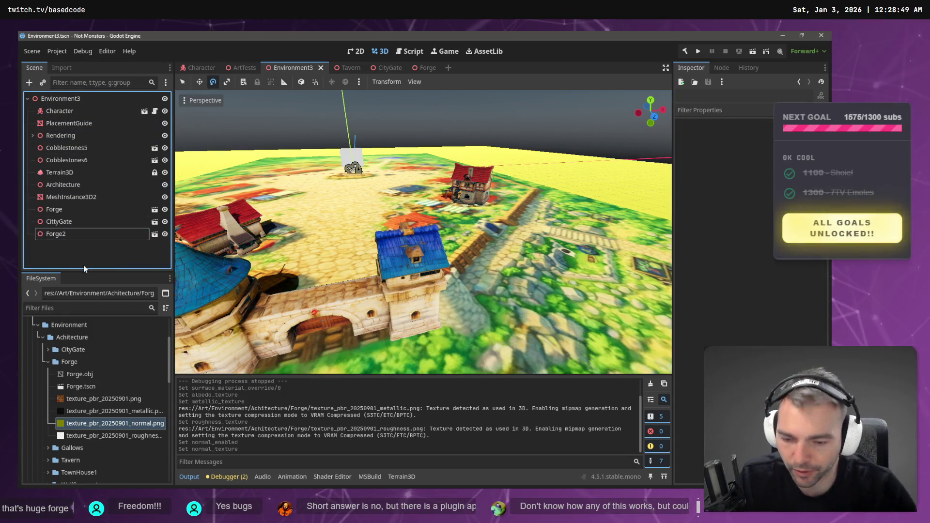
pyautogui.hotkey('ctrl', 'shift', 'n')
pyautogui.press('Escape')
pyautogui.rightClick(83, 266)
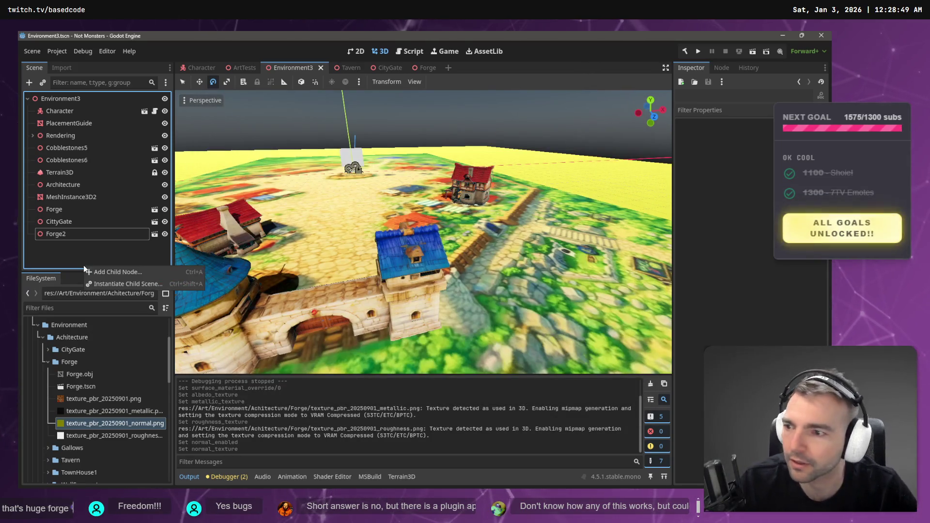
pyautogui.hotkey('alt', 'Tab')
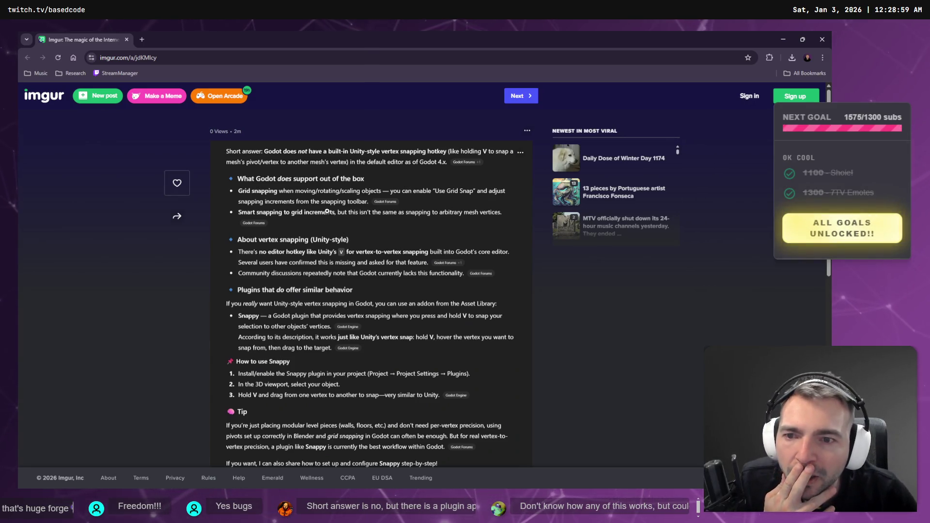
# Scroll through the Imgur answer recommending the Snappy plugin, then return to Godot
pyautogui.scroll(-1, 329, 212)
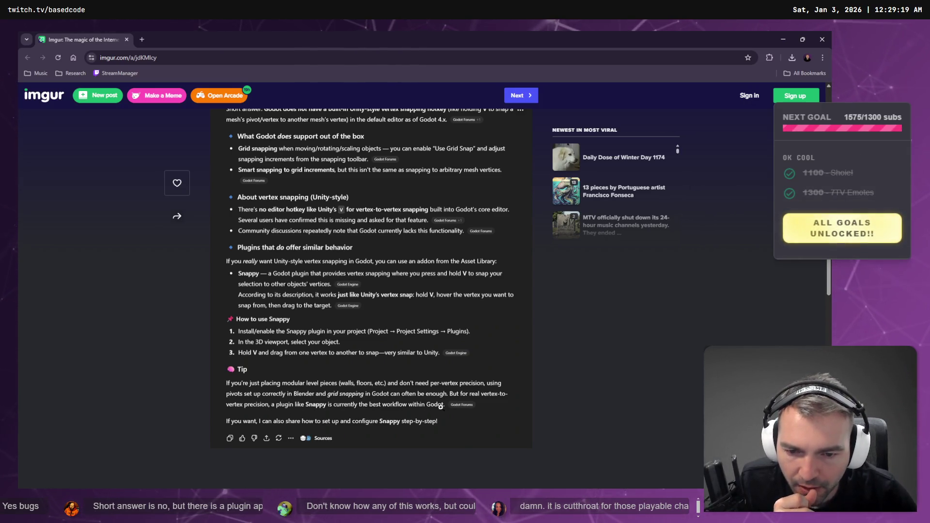
pyautogui.hotkey('alt', 'Tab')
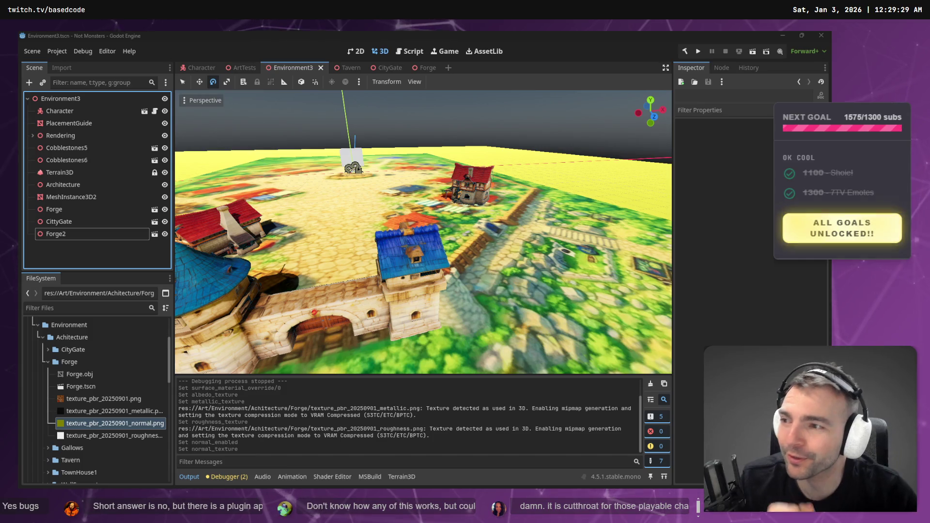
# Fly the viewport camera up to the red-roofed house and back out to a wide town view
pyautogui.press('w')
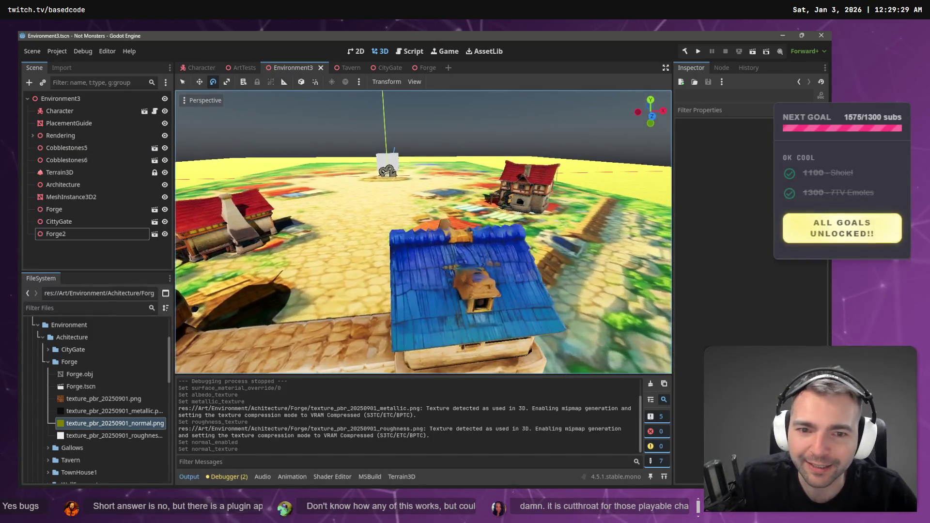
pyautogui.press('w')
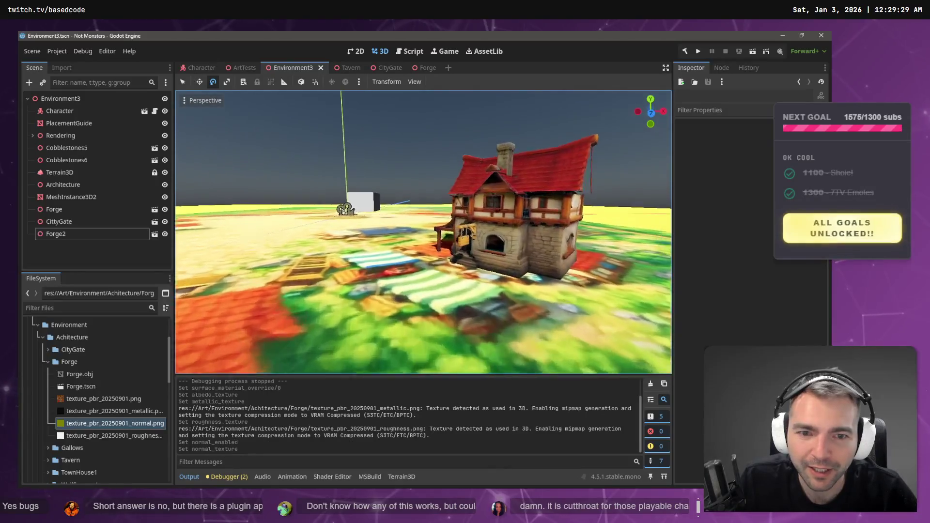
pyautogui.press('s')
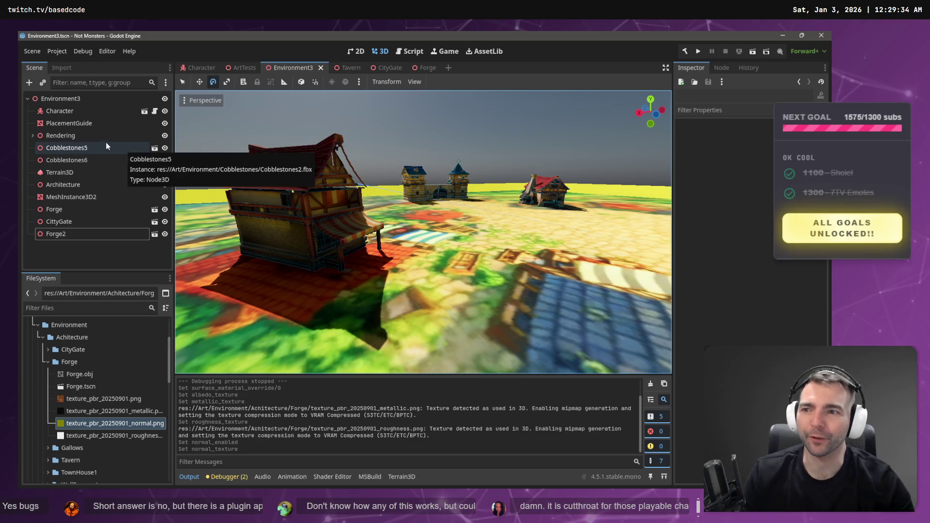
# Select DirectionalLight3D and show its shadow splits 0.1, 0.2, 0.5, fade start 0.8, max distance 100
pyautogui.click(32, 136)
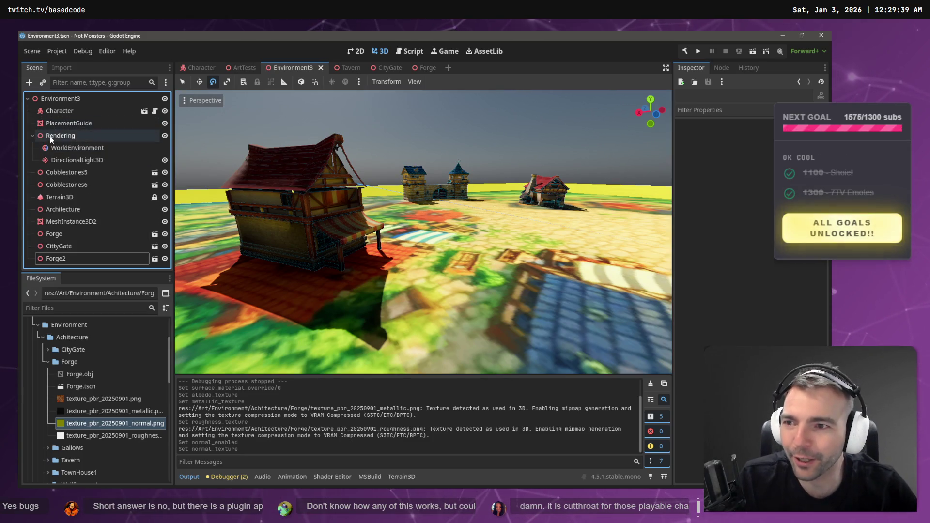
pyautogui.click(54, 148)
pyautogui.click(73, 160)
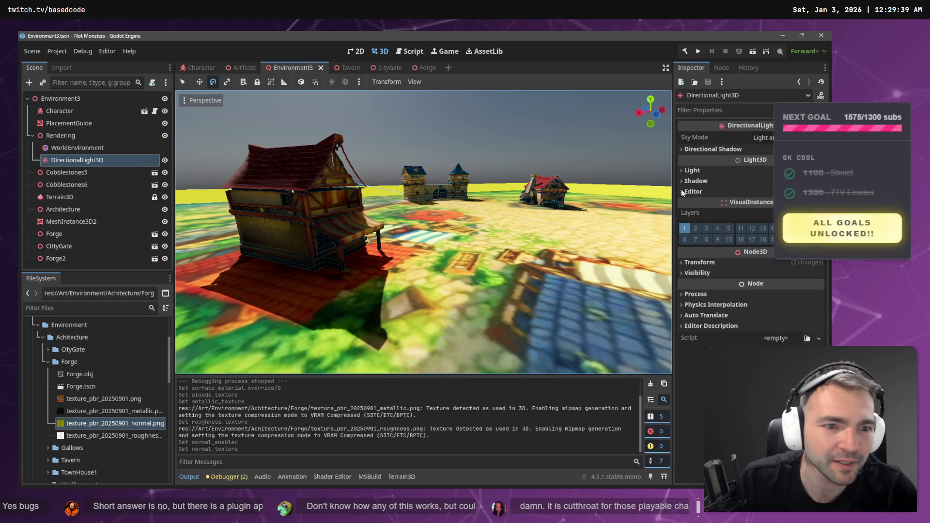
pyautogui.click(727, 149)
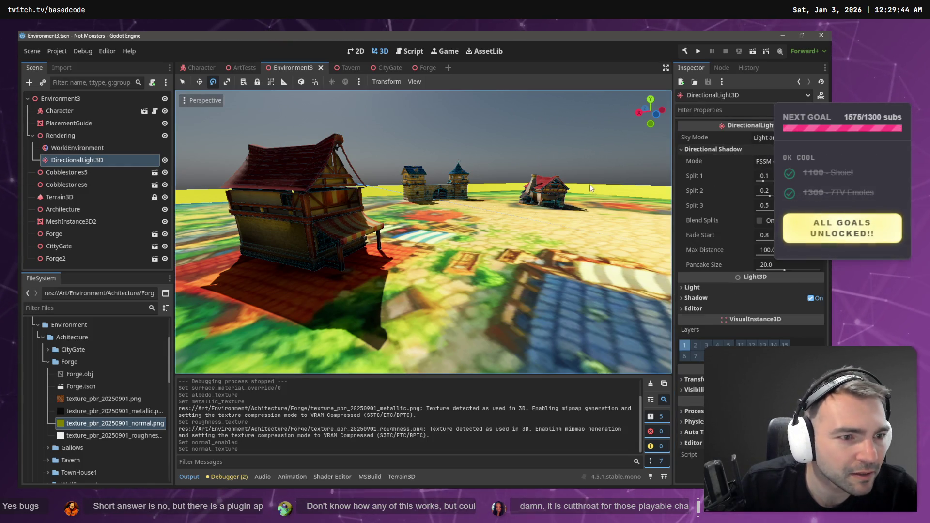
# Browse the light's colour, energy, shadow and editor settings, then select the Forge house
pyautogui.click(703, 289)
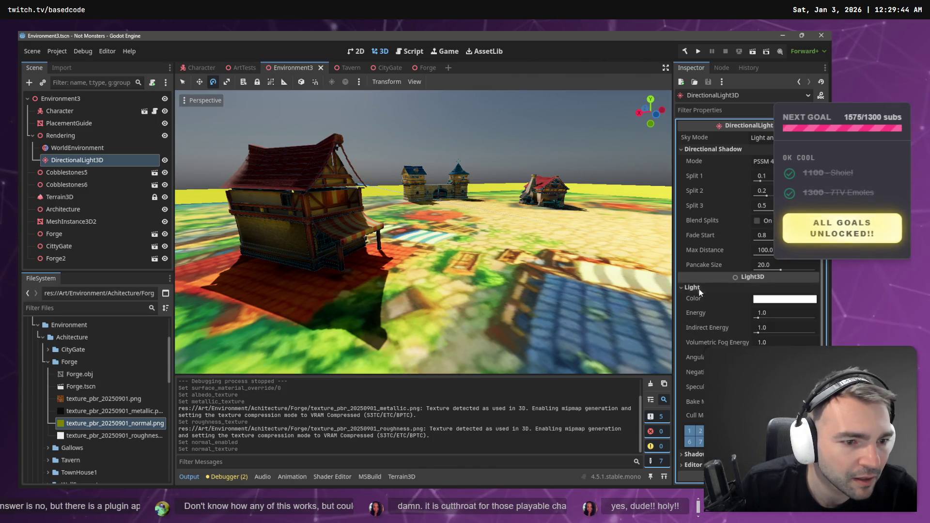
pyautogui.scroll(-1, 707, 291)
pyautogui.scroll(-3, 712, 276)
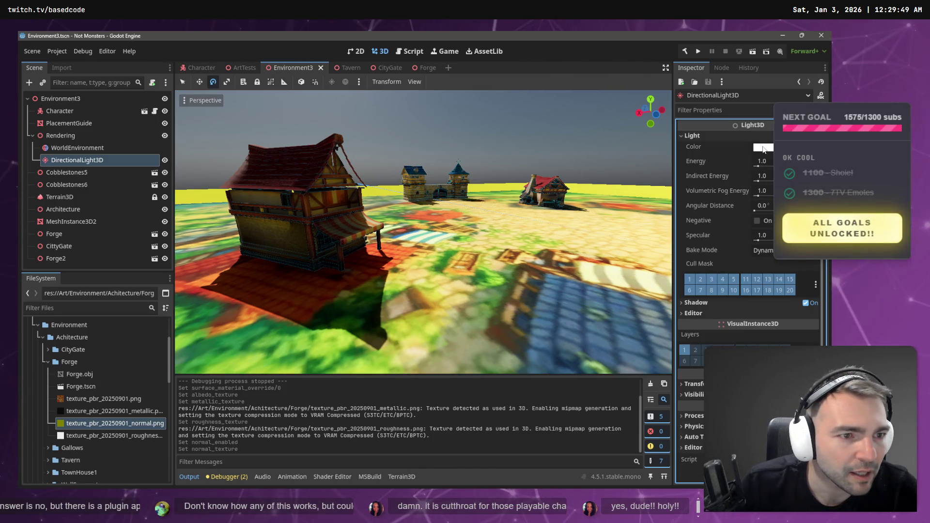
pyautogui.click(702, 304)
pyautogui.click(702, 304)
pyautogui.click(702, 313)
pyautogui.click(702, 313)
pyautogui.scroll(4, 731, 217)
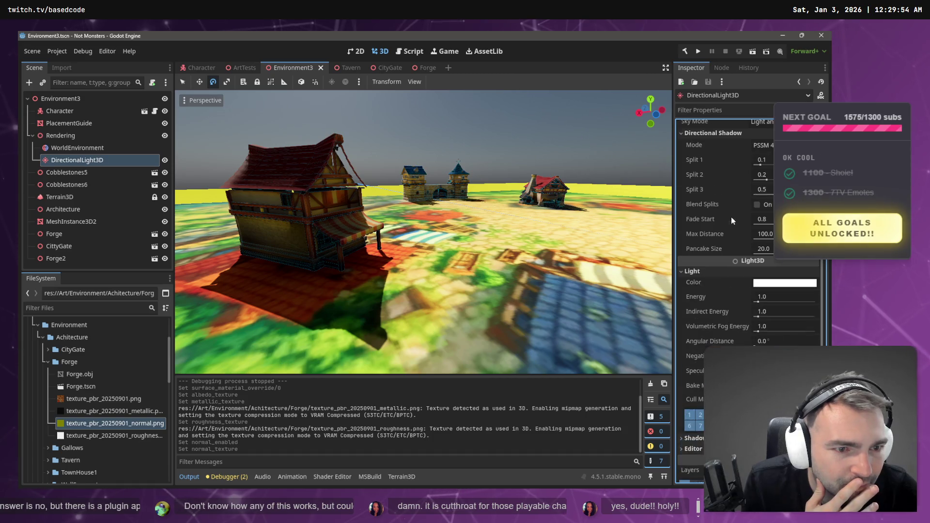
pyautogui.click(702, 276)
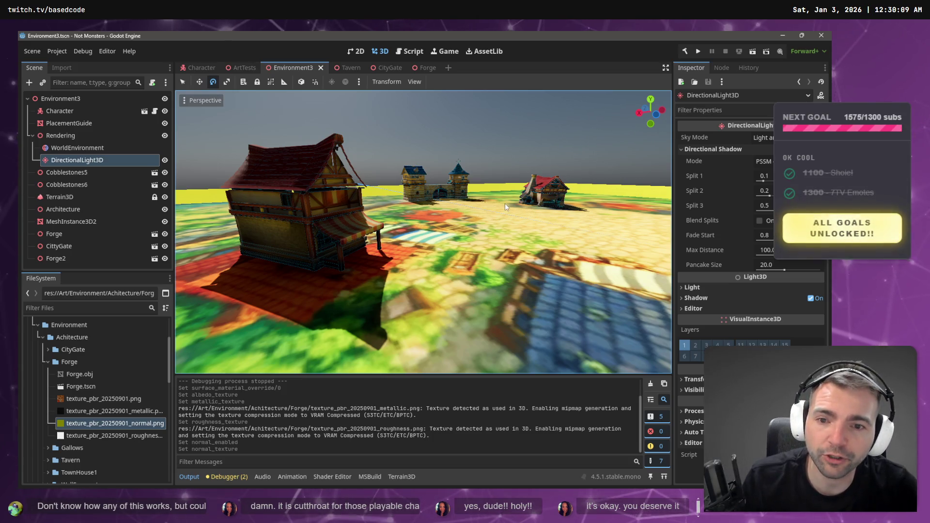
pyautogui.click(318, 210)
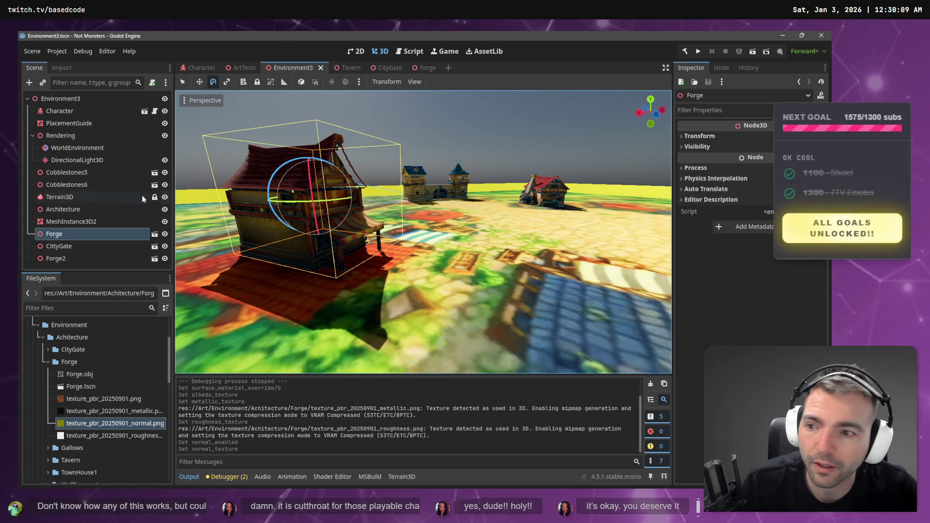
# Step through the Architecture, Terrain3D, Cobblestones, light and WorldEnvironment nodes in the Scene dock
pyautogui.click(78, 210)
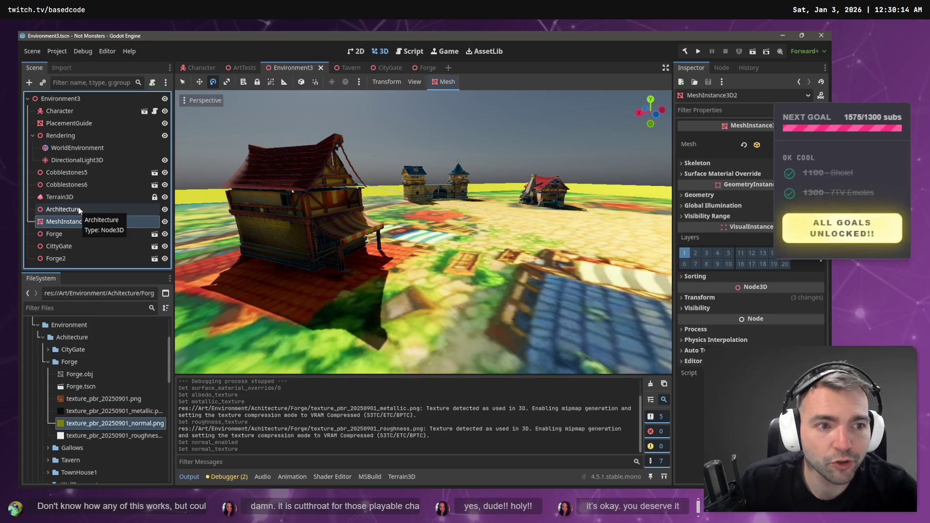
pyautogui.click(76, 197)
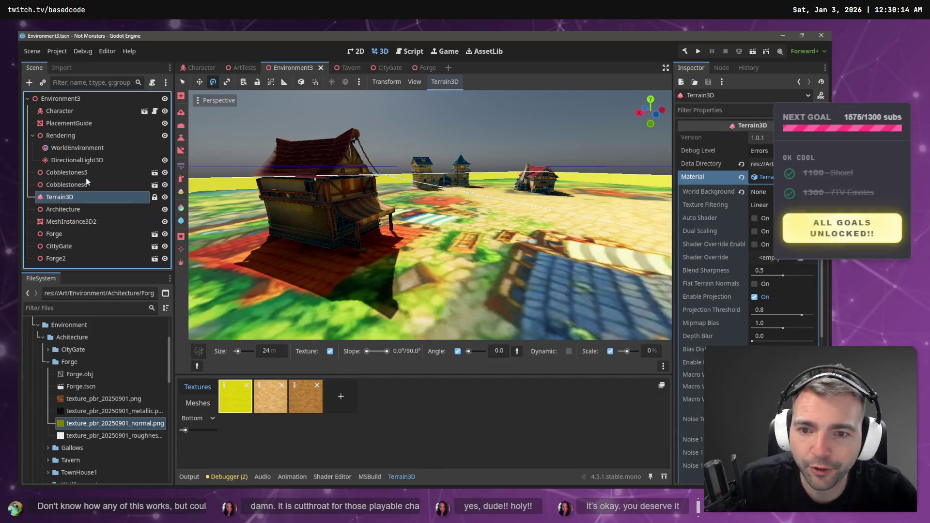
pyautogui.click(77, 176)
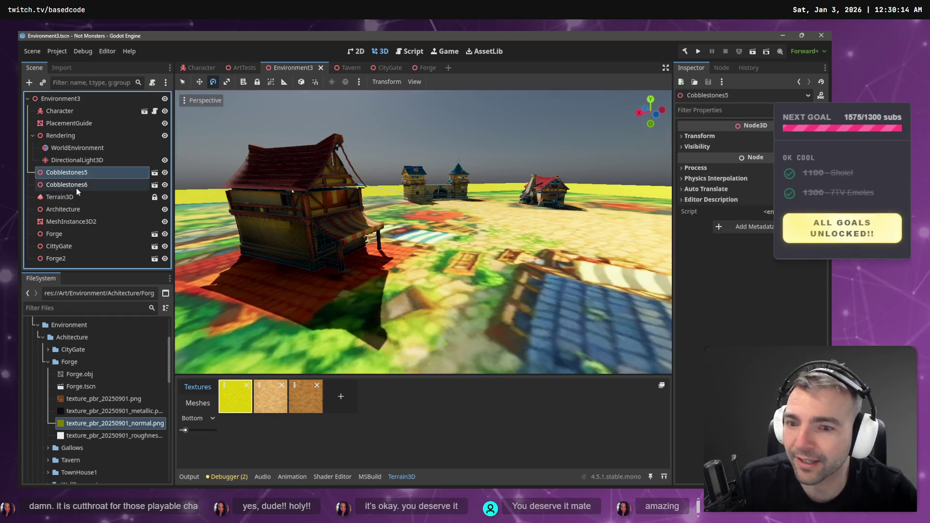
pyautogui.click(77, 187)
pyautogui.click(77, 160)
pyautogui.click(78, 150)
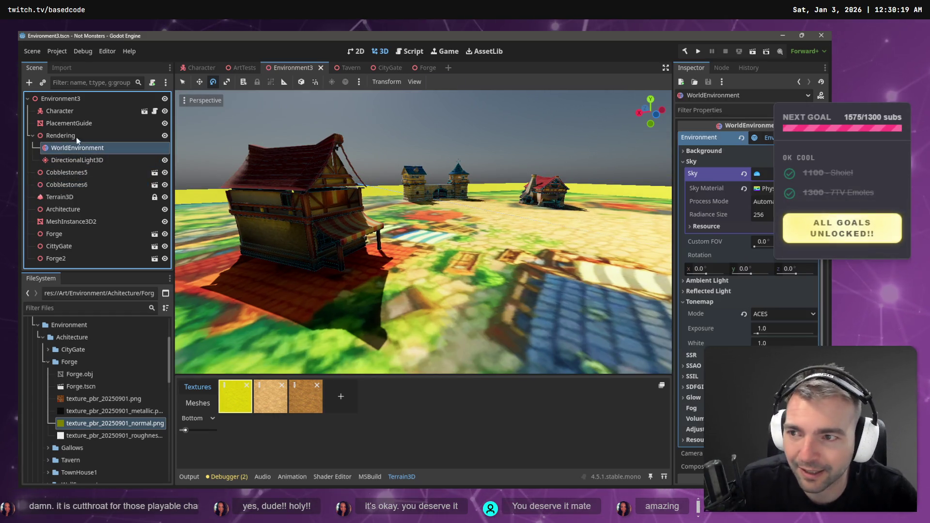
pyautogui.click(75, 125)
pyautogui.click(72, 112)
# Select the Forge building and CityGate, then collapse the Rendering group and clear the selection
pyautogui.click(298, 213)
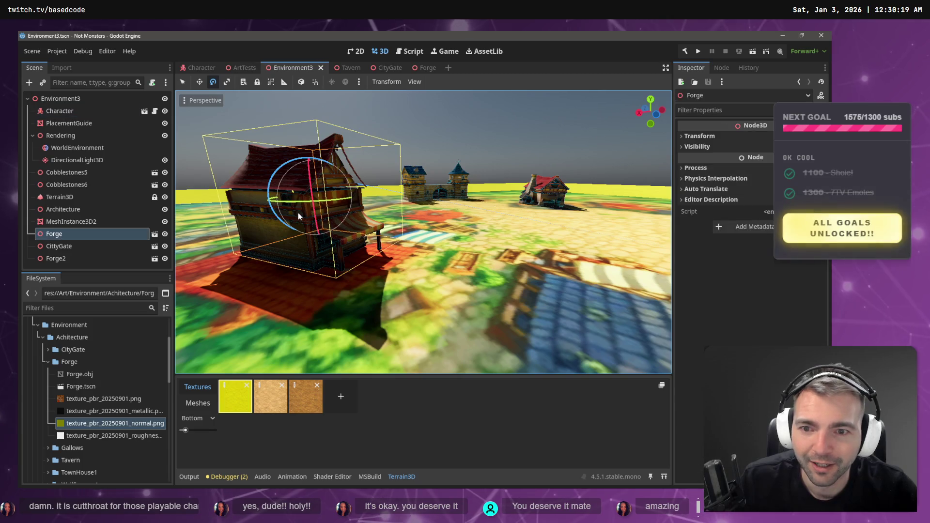
pyautogui.click(73, 246)
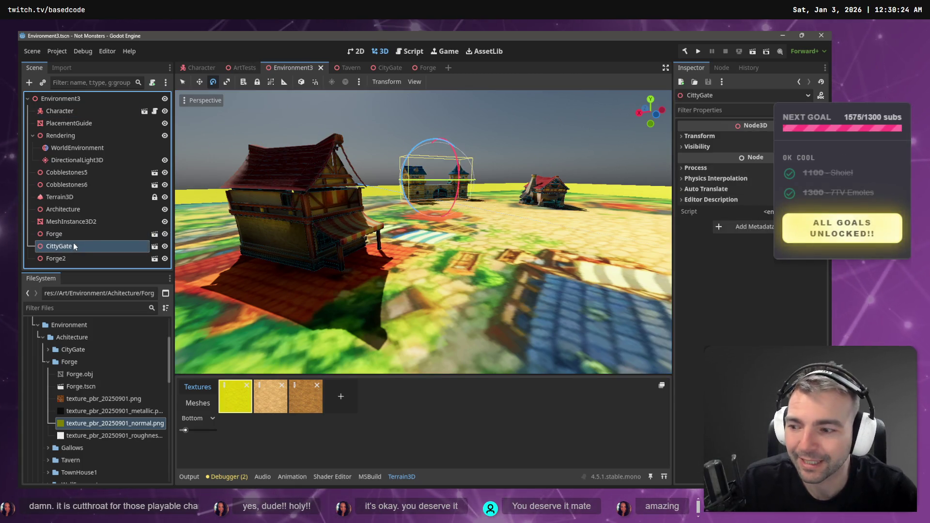
pyautogui.click(32, 135)
pyautogui.click(76, 253)
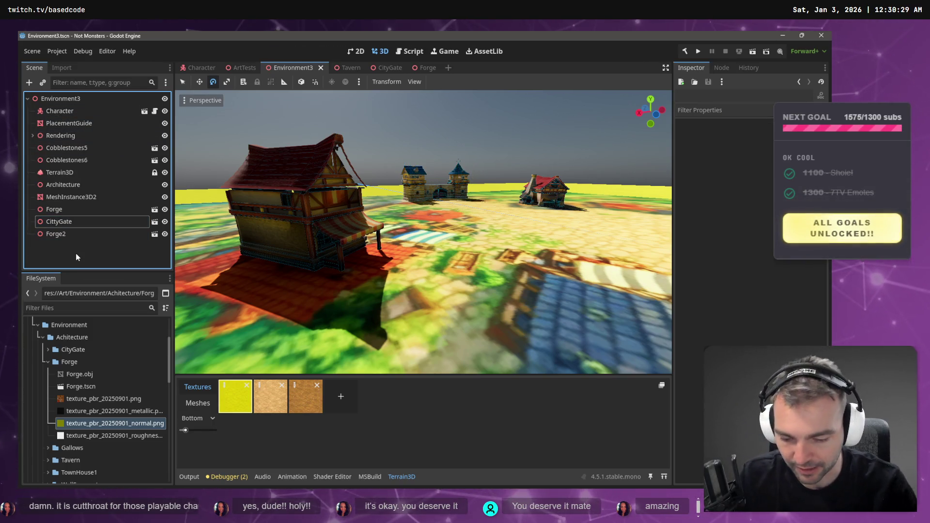
# Add an empty Node3D child to the Environment3 scene
pyautogui.hotkey('ctrl', 'shift', 'n')
pyautogui.press('Escape')
pyautogui.rightClick(78, 254)
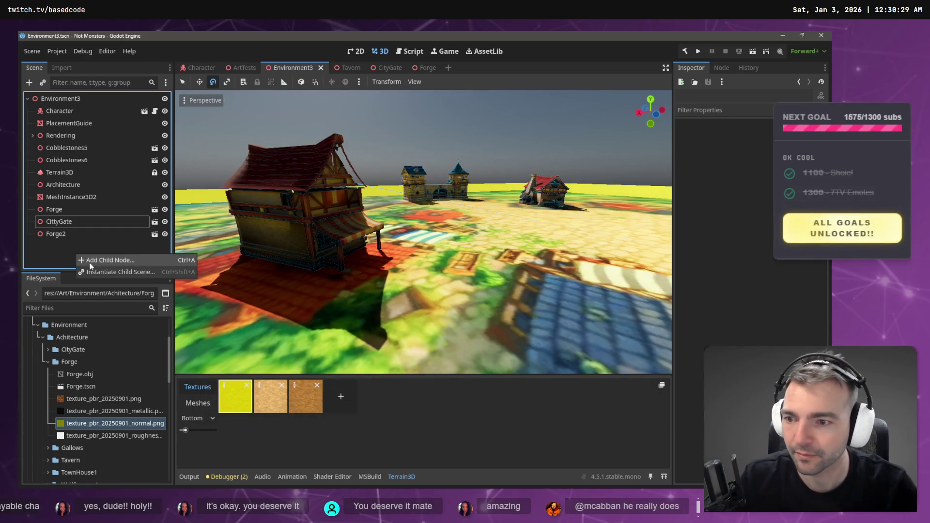
pyautogui.click(95, 264)
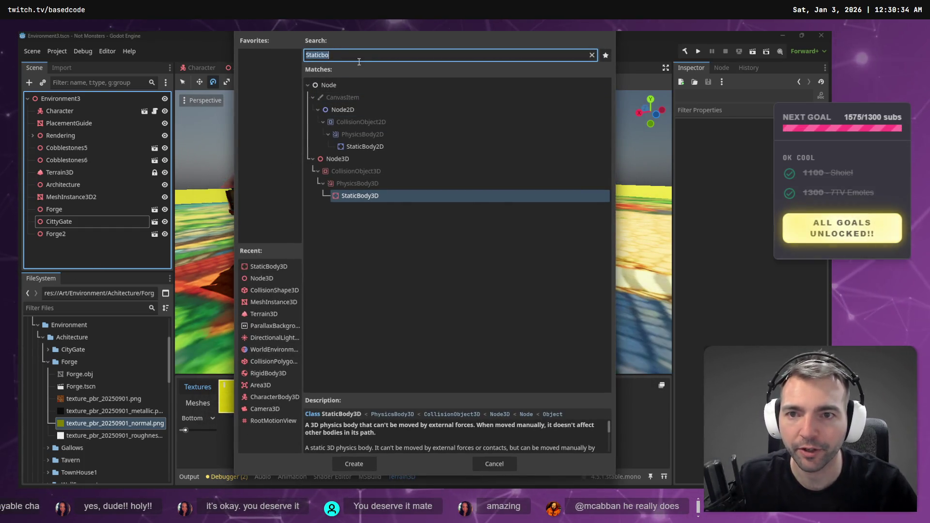
pyautogui.write('Node3D')
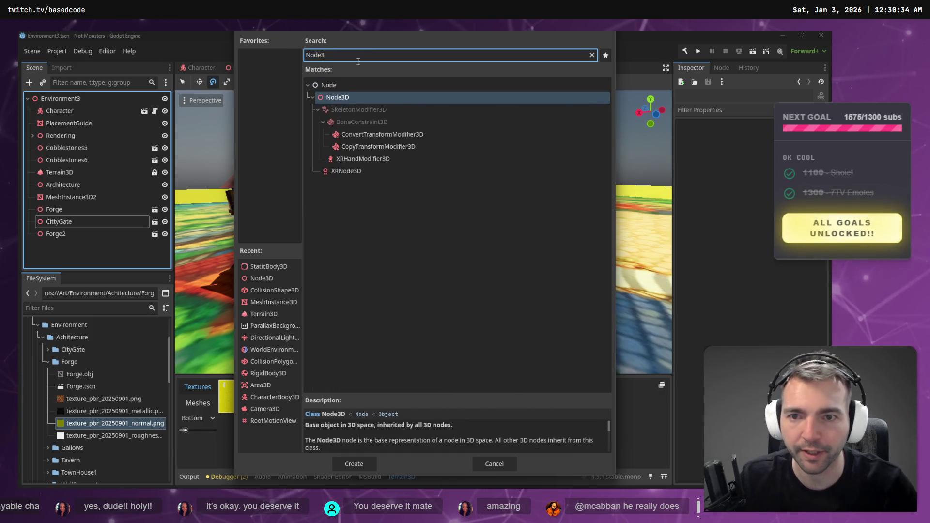
pyautogui.doubleClick(339, 102)
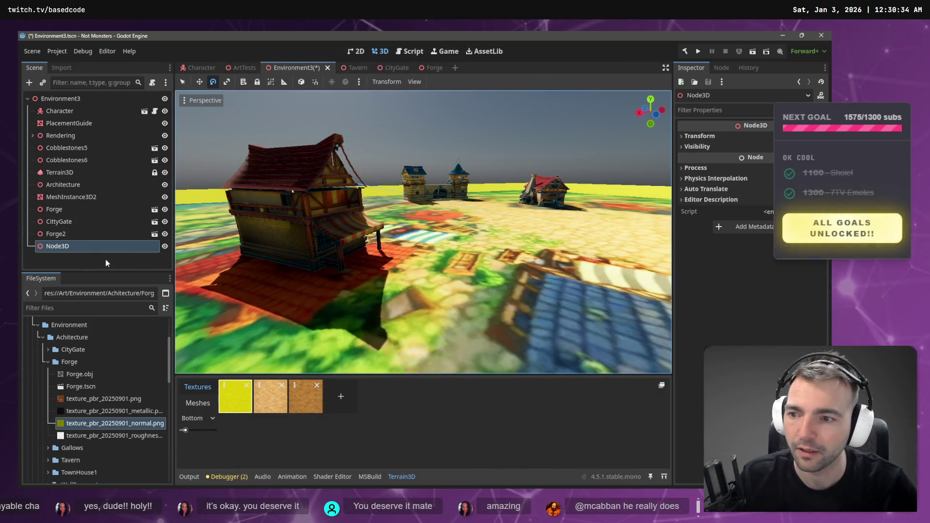
# Select the Forge node and delete it, leaving CityGate and Forge2
pyautogui.click(76, 246)
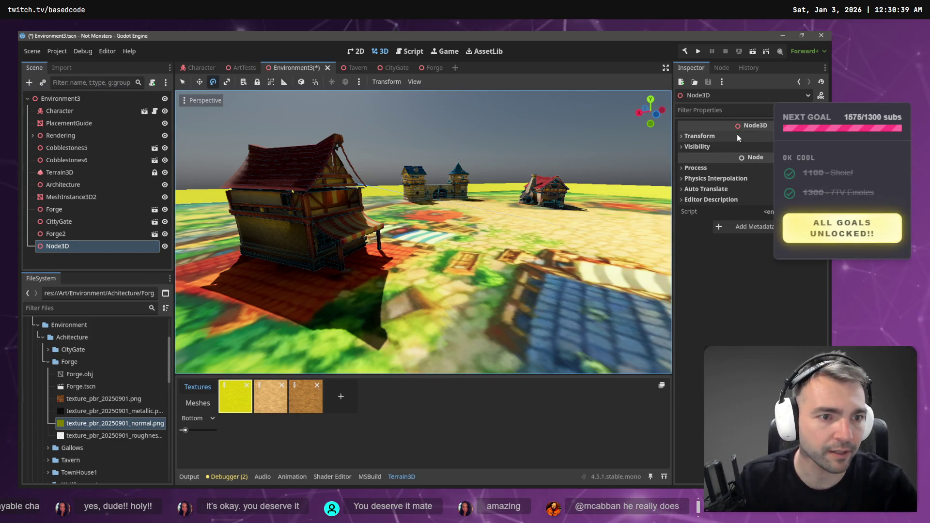
pyautogui.click(62, 210)
pyautogui.keyDown('shift'); pyautogui.click(63, 222); pyautogui.keyUp('shift')
pyautogui.keyDown('shift'); pyautogui.click(70, 234); pyautogui.keyUp('shift')
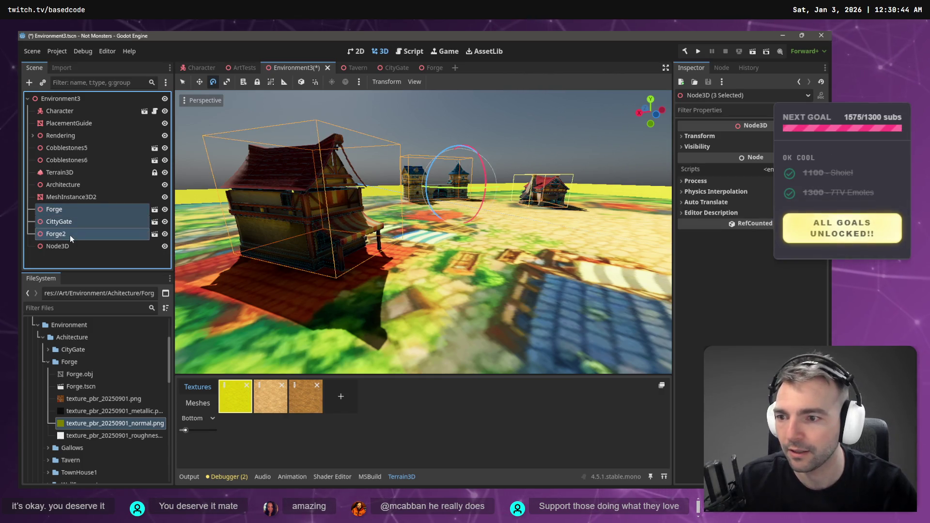
pyautogui.doubleClick(69, 238)
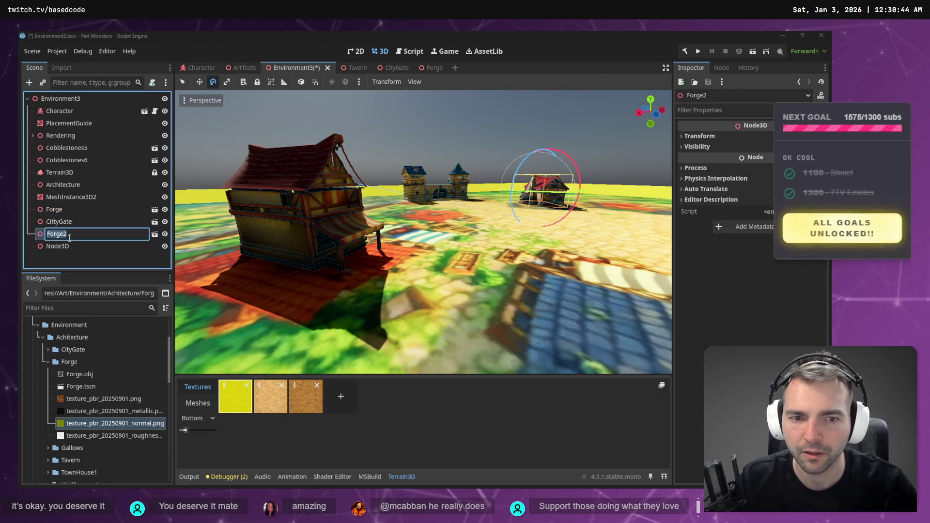
pyautogui.press('Escape')
pyautogui.click(69, 210)
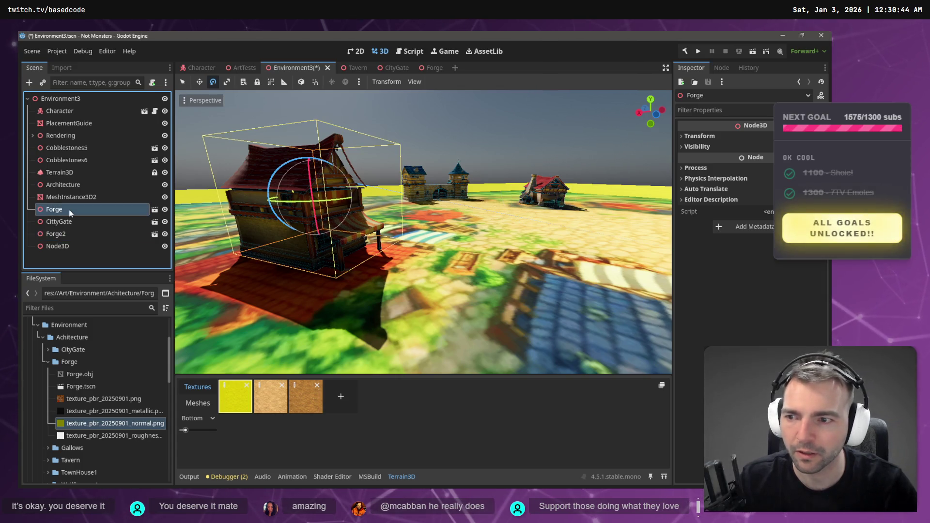
pyautogui.click(70, 211)
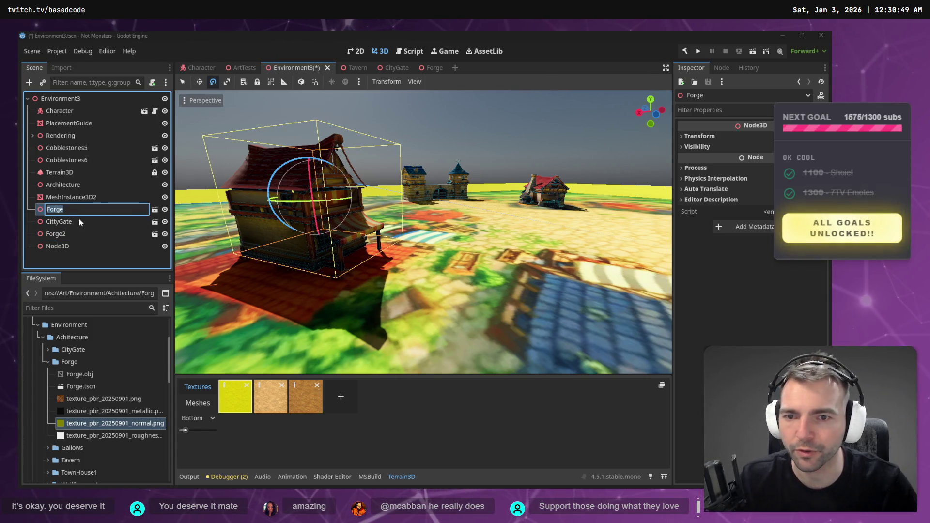
pyautogui.press('Escape')
pyautogui.press('Delete')
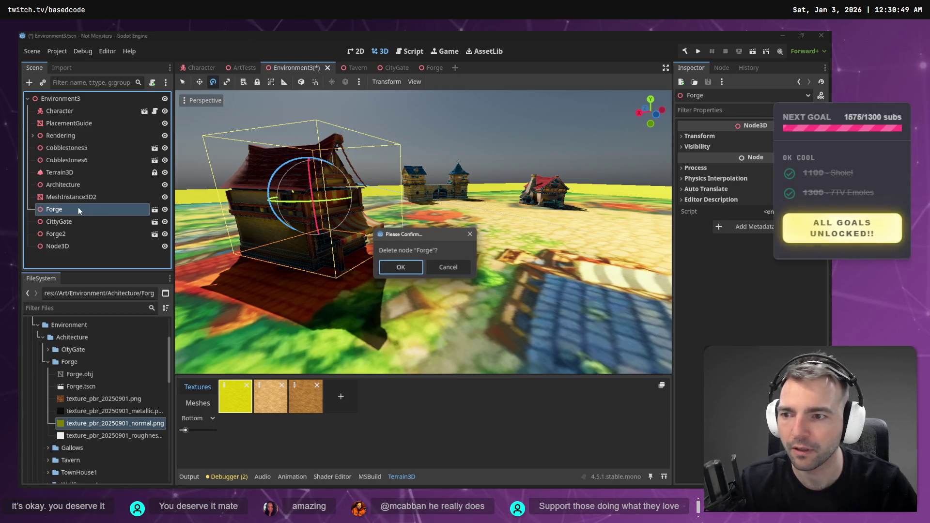
pyautogui.click(397, 267)
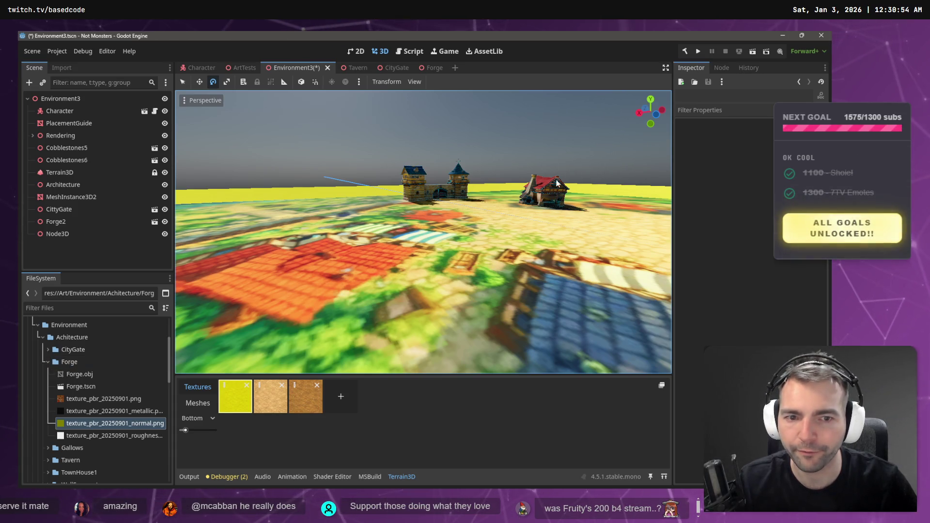
# Drag Tavern.tscn from the Tavern folder into the town viewport
pyautogui.scroll(-1, 56, 421)
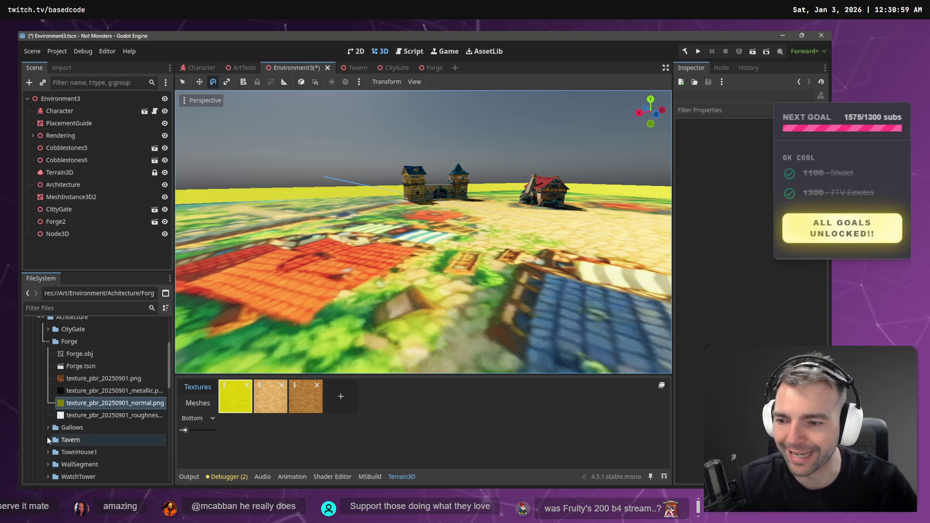
pyautogui.click(48, 438)
pyautogui.moveTo(77, 463)
pyautogui.mouseDown()
pyautogui.moveTo(302, 248)
pyautogui.moveTo(300, 274)
pyautogui.mouseUp()
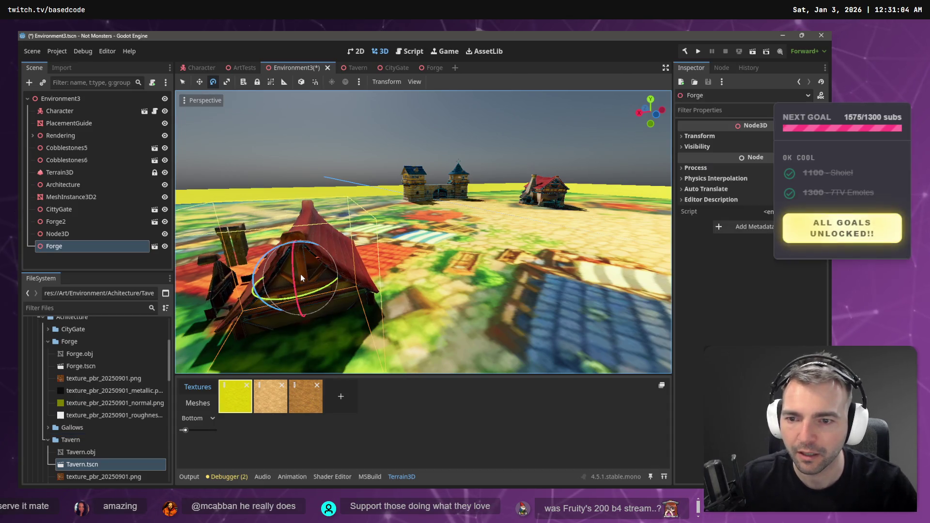
# Raise the new house, turn it about -142 degrees and set it down on the plaza
pyautogui.press('w')
pyautogui.moveTo(291, 226)
pyautogui.mouseDown()
pyautogui.moveTo(312, 106)
pyautogui.moveTo(321, 135)
pyautogui.mouseUp()
pyautogui.press('e')
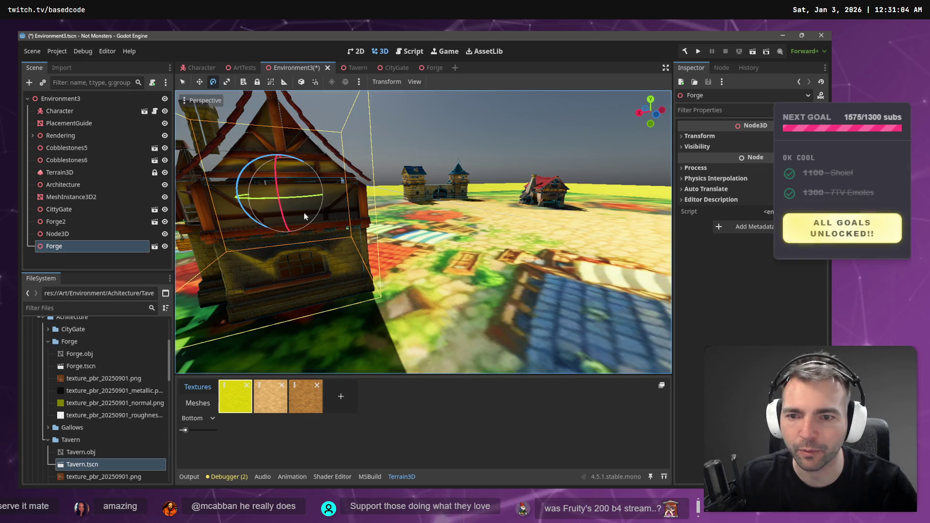
pyautogui.moveTo(300, 195)
pyautogui.mouseDown()
pyautogui.moveTo(182, 196)
pyautogui.moveTo(229, 213)
pyautogui.moveTo(440, 238)
pyautogui.mouseUp()
pyautogui.press('w')
pyautogui.moveTo(412, 160)
pyautogui.mouseDown()
pyautogui.moveTo(412, 208)
pyautogui.moveTo(418, 160)
pyautogui.moveTo(576, 170)
pyautogui.mouseUp()
pyautogui.moveTo(414, 169); pyautogui.dragTo(414, 182)
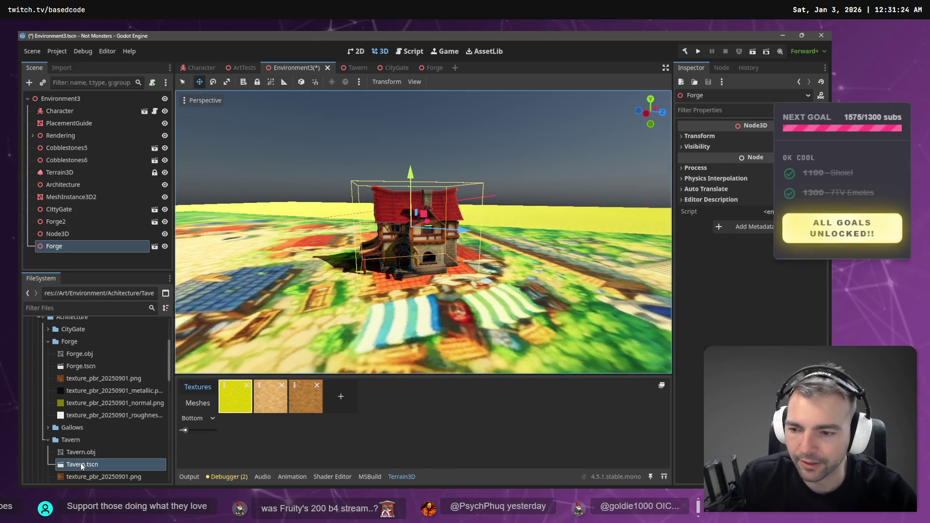
# Open Tavern.tscn, select its Forge house mesh and expand Surface Material Override
pyautogui.doubleClick(80, 464)
pyautogui.scroll(-10, 595, 246)
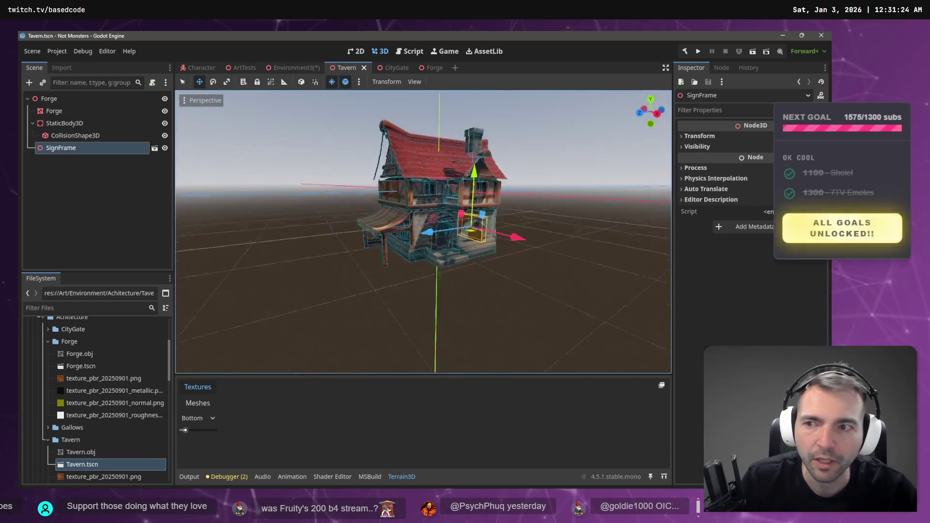
pyautogui.click(54, 111)
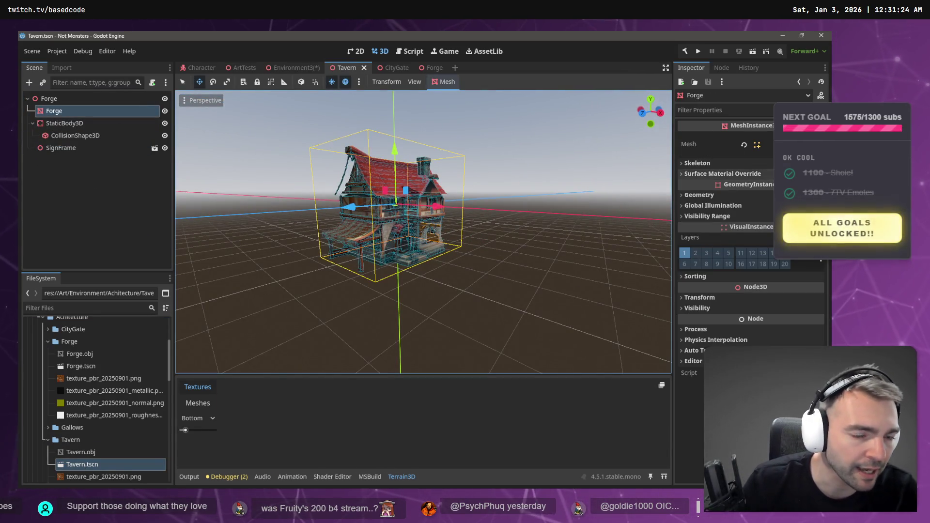
pyautogui.click(726, 174)
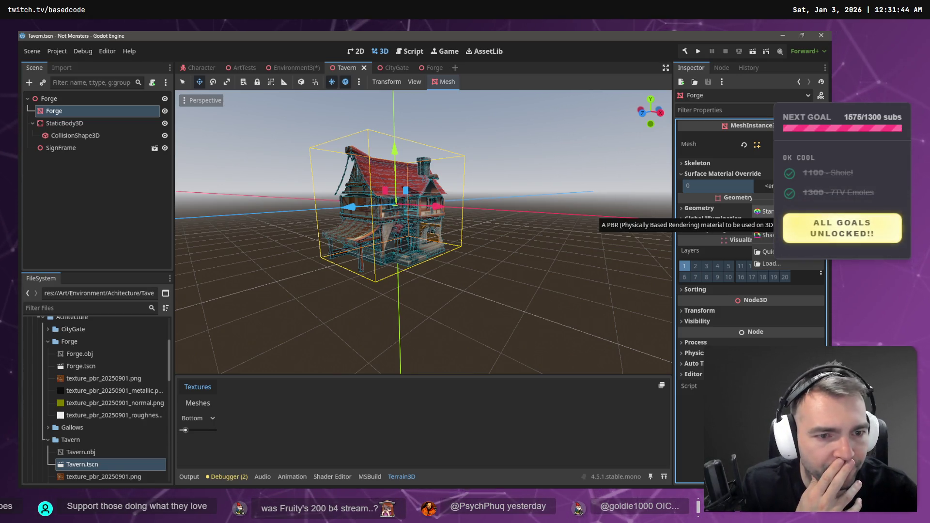
# Create a New StandardMaterial3D for slot 0 and assign the base colour texture to Albedo
pyautogui.click(765, 212)
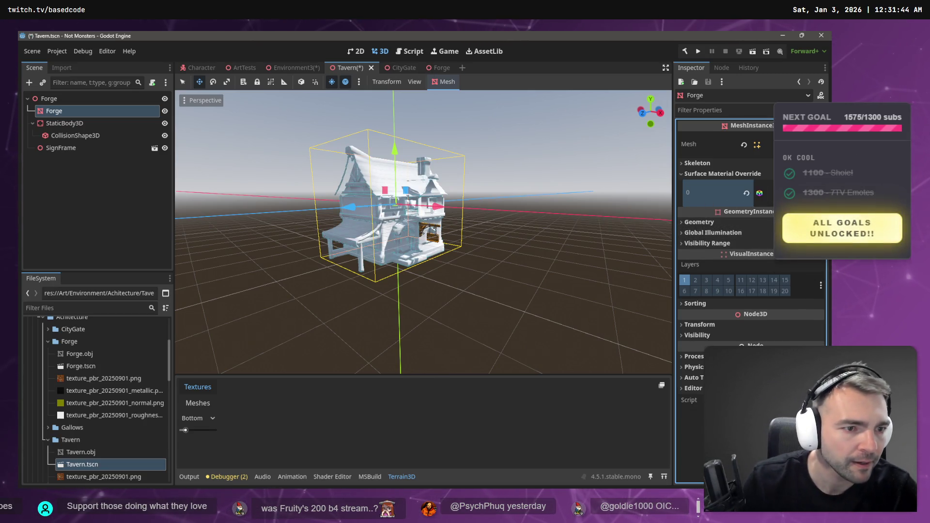
pyautogui.click(760, 193)
pyautogui.click(722, 335)
pyautogui.scroll(-5, 126, 359)
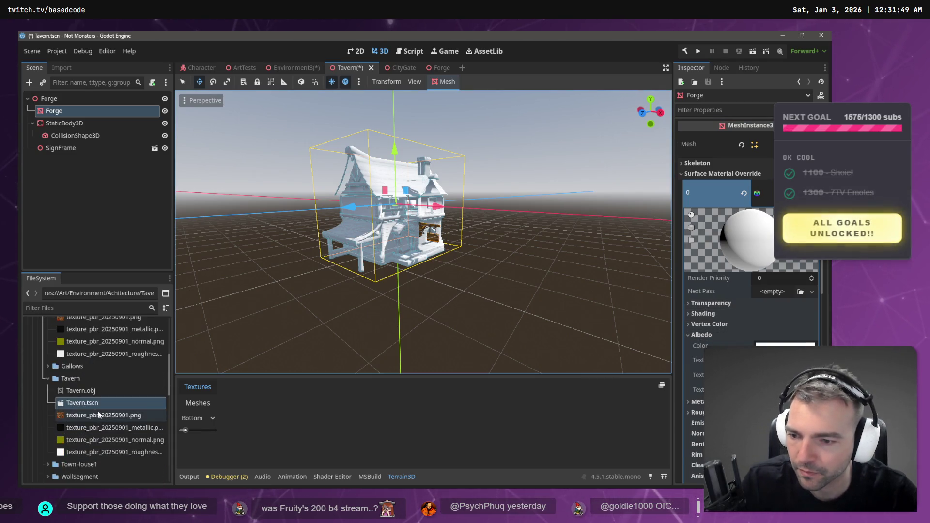
pyautogui.moveTo(110, 359)
pyautogui.mouseDown()
pyautogui.moveTo(179, 286)
pyautogui.moveTo(785, 360)
pyautogui.mouseUp()
# Assign the metallic and roughness PNG textures to the material
pyautogui.scroll(-4, 749, 242)
pyautogui.click(97, 367)
pyautogui.moveTo(701, 280); pyautogui.dragTo(783, 368)
pyautogui.click(693, 408)
pyautogui.click(77, 379)
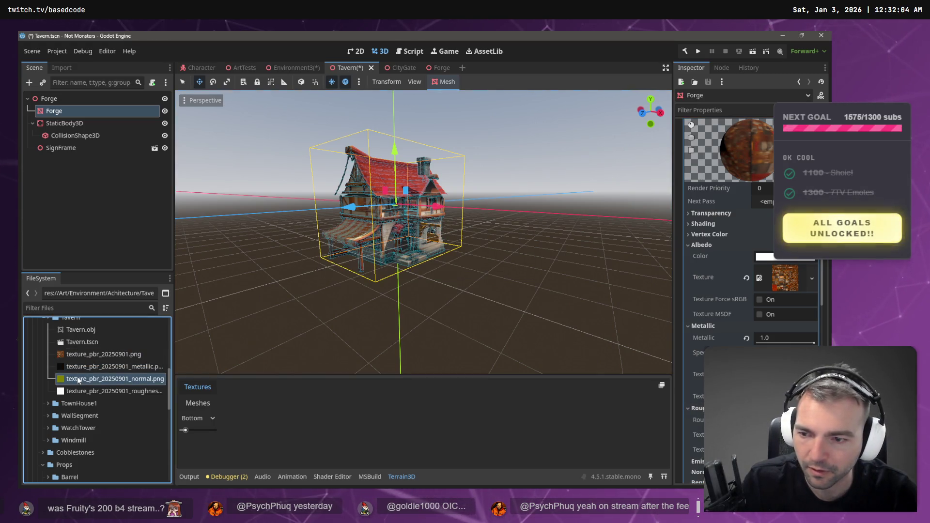
pyautogui.click(97, 391)
pyautogui.moveTo(97, 391)
pyautogui.mouseDown()
pyautogui.moveTo(780, 278)
pyautogui.moveTo(306, 363)
pyautogui.mouseUp()
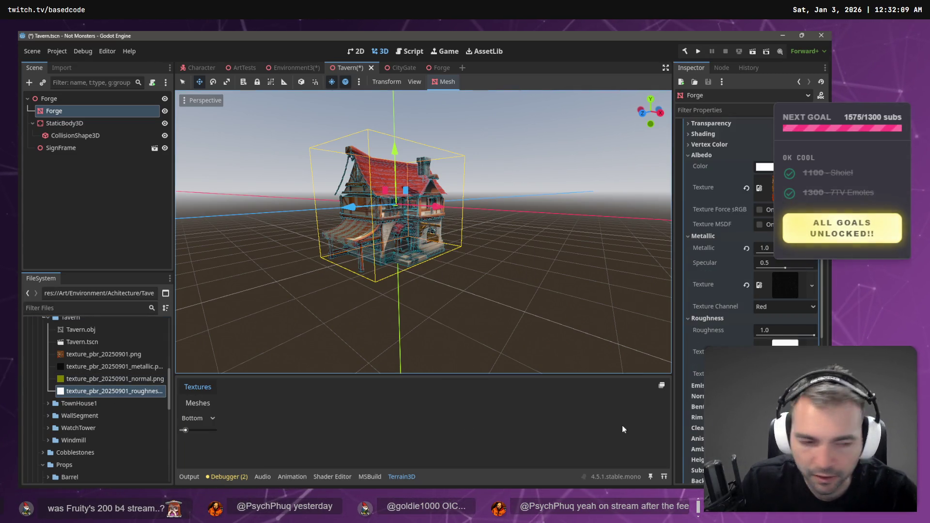
# Apply the normal map texture to the material and save Tavern.tscn
pyautogui.click(698, 392)
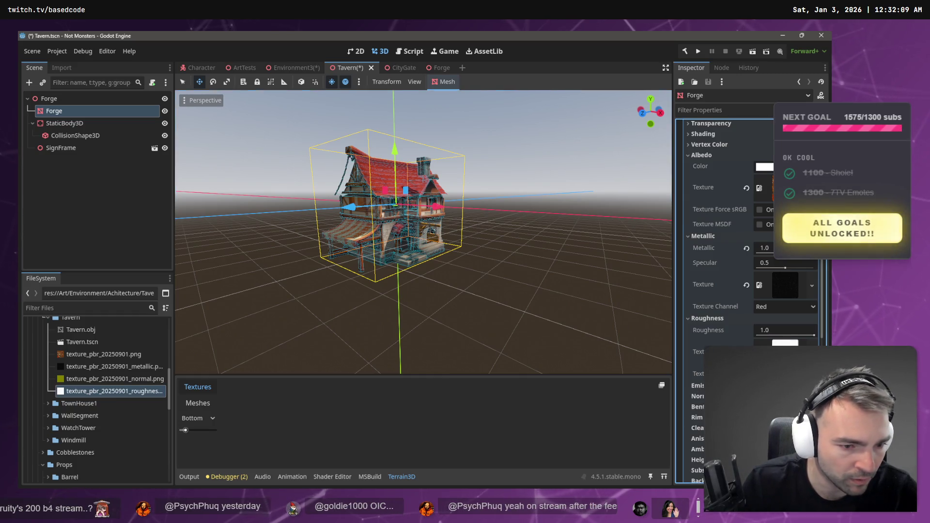
pyautogui.click(698, 396)
pyautogui.moveTo(95, 379)
pyautogui.mouseDown()
pyautogui.moveTo(258, 405)
pyautogui.moveTo(780, 430)
pyautogui.mouseUp()
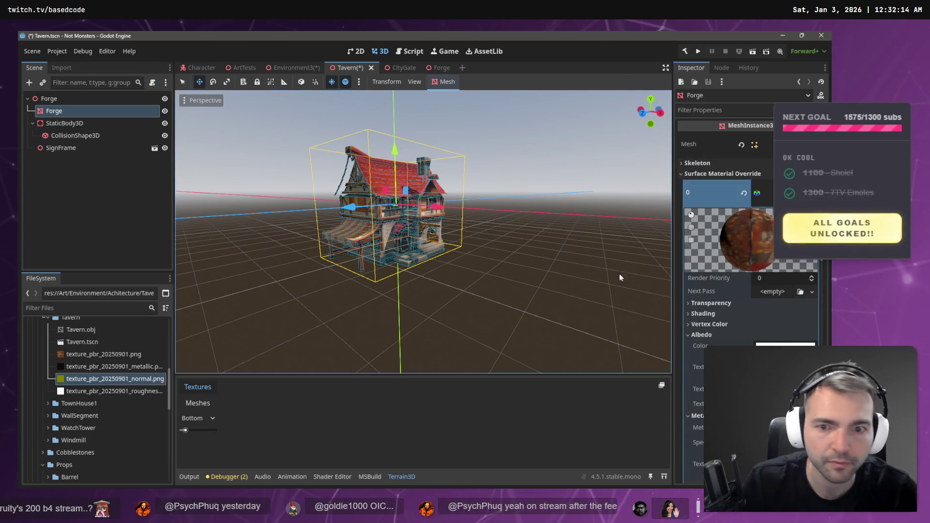
pyautogui.hotkey('ctrl', 's')
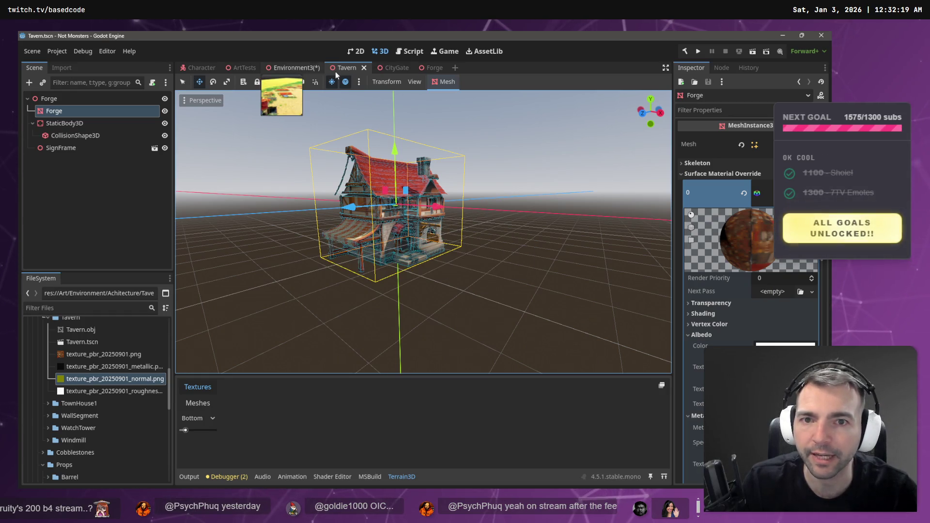
# Back in Environment3, delete the old Forge building node
pyautogui.click(281, 68)
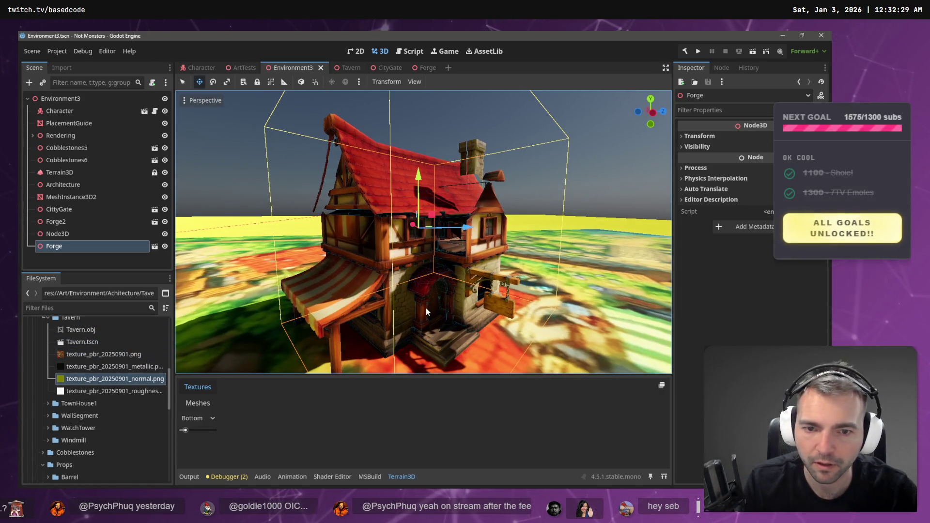
pyautogui.click(88, 234)
pyautogui.click(81, 247)
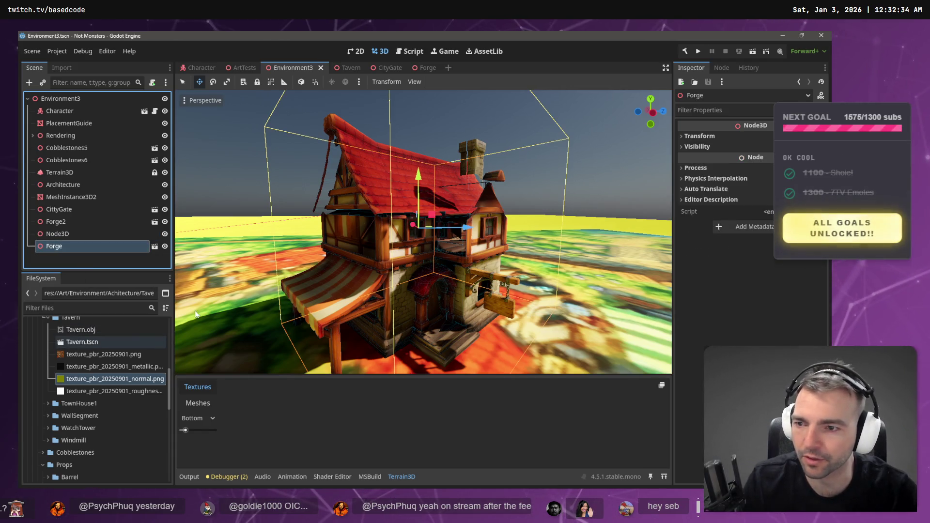
pyautogui.press('Delete')
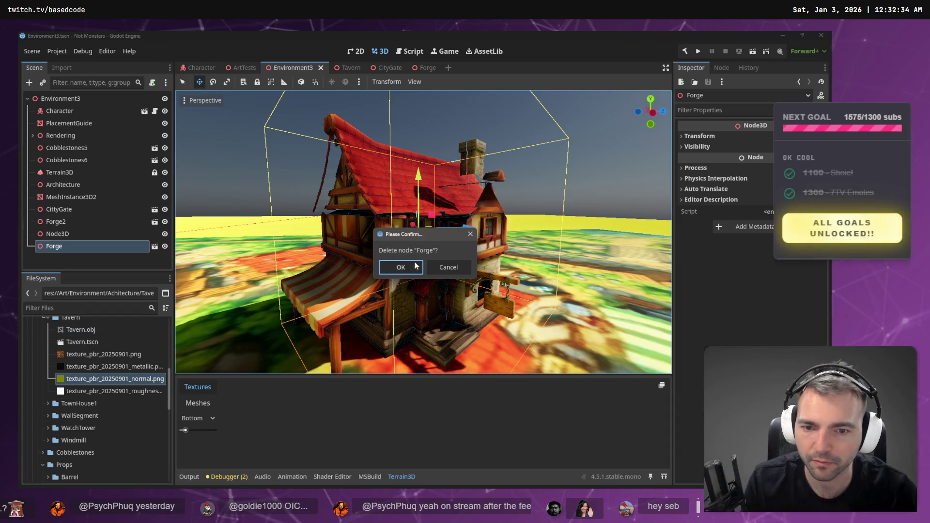
pyautogui.press('Return')
# Drop a fresh Tavern.tscn instance into the town, then open Tavern.tscn for editing
pyautogui.moveTo(91, 343)
pyautogui.mouseDown()
pyautogui.moveTo(374, 311)
pyautogui.moveTo(415, 294)
pyautogui.moveTo(402, 295)
pyautogui.mouseUp()
pyautogui.click(112, 245)
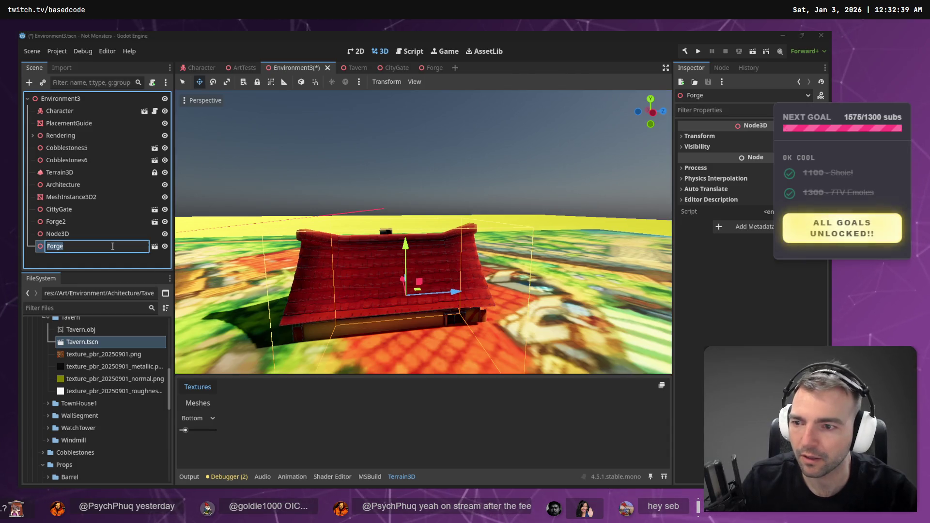
pyautogui.click(72, 343)
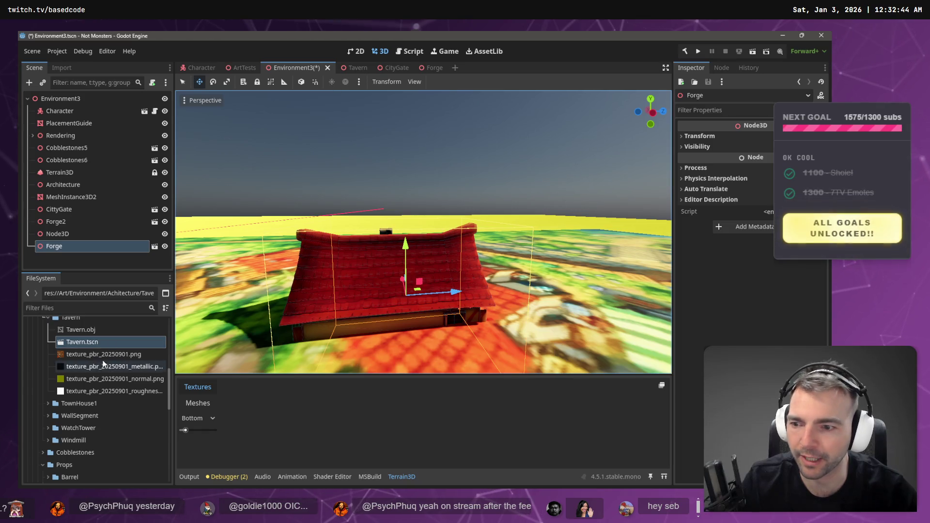
pyautogui.doubleClick(83, 342)
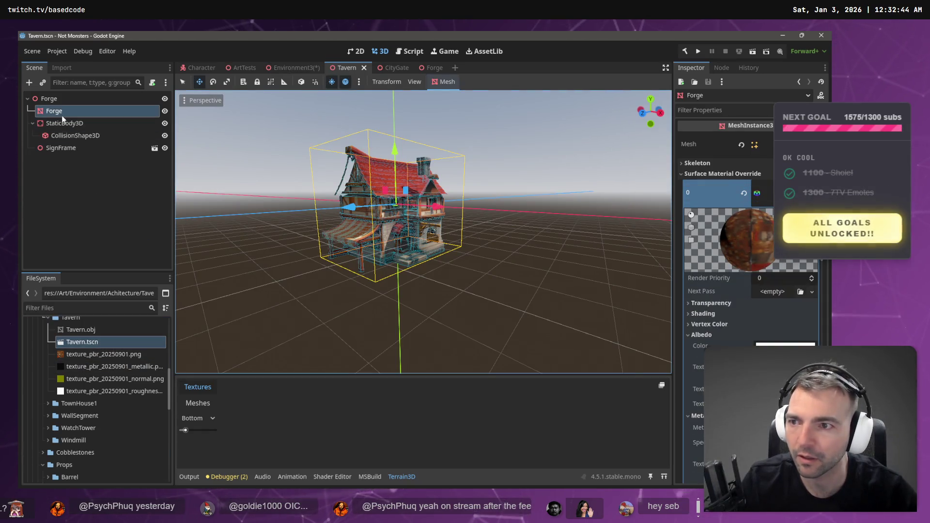
# Rename the Tavern scene's root node to Tavern
pyautogui.doubleClick(55, 99)
pyautogui.write('Tavern')
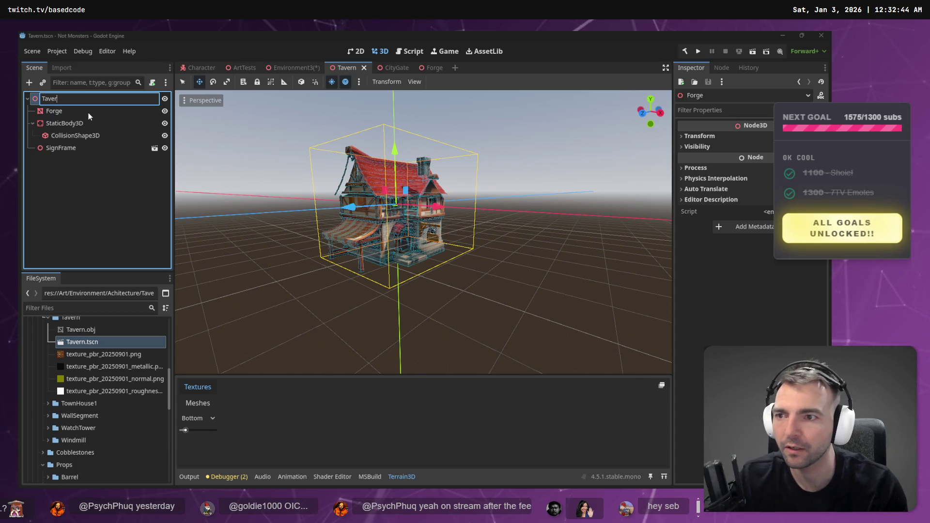
pyautogui.press('Return')
# Rename the Forge MeshInstance3D child to Tavern and deselect it
pyautogui.click(88, 111)
pyautogui.click(88, 111)
pyautogui.write('Tavern')
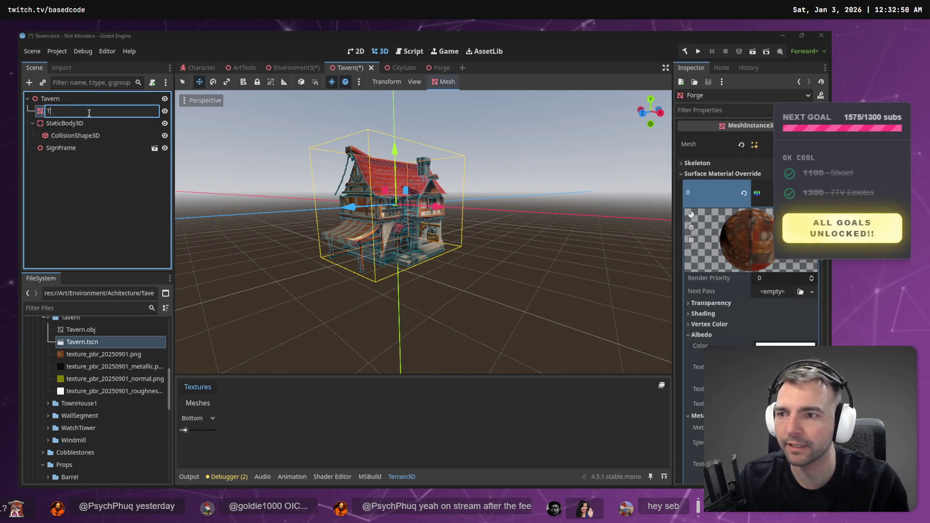
pyautogui.press('Return')
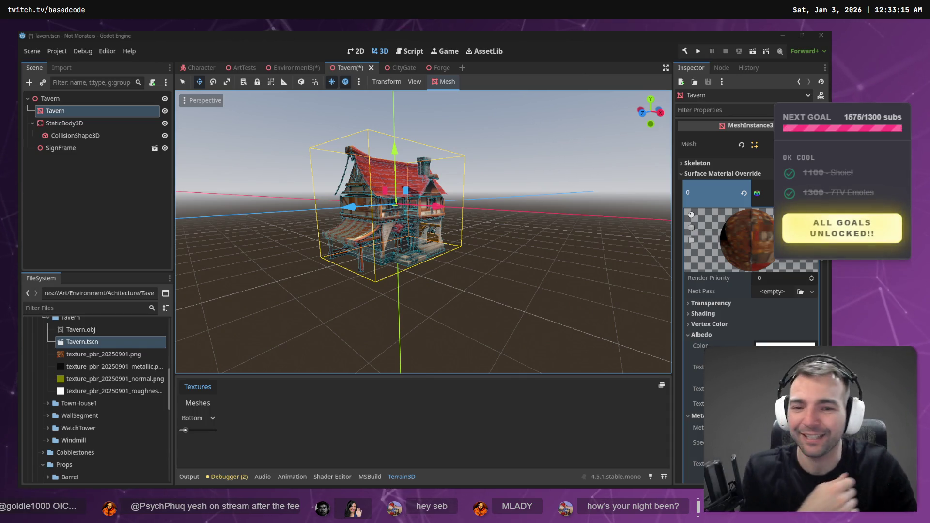
pyautogui.click(600, 100)
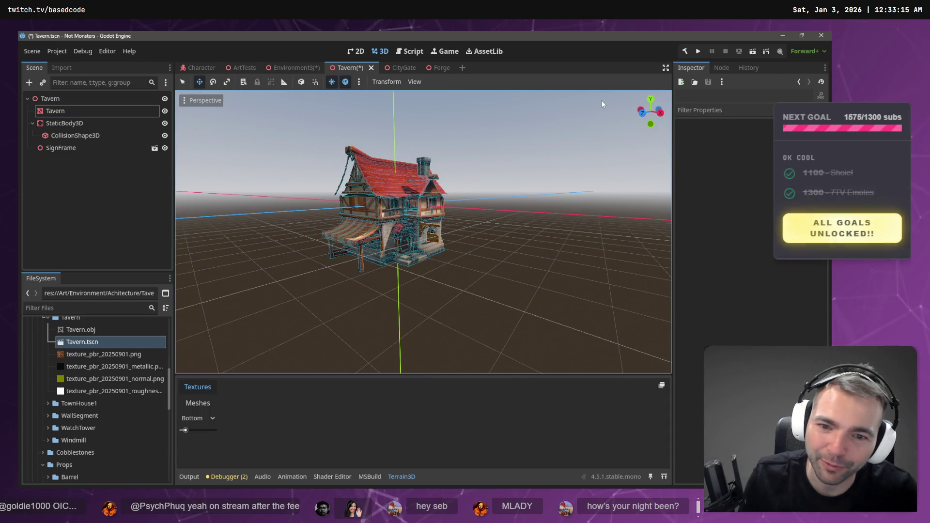
# Orbit around the textured tavern model and save Tavern.tscn with Ctrl+S
pyautogui.scroll(5, 572, 119)
pyautogui.scroll(-5, 423, 232)
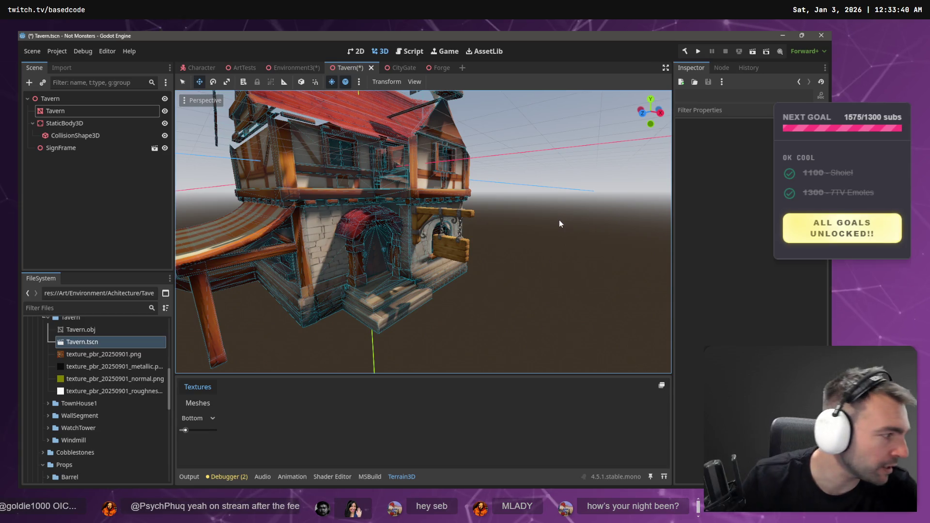
pyautogui.moveTo(520, 221); pyautogui.dragTo(527, 222)
pyautogui.hotkey('ctrl', 's')
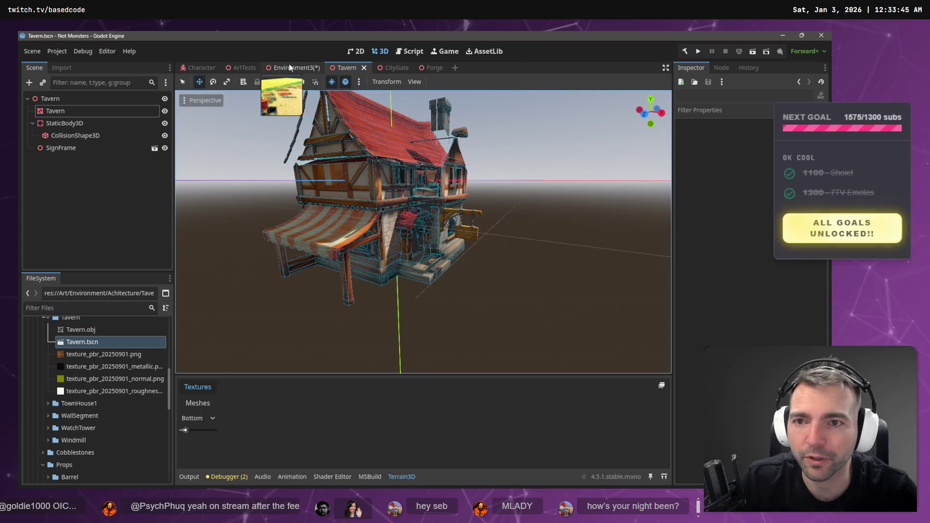
# In Environment3, raise the tavern instance, turn it and slide it along the blue axis
pyautogui.click(293, 67)
pyautogui.moveTo(406, 245)
pyautogui.mouseDown()
pyautogui.moveTo(410, 171)
pyautogui.moveTo(473, 179)
pyautogui.mouseUp()
pyautogui.press('e')
pyautogui.moveTo(433, 228)
pyautogui.mouseDown()
pyautogui.moveTo(386, 240)
pyautogui.moveTo(393, 250)
pyautogui.moveTo(402, 243)
pyautogui.mouseUp()
pyautogui.press('w')
pyautogui.moveTo(445, 223); pyautogui.dragTo(485, 228)
# Centre on the tavern, turn it about 42 degrees and move it across the town square
pyautogui.scroll(3, 485, 227)
pyautogui.moveTo(432, 129); pyautogui.dragTo(433, 128)
pyautogui.press('f')
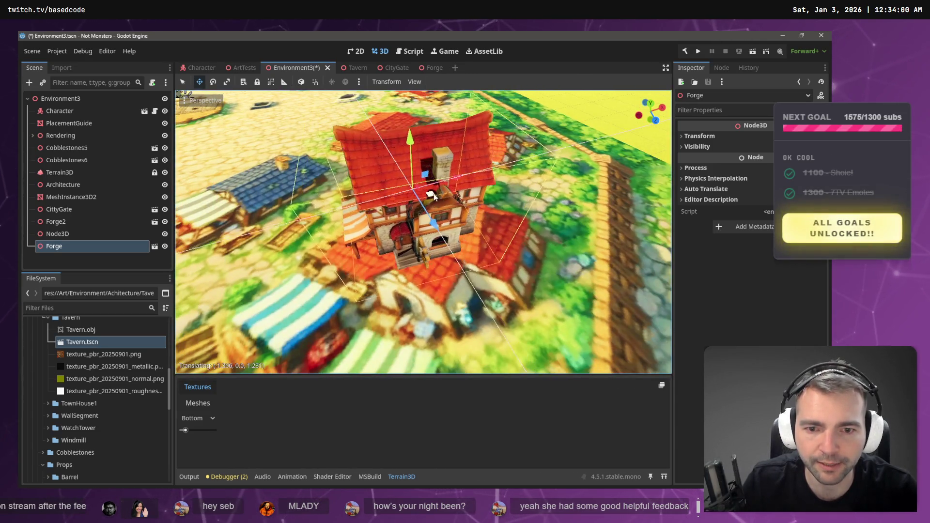
pyautogui.scroll(2, 460, 238)
pyautogui.press('e')
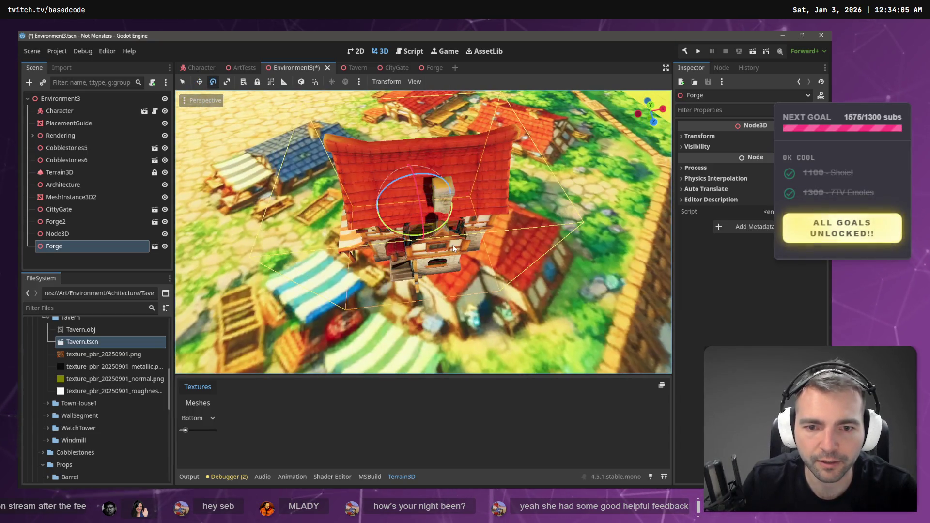
pyautogui.moveTo(434, 232)
pyautogui.mouseDown()
pyautogui.moveTo(415, 244)
pyautogui.moveTo(443, 269)
pyautogui.mouseUp()
pyautogui.press('w')
pyautogui.moveTo(426, 215)
pyautogui.mouseDown()
pyautogui.moveTo(448, 245)
pyautogui.moveTo(474, 244)
pyautogui.mouseUp()
# Select Forge2, move it to a new spot and switch to rotating it
pyautogui.scroll(3, 474, 243)
pyautogui.scroll(-4, 428, 237)
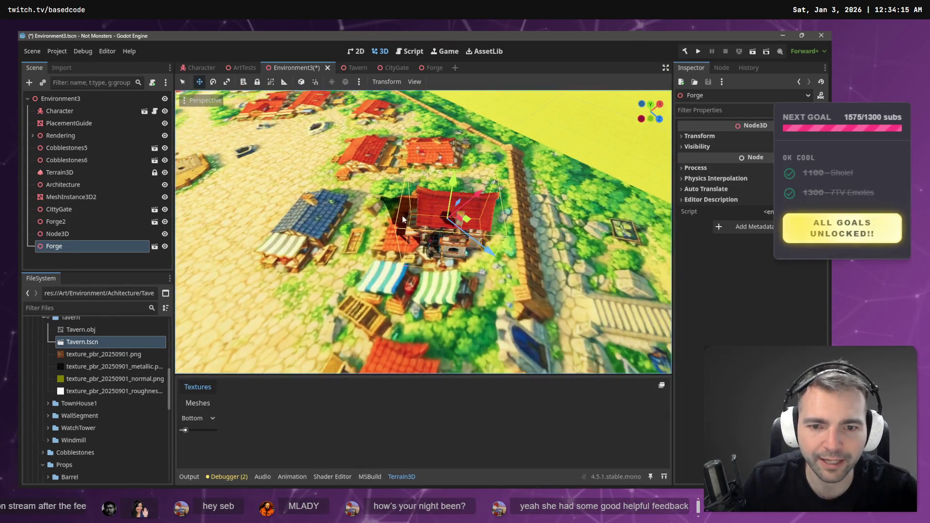
pyautogui.scroll(-5, 402, 219)
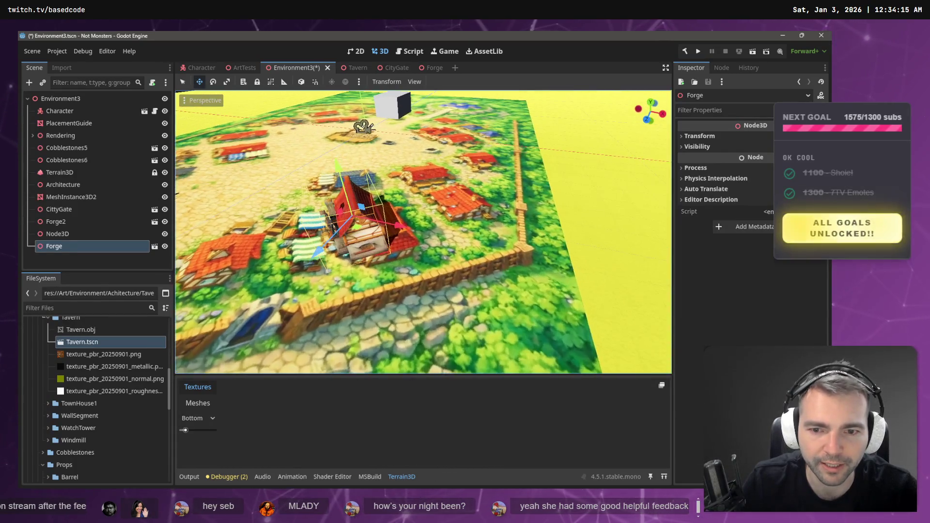
pyautogui.scroll(4, 424, 233)
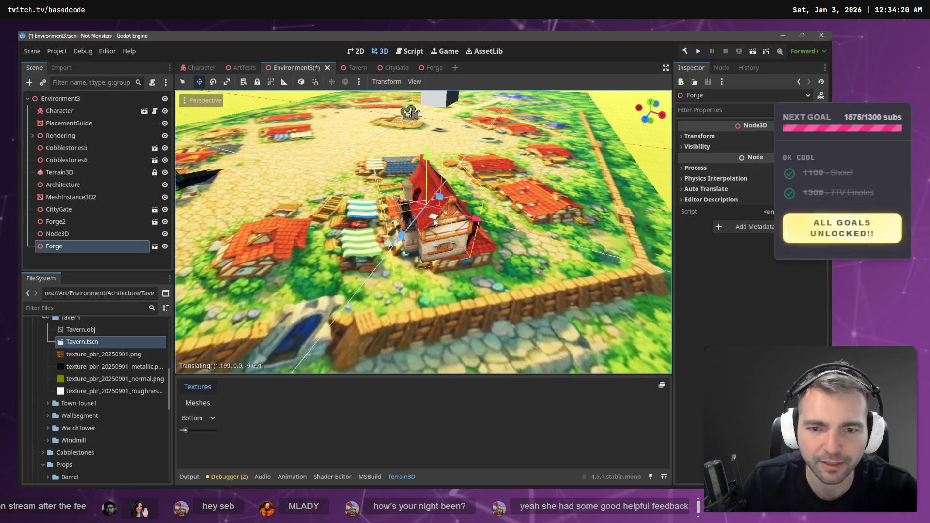
pyautogui.press('w')
pyautogui.press('f')
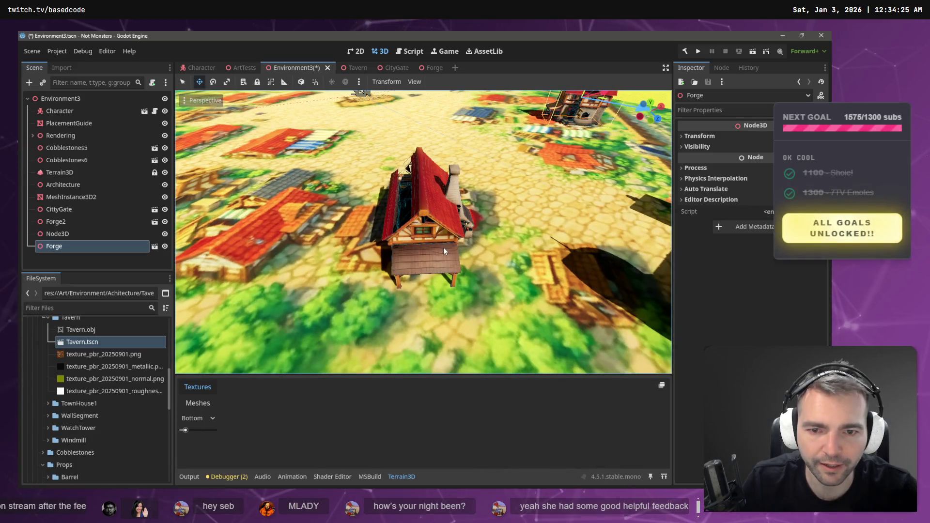
pyautogui.click(443, 248)
pyautogui.moveTo(443, 244)
pyautogui.mouseDown()
pyautogui.moveTo(451, 204)
pyautogui.moveTo(442, 223)
pyautogui.mouseUp()
pyautogui.press('e')
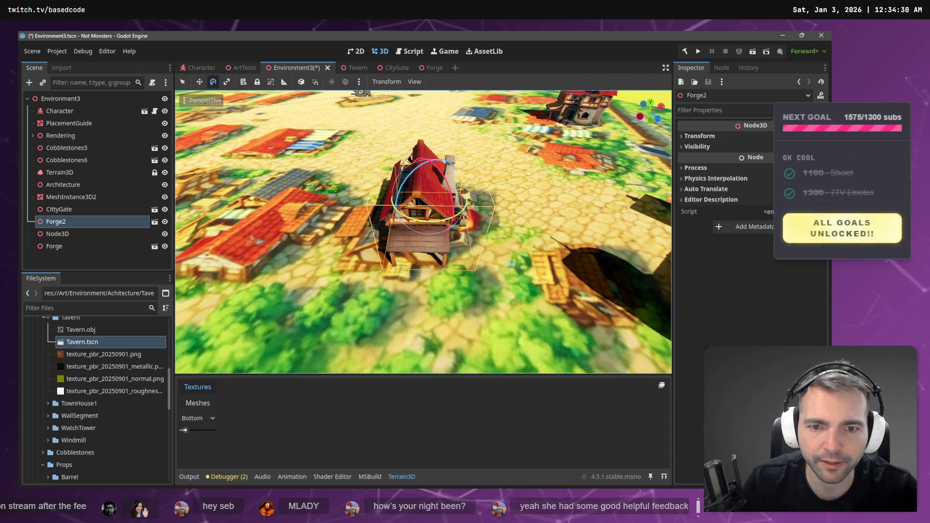
pyautogui.scroll(-10, 484, 204)
# Save Environment3 with the repositioned buildings, deselect Forge2, and switch to the tldraw board
pyautogui.hotkey('ctrl', 's')
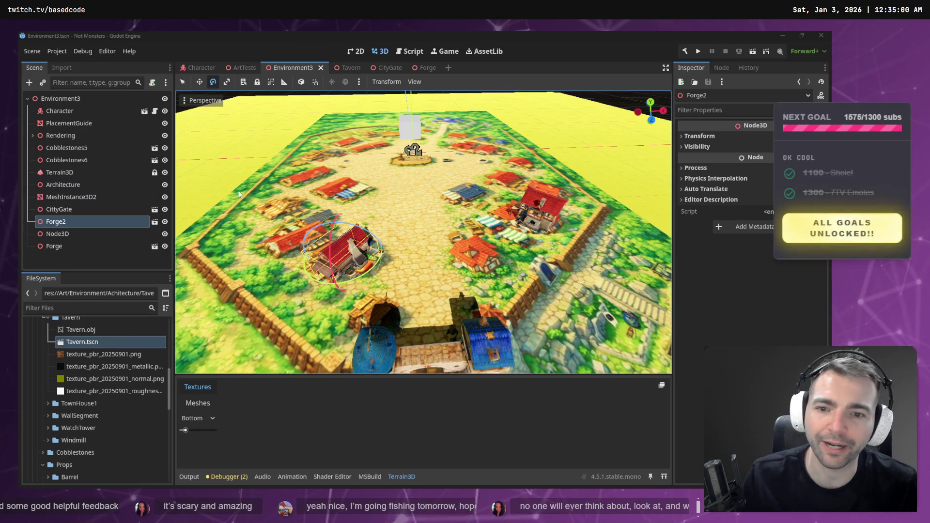
pyautogui.click(558, 130)
pyautogui.scroll(-2, 536, 129)
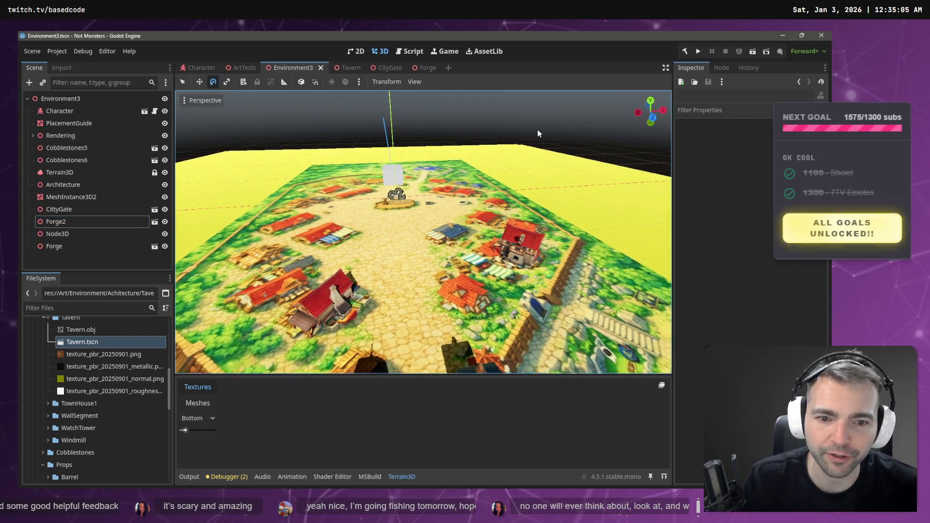
pyautogui.scroll(5, 537, 129)
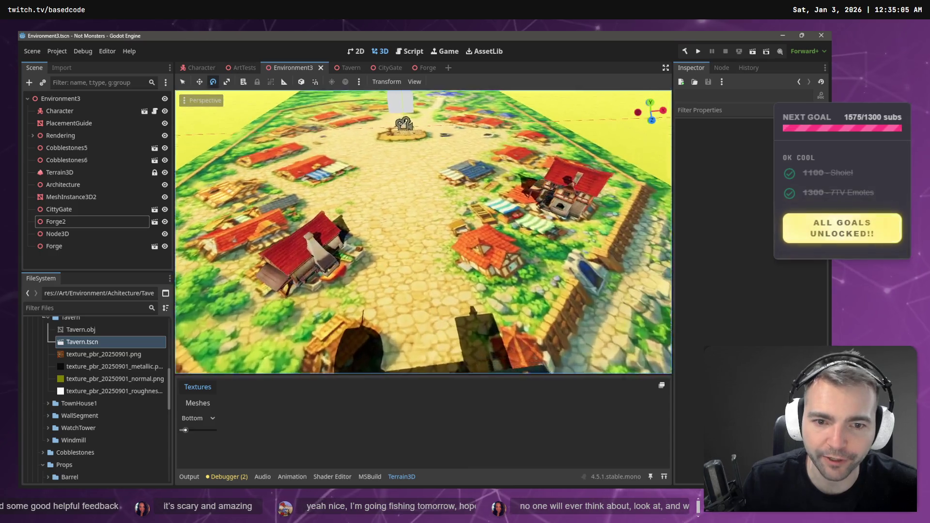
pyautogui.scroll(-5, 423, 232)
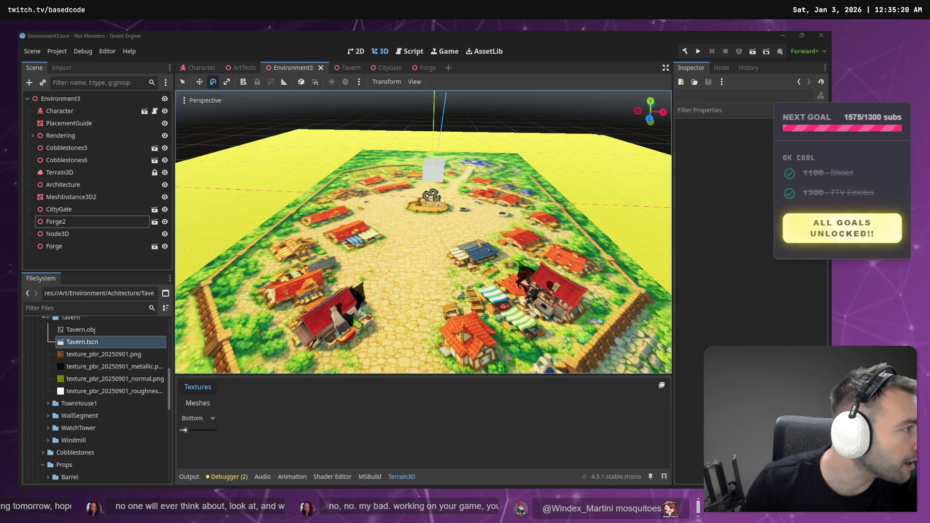
pyautogui.hotkey('alt', 'Tab')
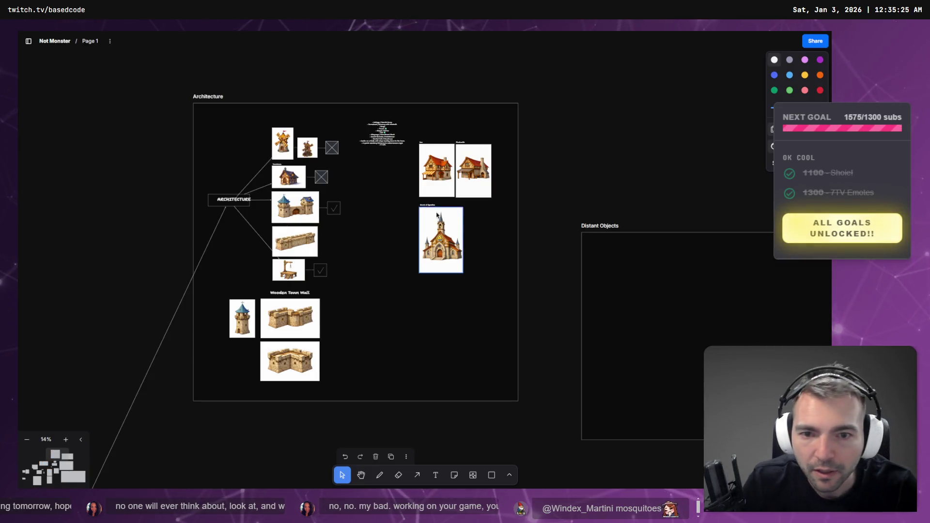
# Zoom into the Church of Ignatius image, then bring up the _To Process folder window
pyautogui.scroll(5, 401, 201)
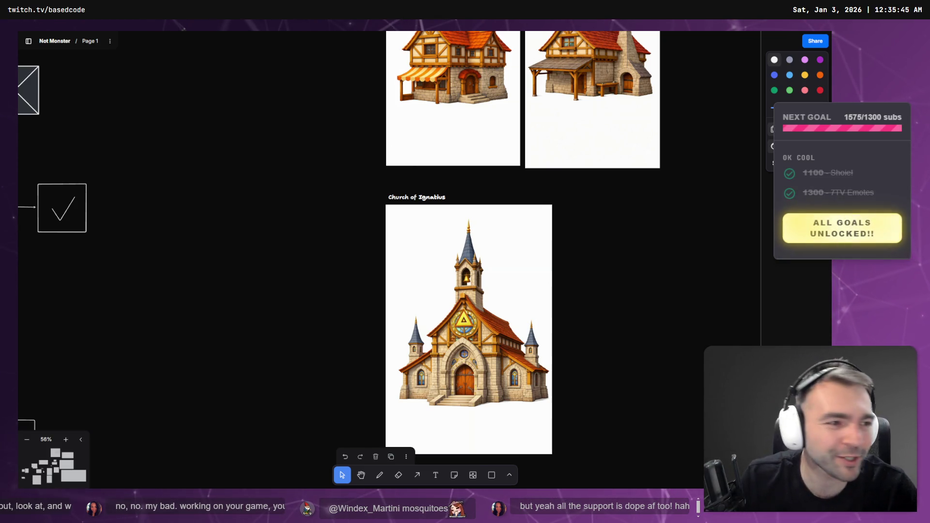
pyautogui.hotkey('alt', 'Tab')
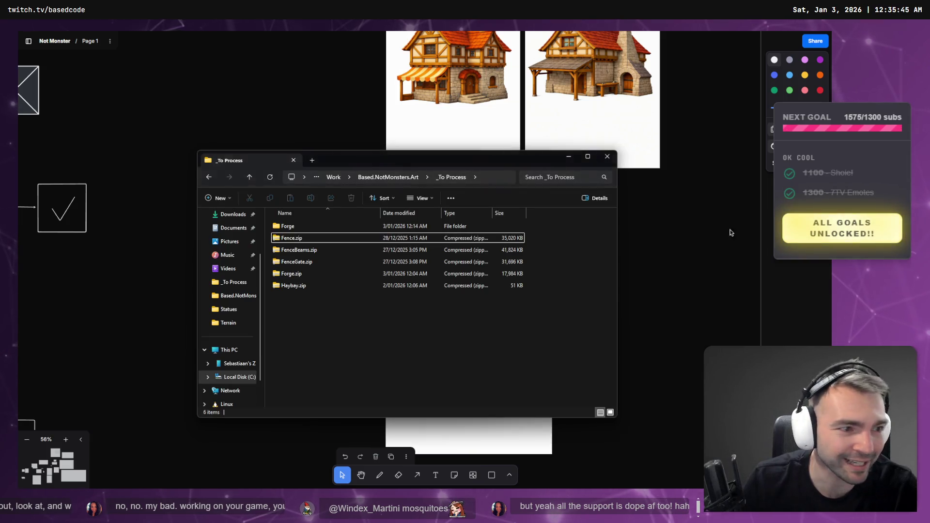
# Rename the newest downloaded archive in Downloads to Chapel.zip
pyautogui.press('super+e')
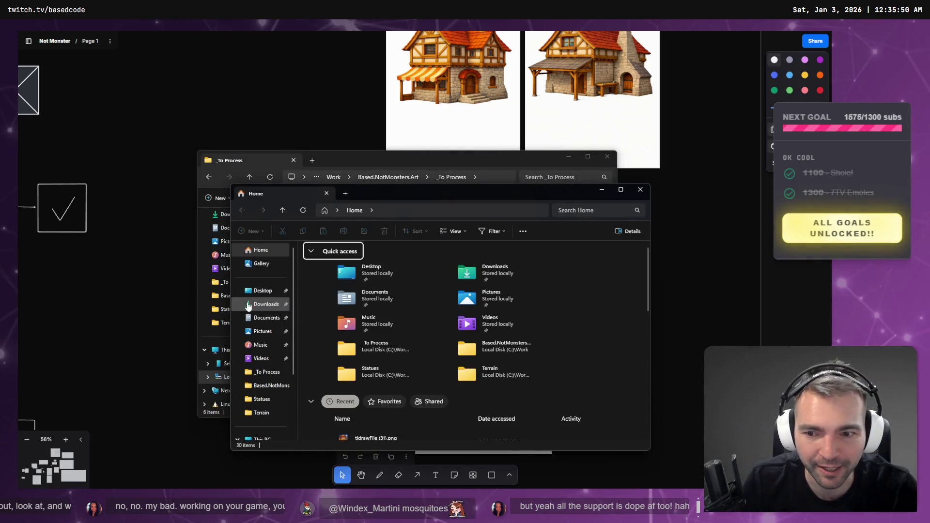
pyautogui.click(261, 303)
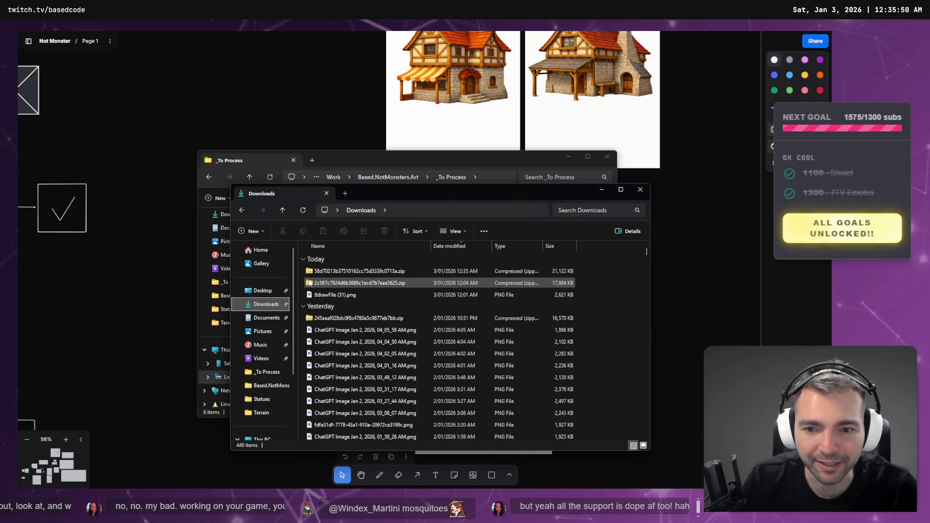
pyautogui.click(345, 271)
pyautogui.press('F2')
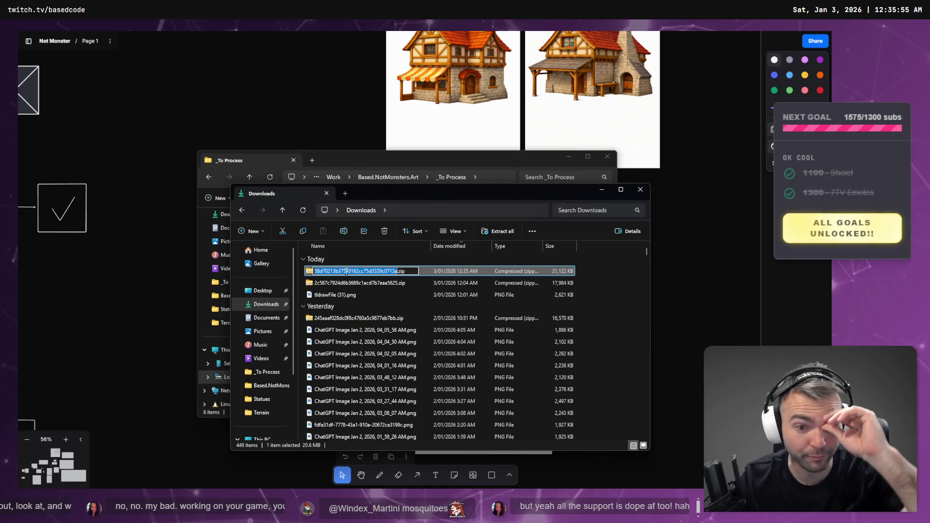
pyautogui.write('Chapel')
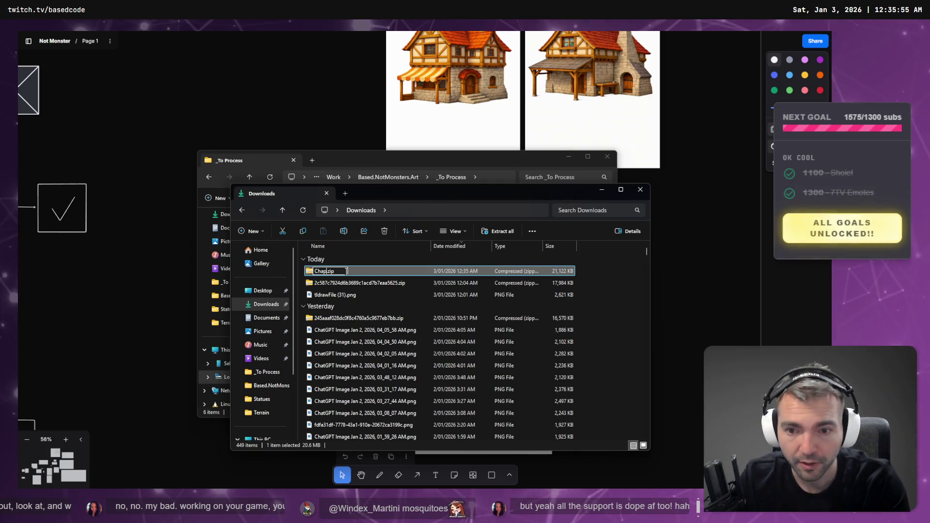
pyautogui.press('Return')
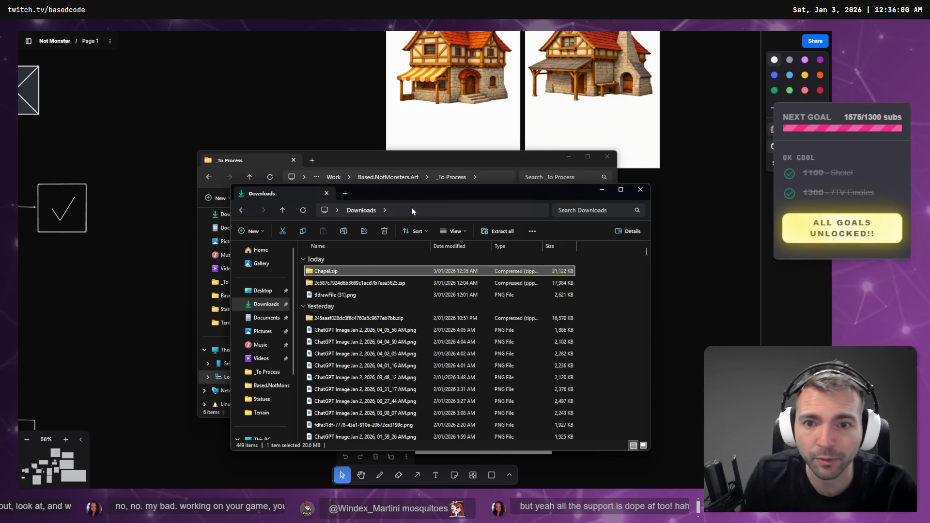
# Check the building checklist on the tldraw board, then open the _To Process folder
pyautogui.hotkey('alt', 'Tab')
pyautogui.moveTo(301, 165); pyautogui.dragTo(441, 235)
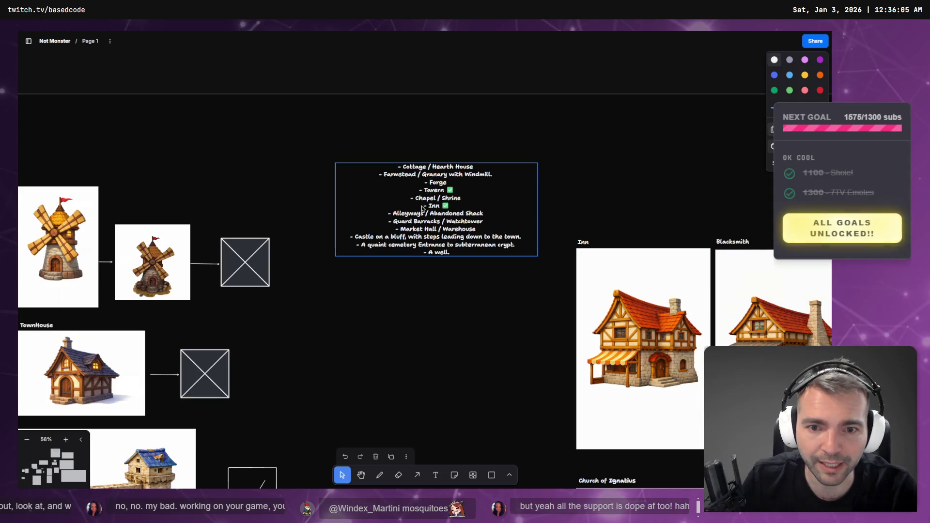
pyautogui.hotkey('alt', 'Tab')
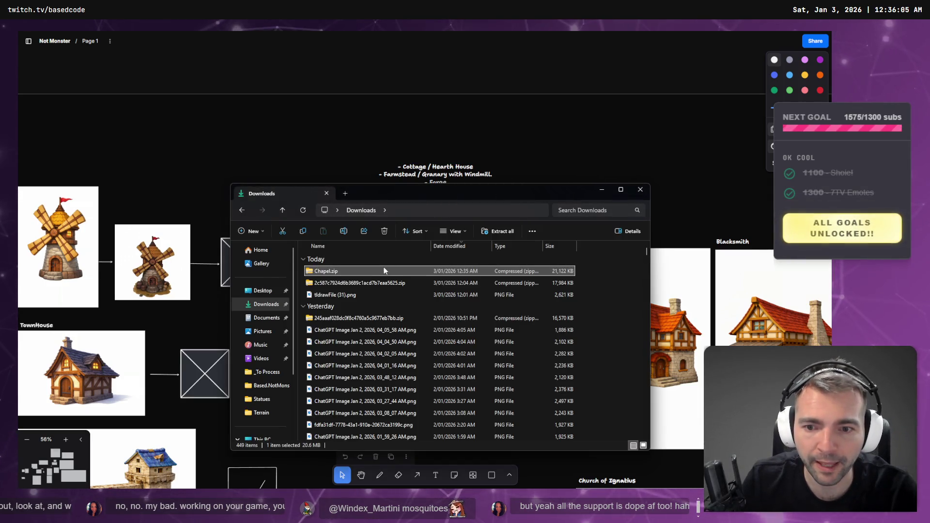
pyautogui.click(267, 372)
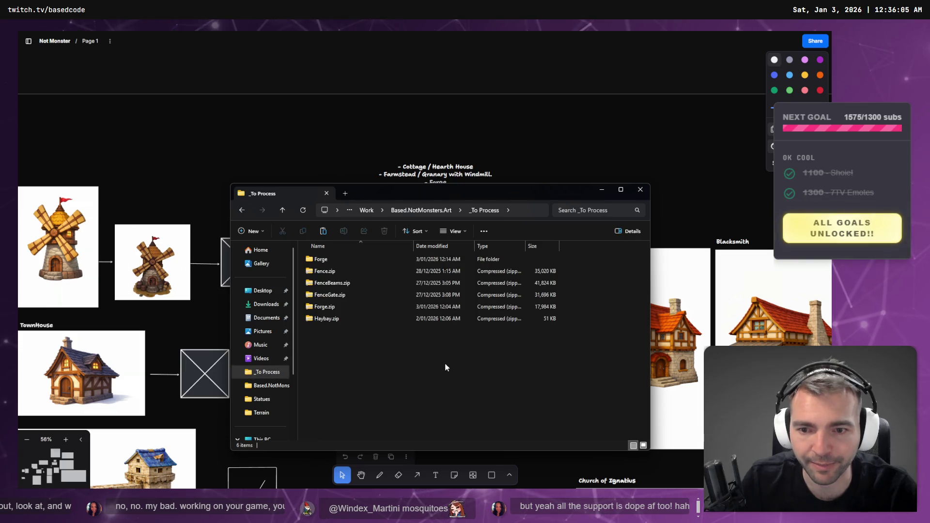
# Paste Chapel.zip into _To Process and extract it into a Chapel folder
pyautogui.hotkey('ctrl', 'v')
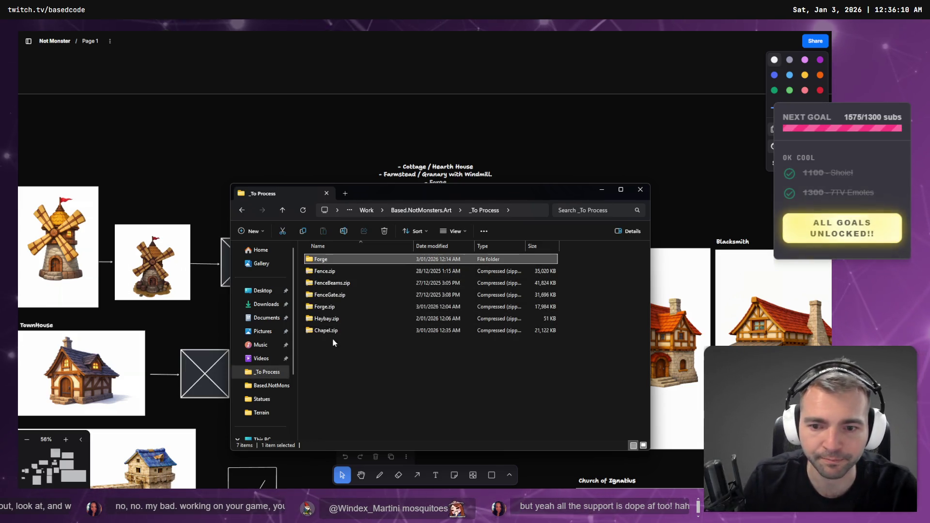
pyautogui.click(333, 334)
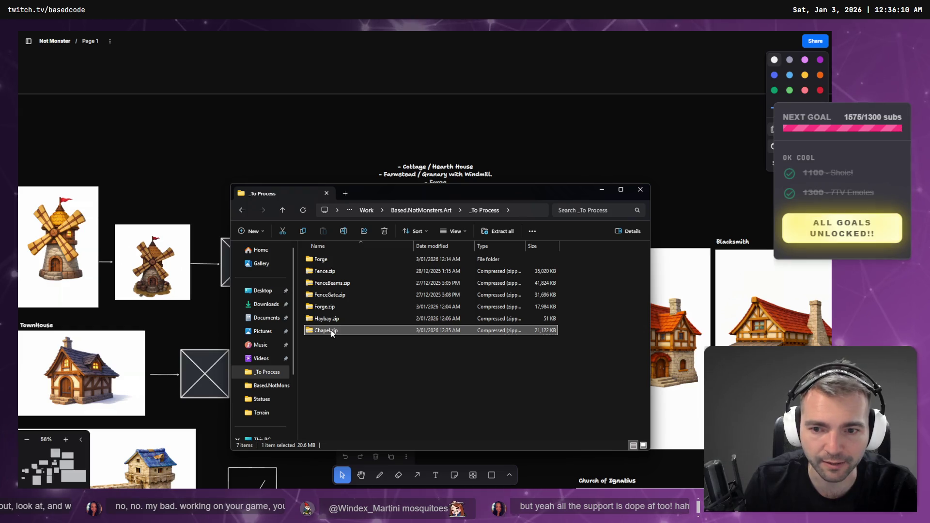
pyautogui.rightClick(332, 330)
pyautogui.click(407, 236)
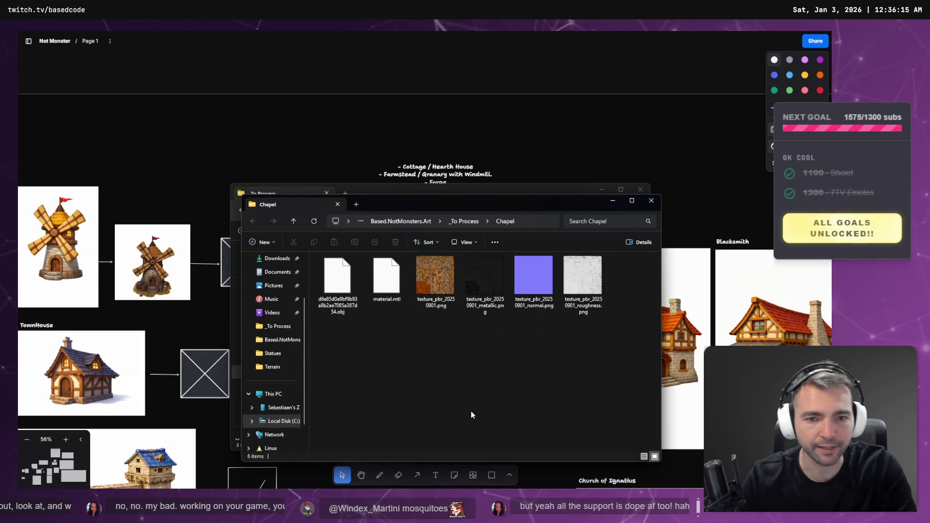
pyautogui.click(545, 218)
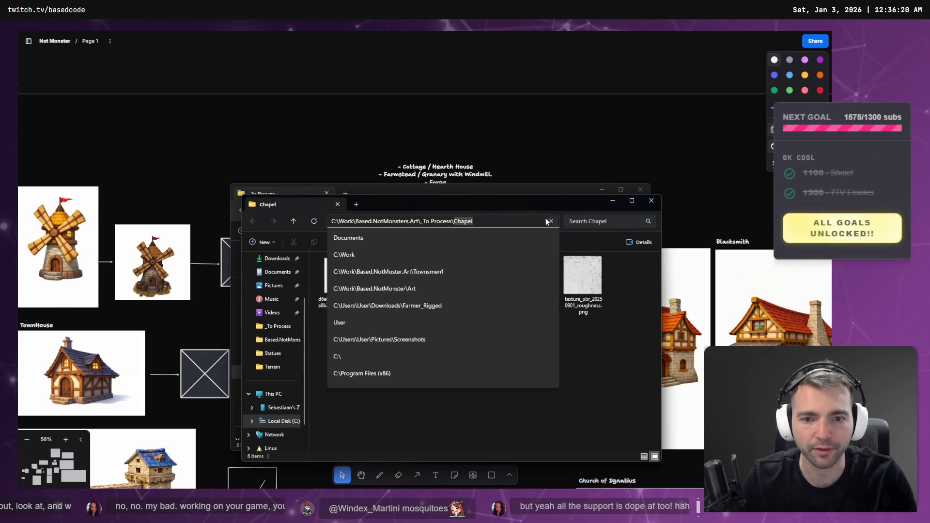
pyautogui.press('Escape')
# Rename the hash-named model file to Chapel.obj and close the leftover _To Process window
pyautogui.click(337, 281)
pyautogui.press('F2')
pyautogui.write('Chapel')
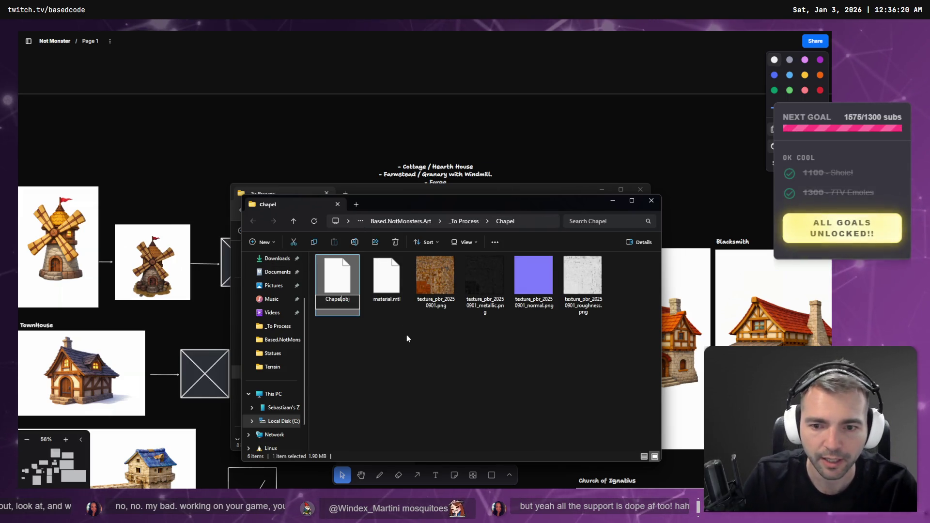
pyautogui.press('Return')
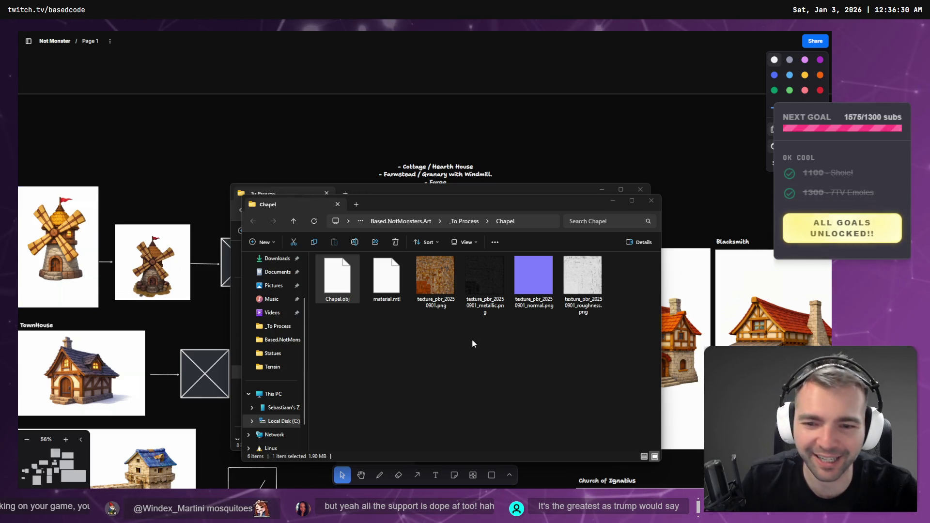
pyautogui.click(455, 189)
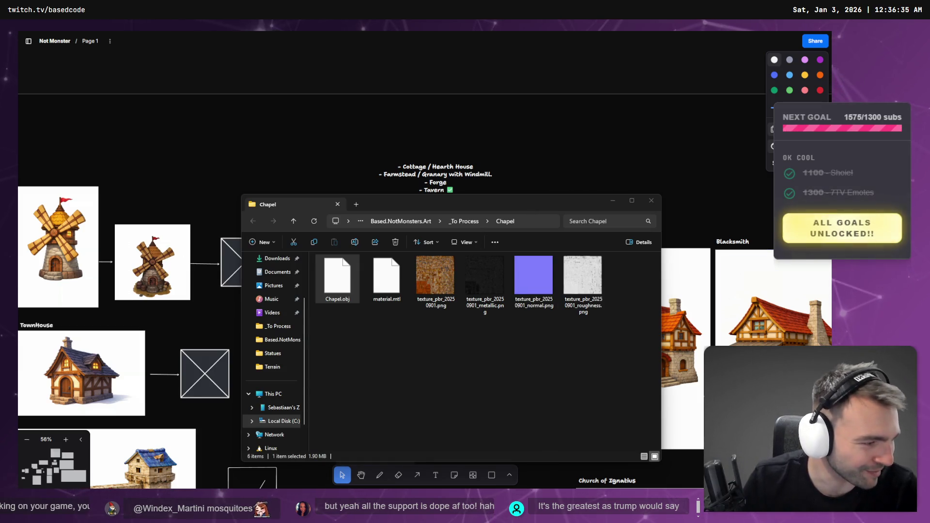
pyautogui.hotkey('alt', 'Tab')
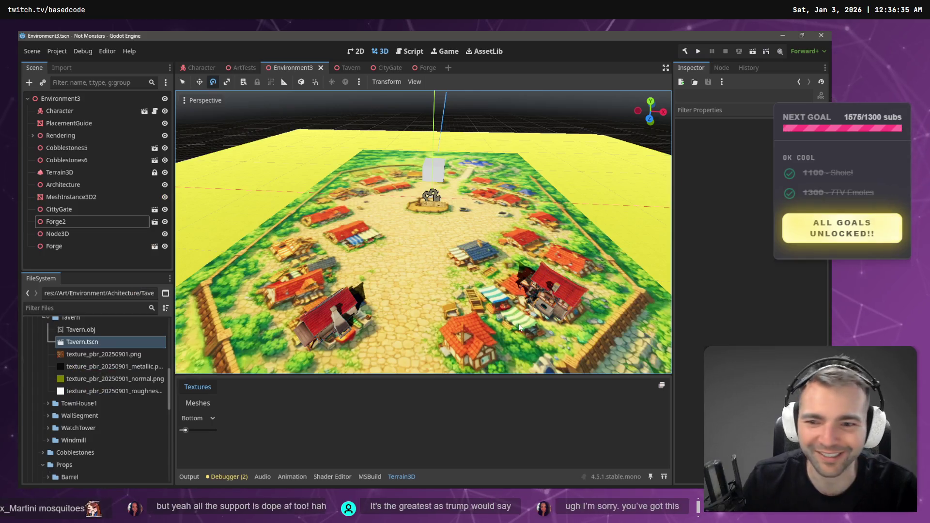
# Collapse the Tavern and Forge asset folders in the FileSystem dock
pyautogui.click(47, 318)
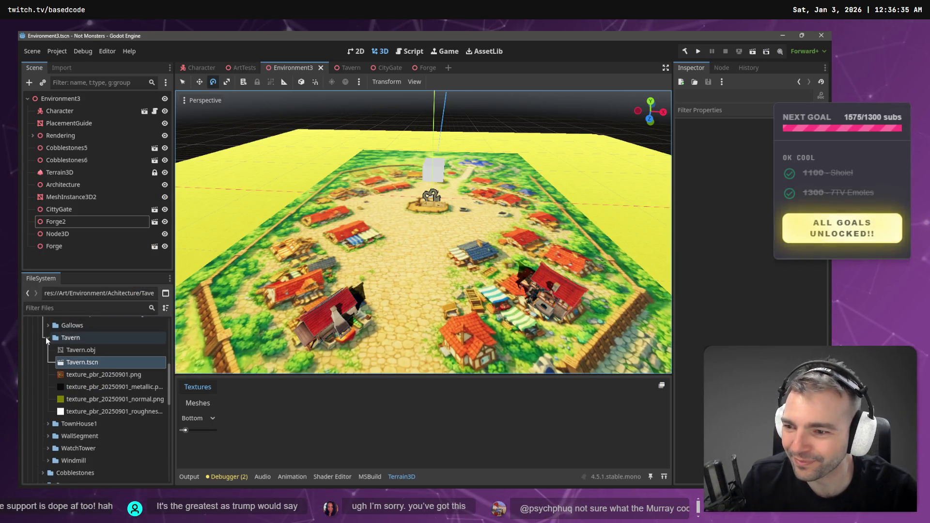
pyautogui.scroll(1, 45, 337)
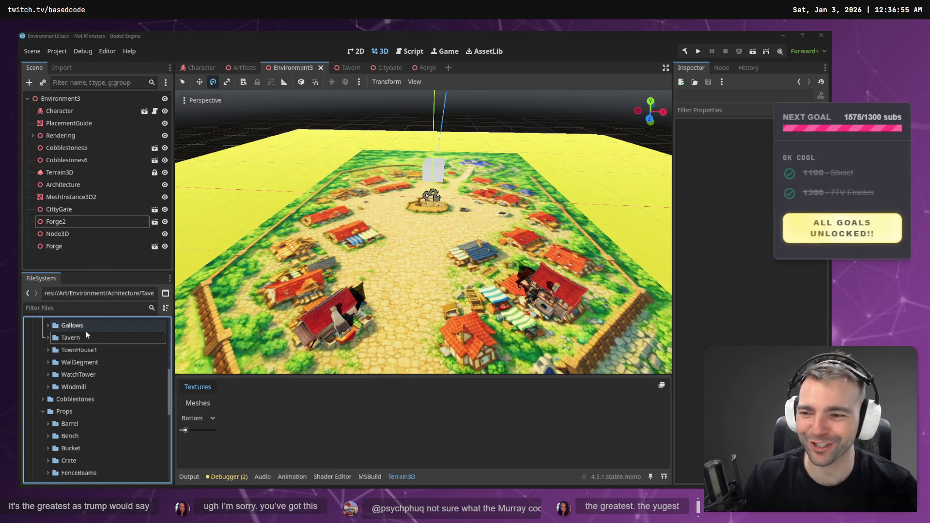
pyautogui.scroll(1, 68, 347)
pyautogui.scroll(3, 68, 347)
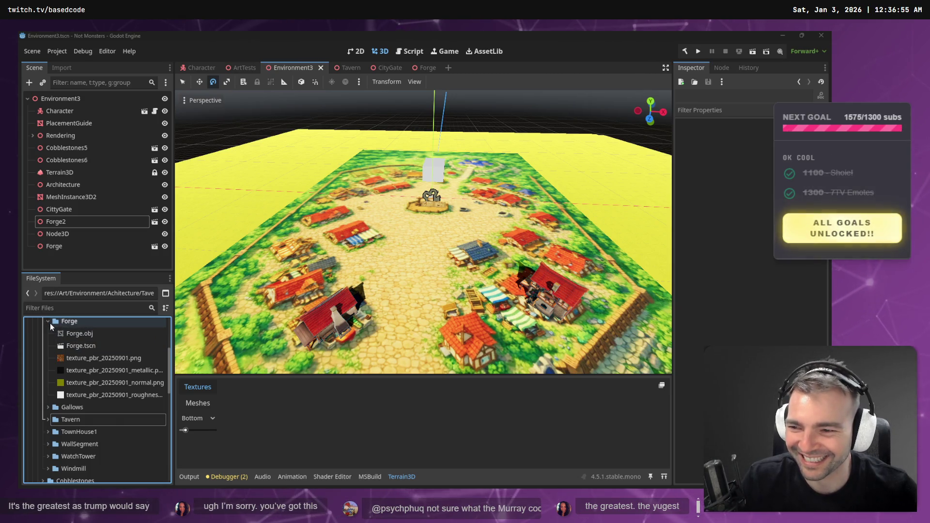
pyautogui.click(48, 322)
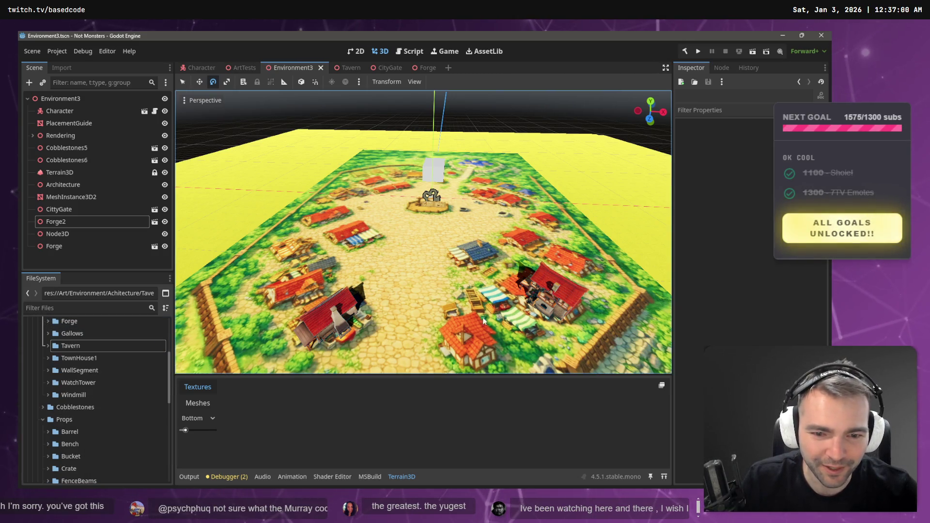
# Tilt and zoom the view over the village and select the white placeholder cube
pyautogui.moveTo(412, 306); pyautogui.dragTo(422, 290)
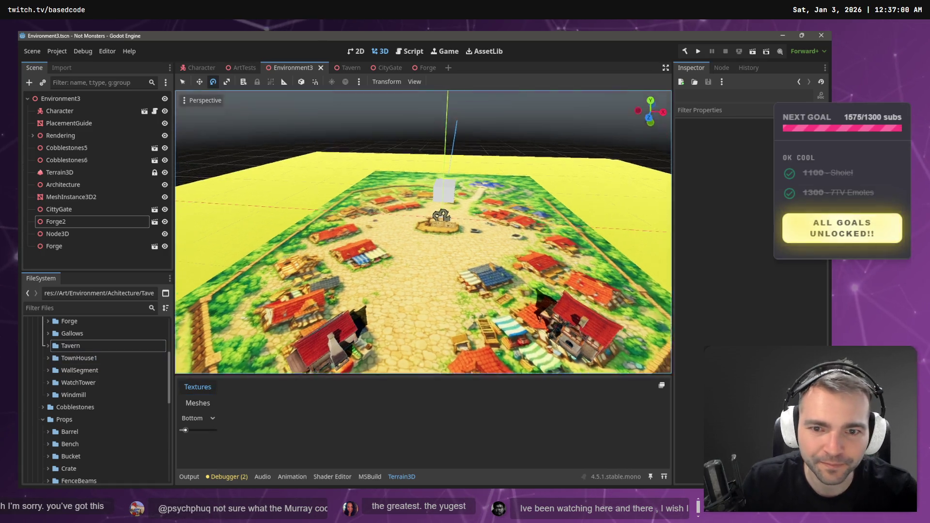
pyautogui.scroll(5, 422, 291)
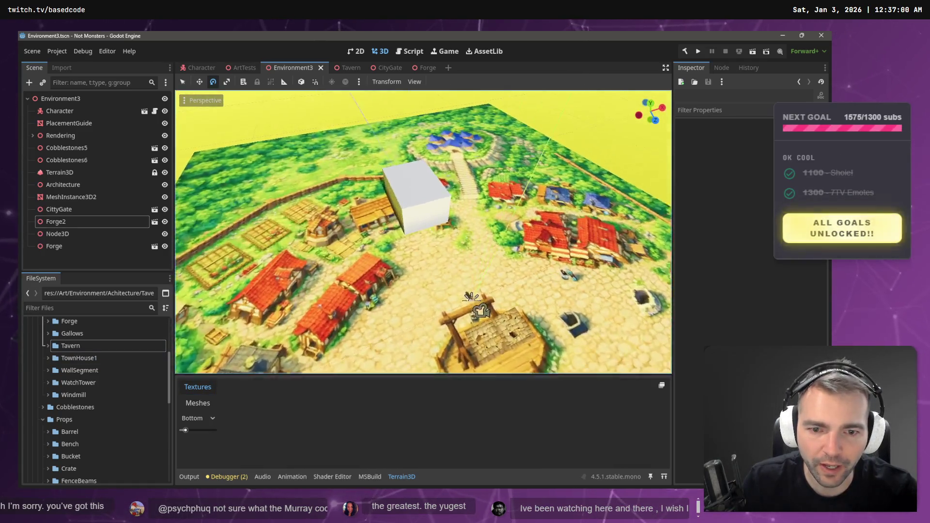
pyautogui.scroll(2, 465, 234)
pyautogui.click(465, 234)
# Delete the MeshInstance3D2 placeholder cube and orbit around the village to check the result
pyautogui.press('Delete')
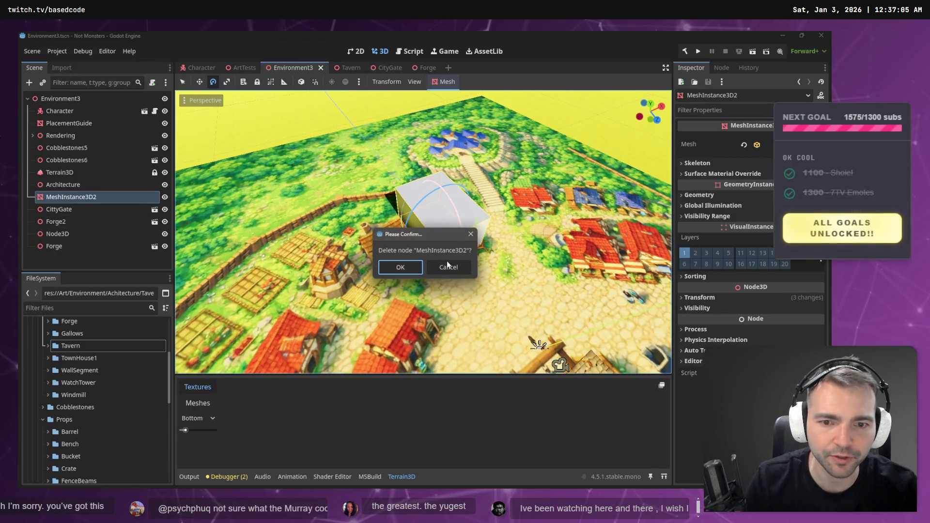
pyautogui.press('Return')
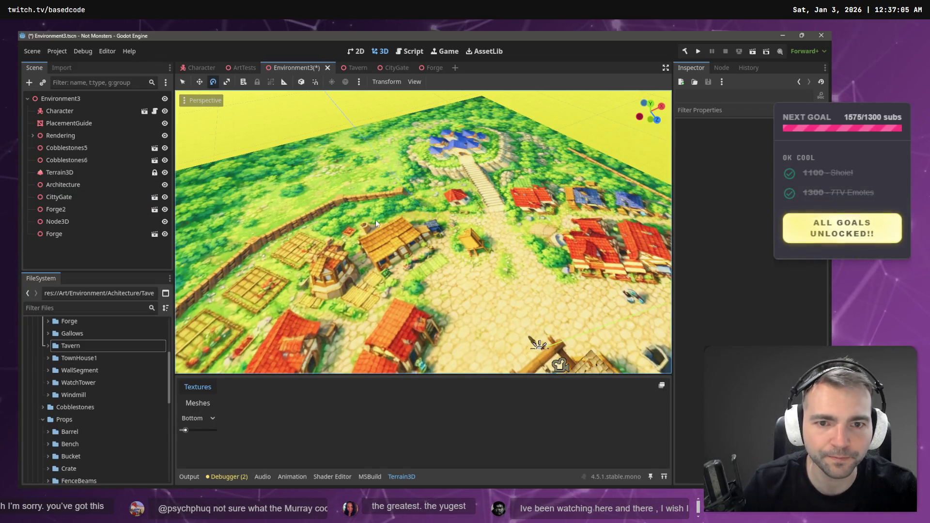
pyautogui.scroll(-2, 519, 173)
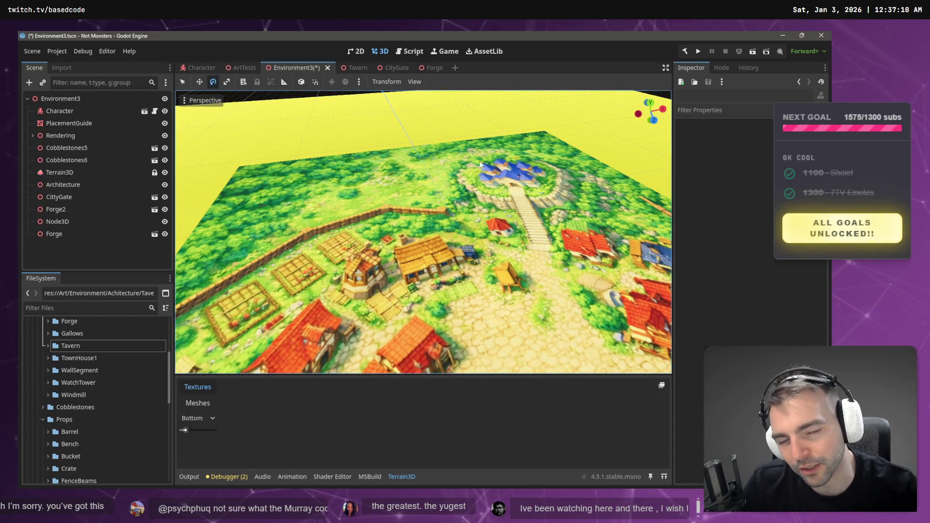
pyautogui.moveTo(513, 168)
pyautogui.mouseDown()
pyautogui.moveTo(386, 249)
pyautogui.moveTo(407, 352)
pyautogui.moveTo(339, 358)
pyautogui.mouseUp()
pyautogui.scroll(5, 423, 232)
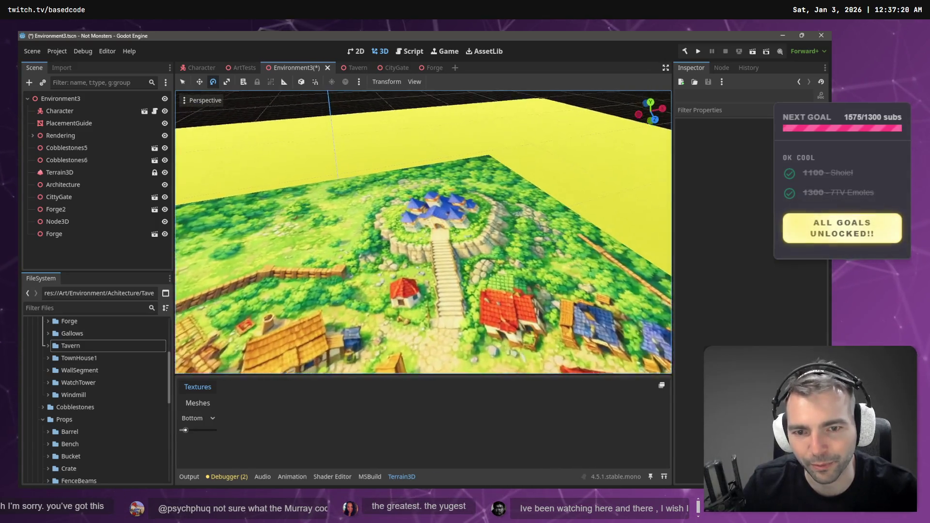
pyautogui.moveTo(423, 232)
pyautogui.mouseDown()
pyautogui.moveTo(383, 271)
pyautogui.moveTo(402, 301)
pyautogui.moveTo(426, 276)
pyautogui.mouseUp()
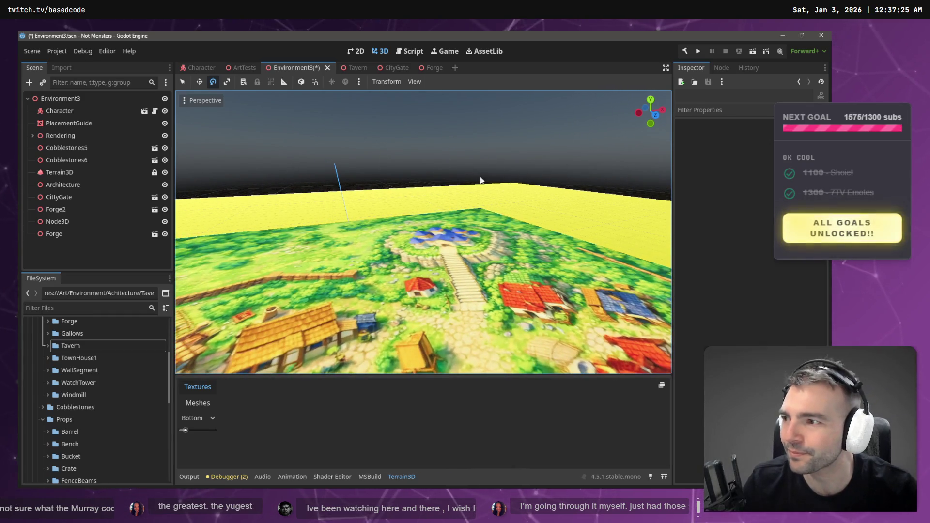
pyautogui.hotkey('alt', 'Tab')
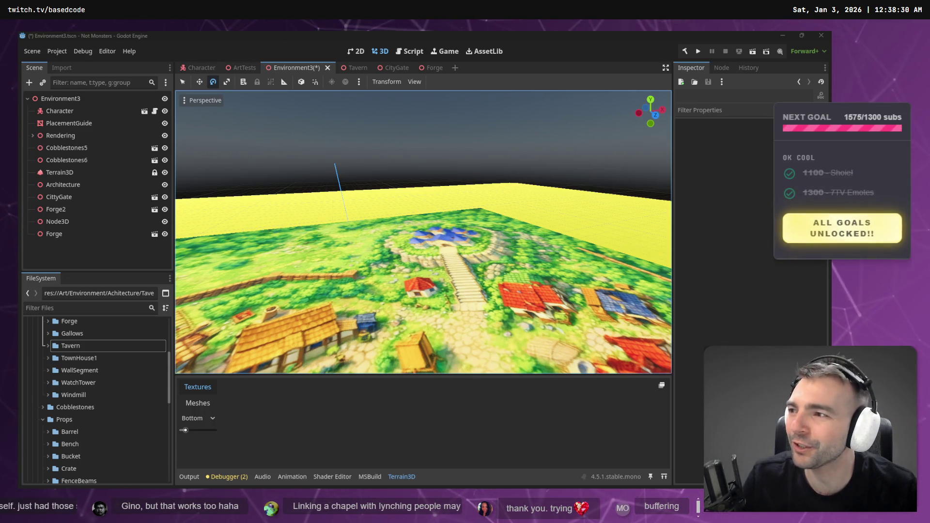
pyautogui.moveTo(338, 226)
pyautogui.mouseDown()
pyautogui.moveTo(283, 223)
pyautogui.moveTo(487, 240)
pyautogui.moveTo(483, 285)
pyautogui.moveTo(480, 218)
pyautogui.mouseUp()
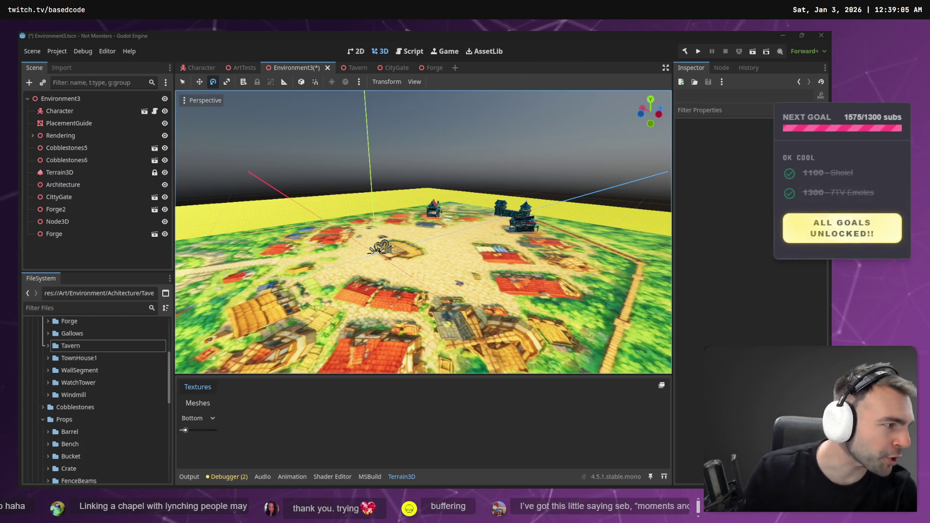
pyautogui.hotkey('alt', 'Tab')
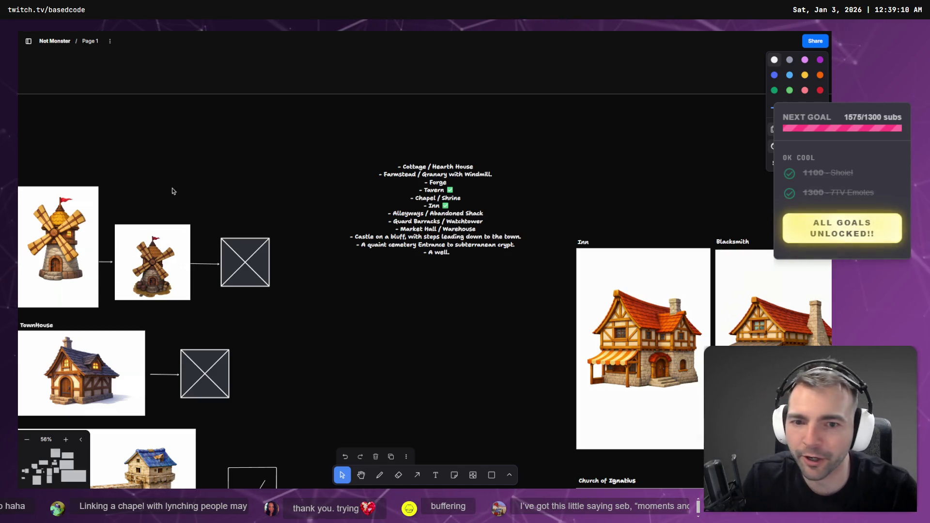
# Look over the Not Monsters pitch and poster art on the whiteboard, then return to Godot
pyautogui.scroll(-15, 173, 188)
pyautogui.scroll(10, 503, 172)
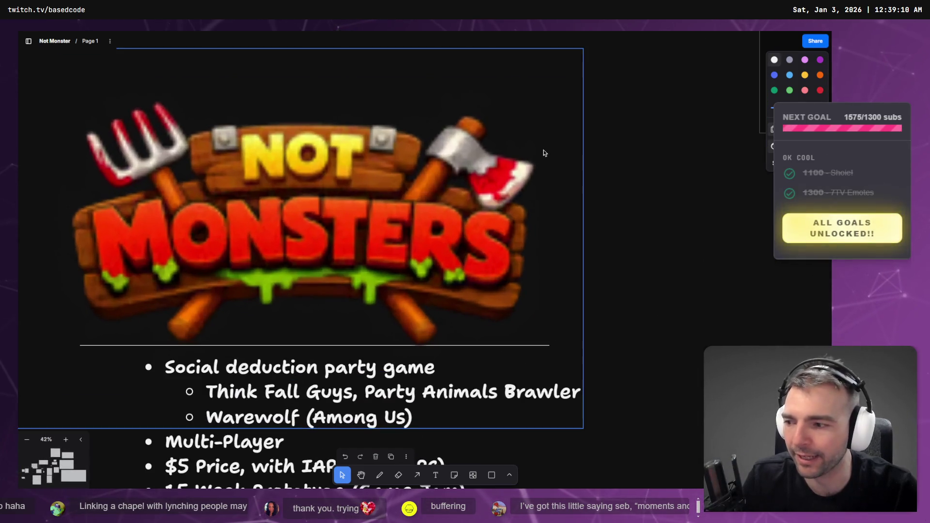
pyautogui.hscroll(-2, 667, 173)
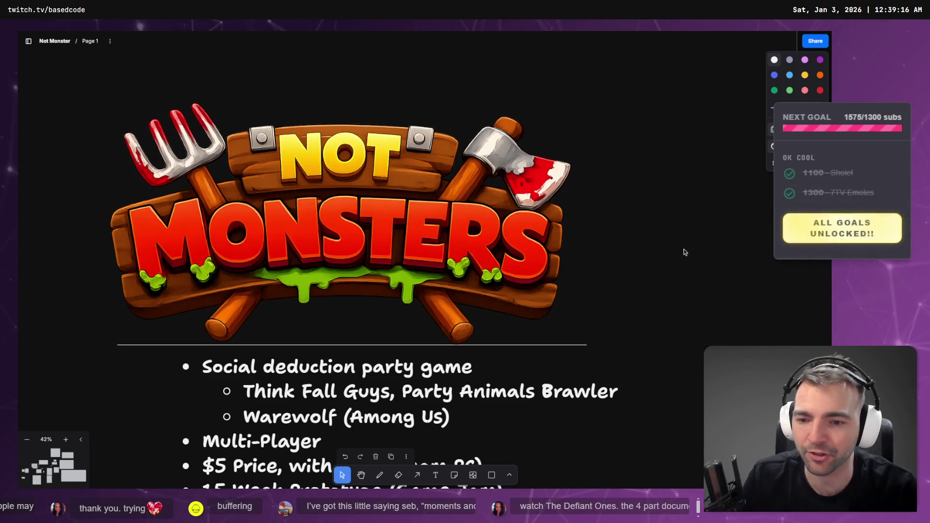
pyautogui.scroll(-3, 683, 258)
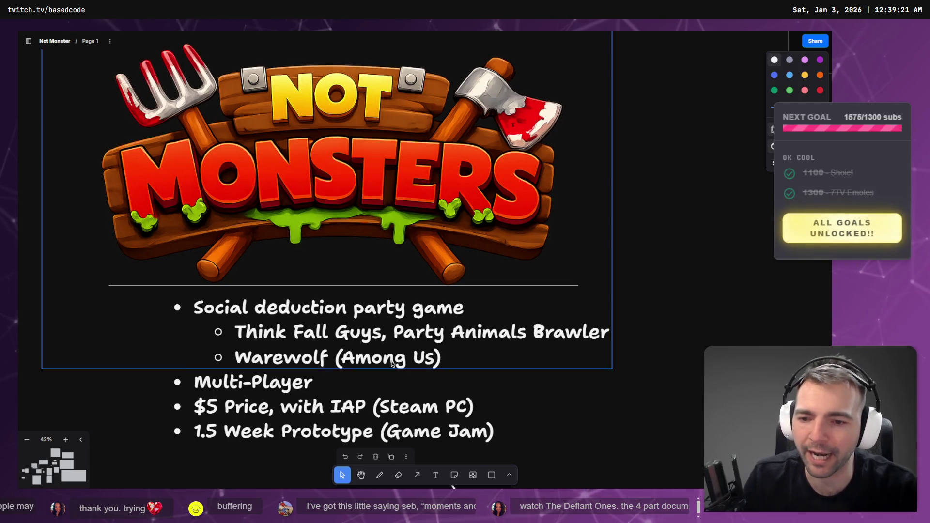
pyautogui.scroll(-5, 376, 235)
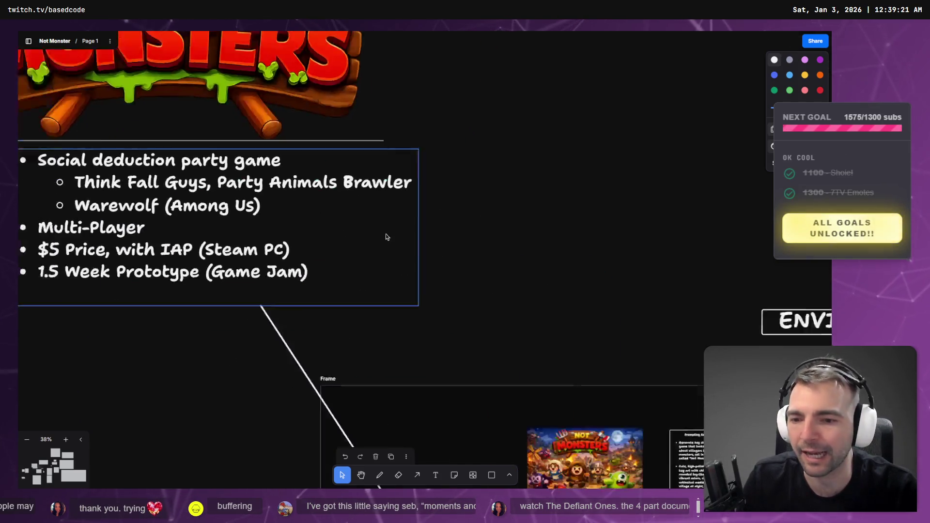
pyautogui.scroll(-5, 229, 255)
pyautogui.scroll(5, 229, 254)
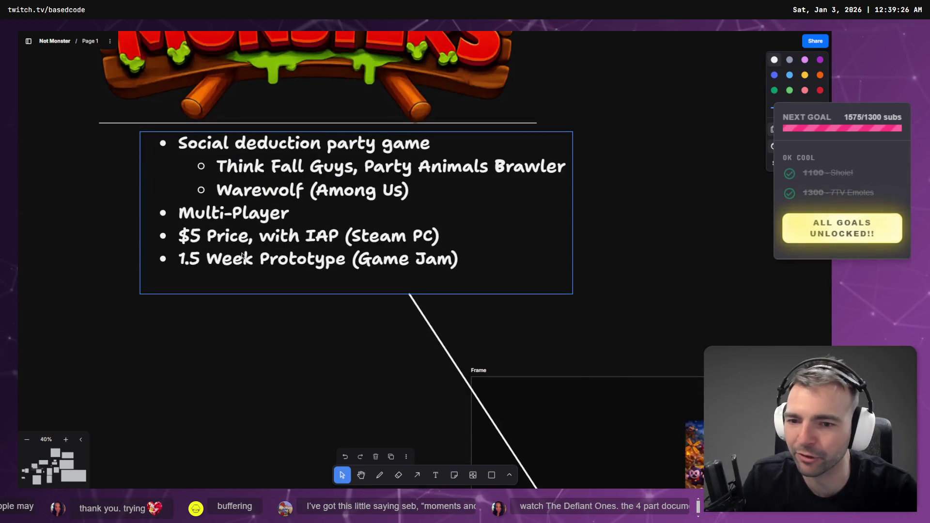
pyautogui.scroll(-5, 647, 266)
pyautogui.scroll(5, 615, 224)
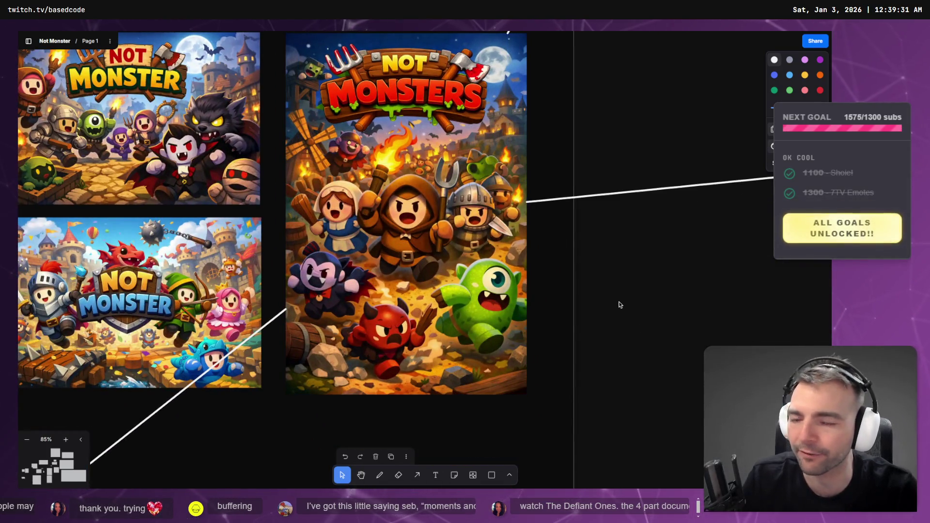
pyautogui.scroll(1, 630, 293)
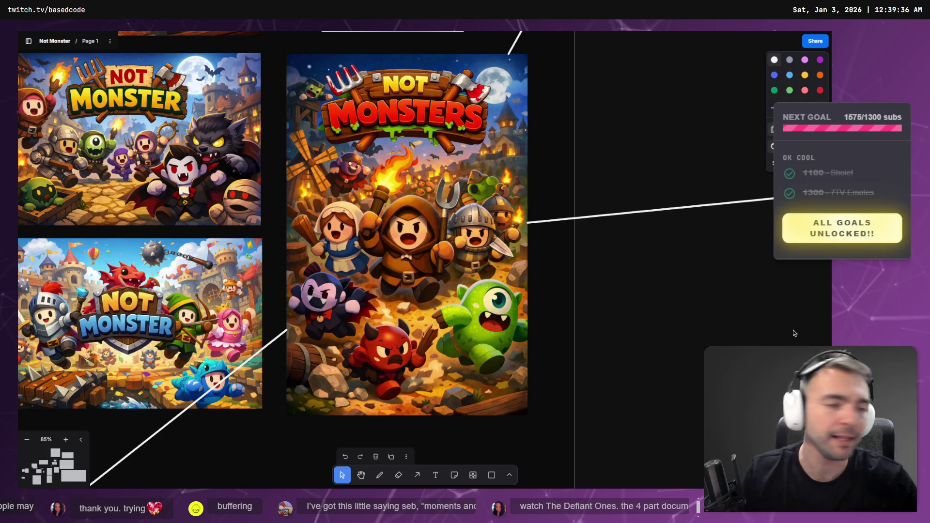
pyautogui.hotkey('alt', 'Tab')
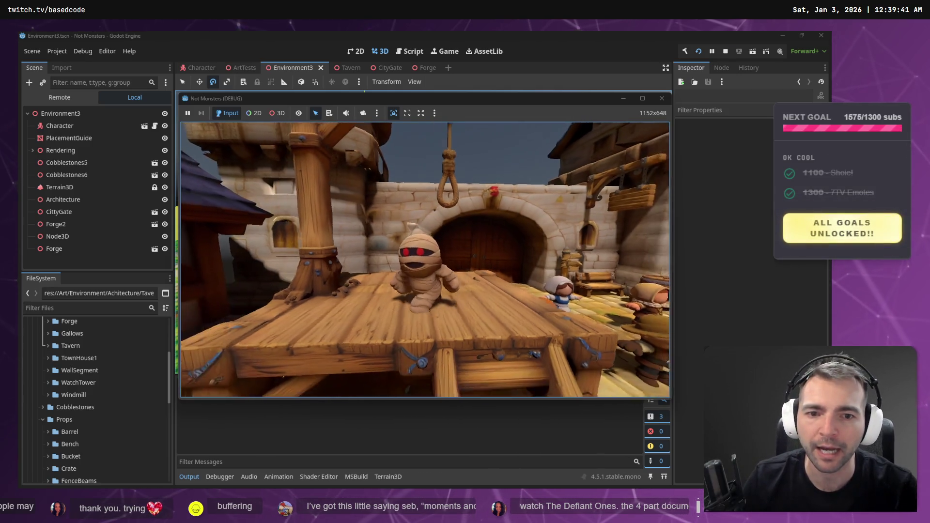
# Walk the mummy past the crate, gallows and tavern toward the windmill, then stop the game
pyautogui.press('w')
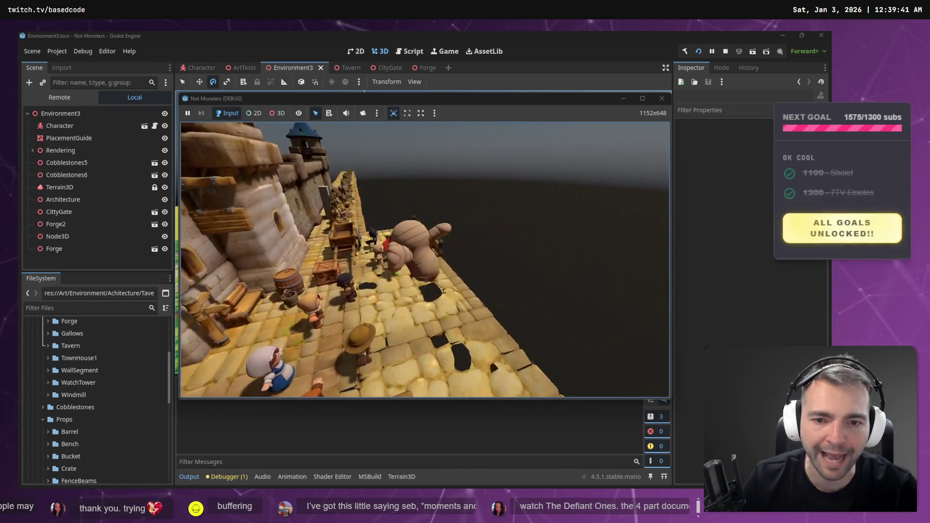
pyautogui.press('s')
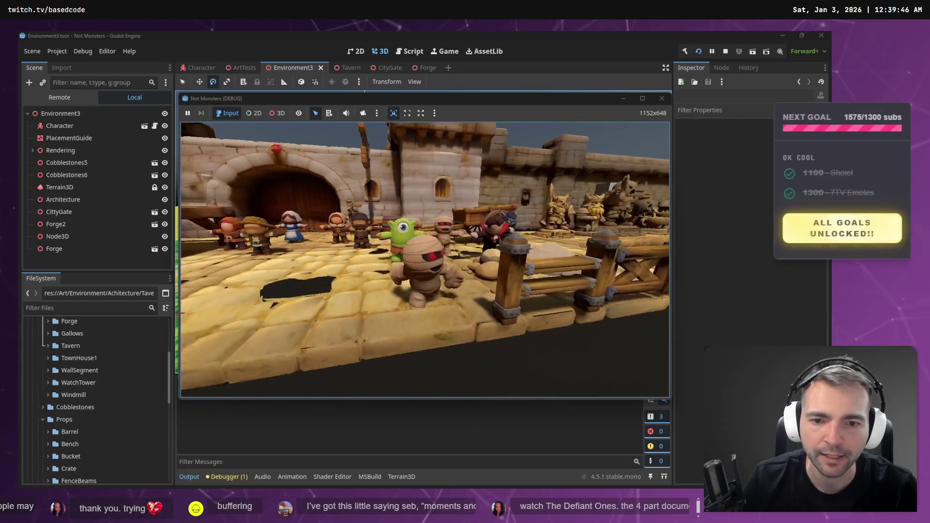
pyautogui.press('w')
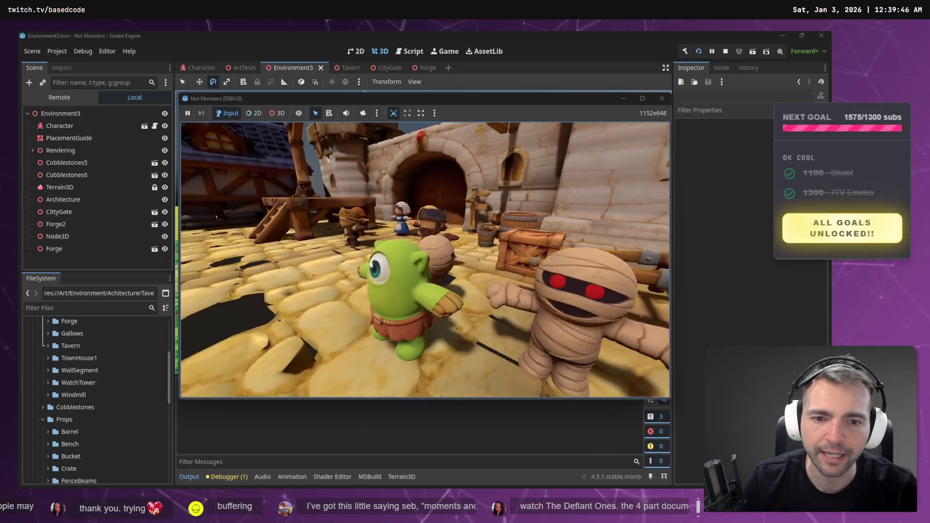
pyautogui.press('w')
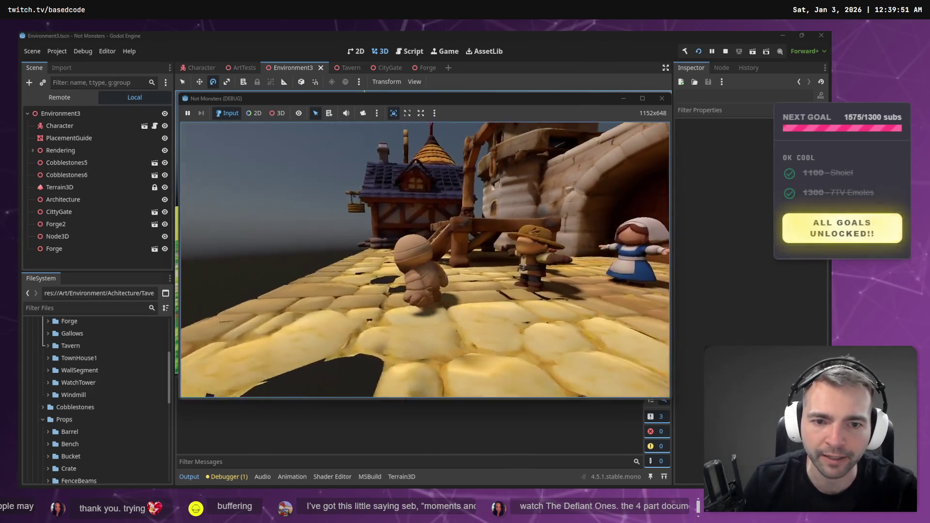
pyautogui.press('w')
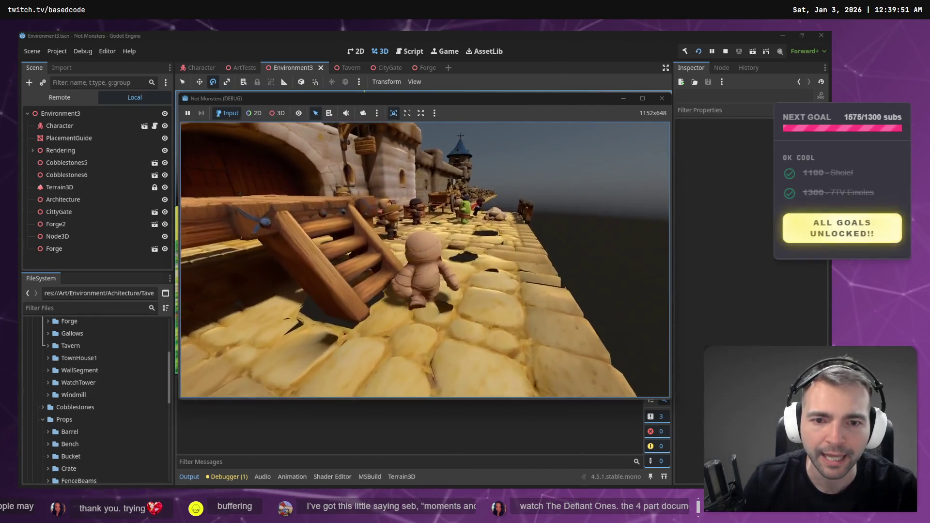
pyautogui.press('w')
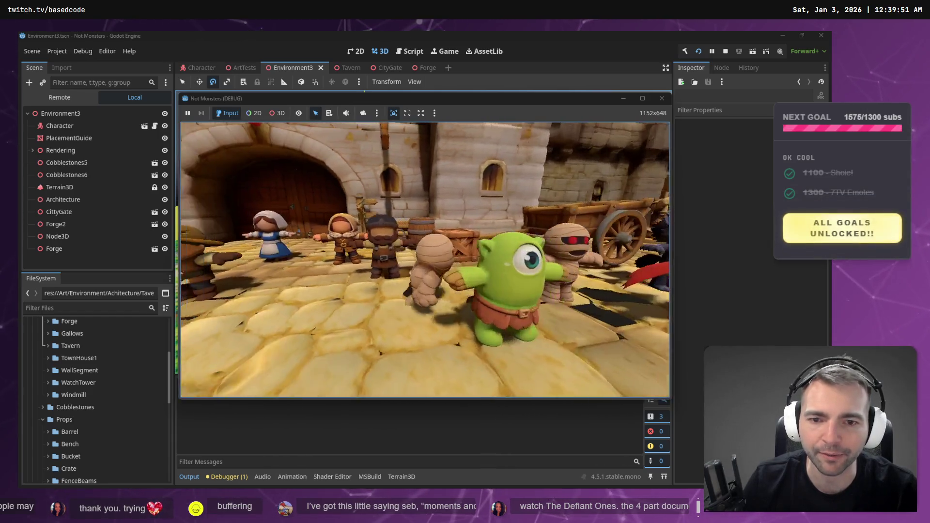
pyautogui.press('w')
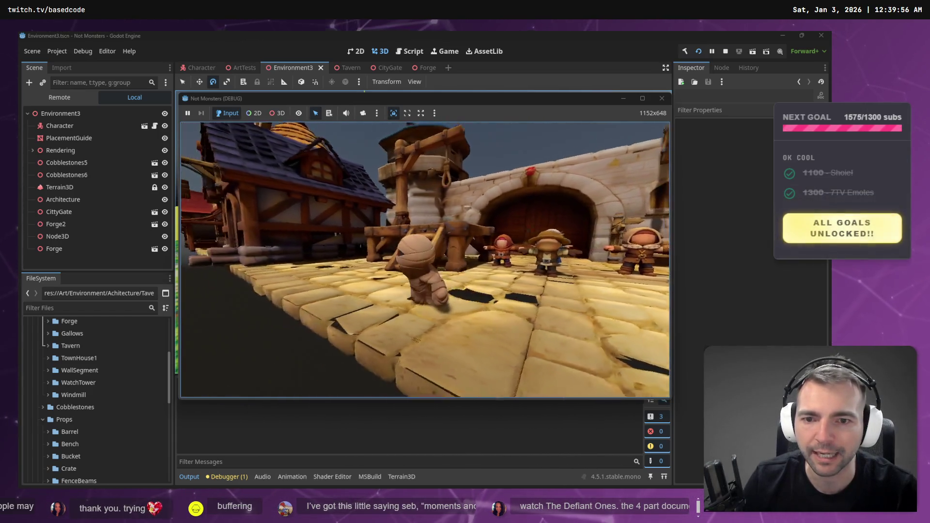
pyautogui.press('w')
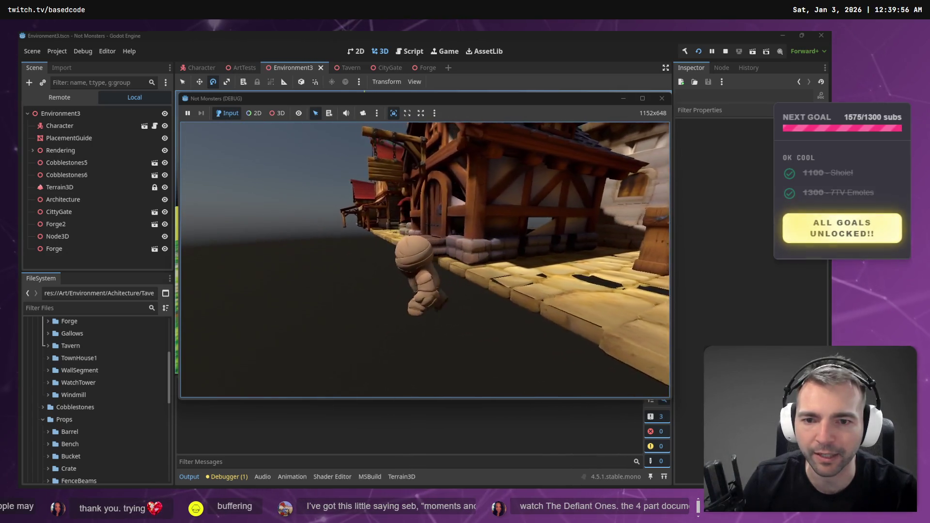
pyautogui.press('w')
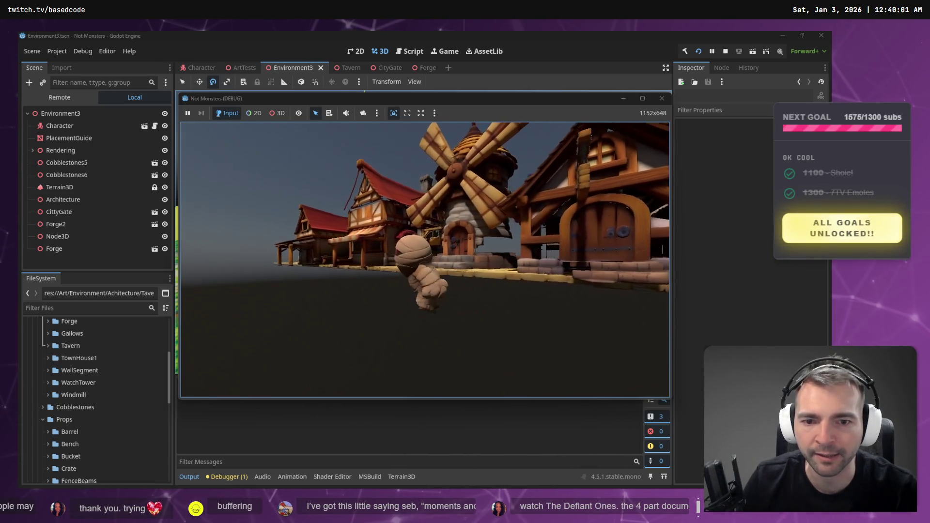
pyautogui.press('w')
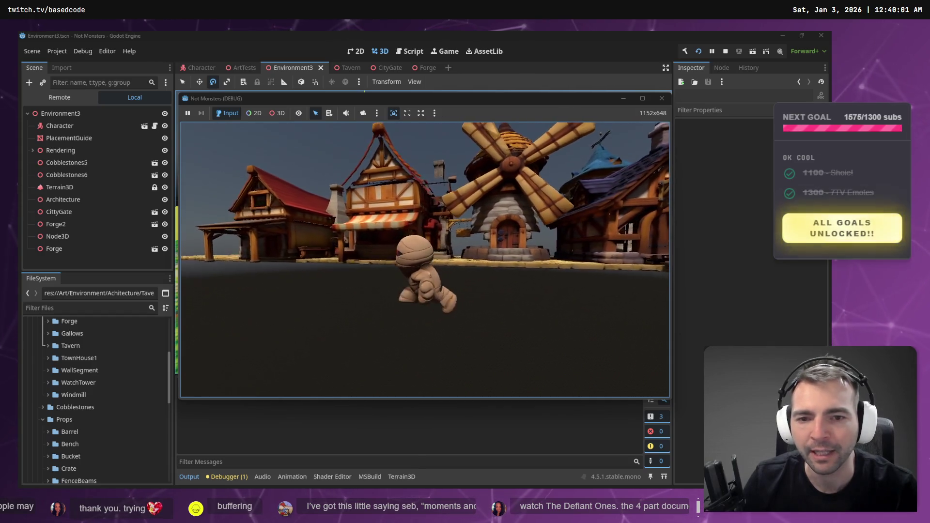
pyautogui.press('s')
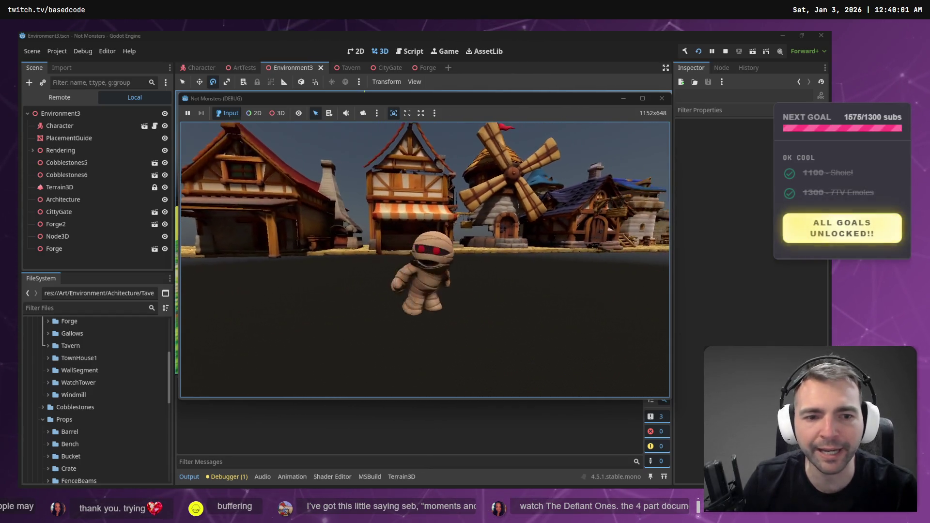
pyautogui.press('w')
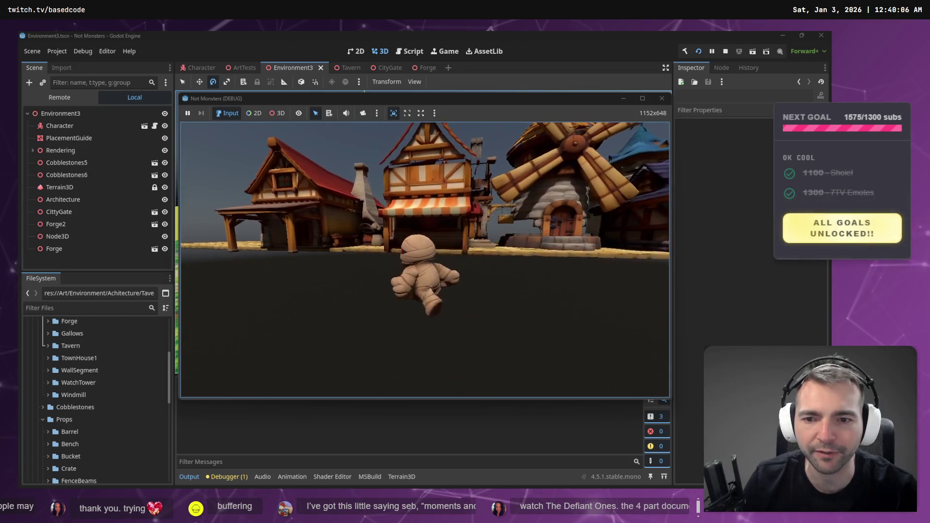
pyautogui.press('F8')
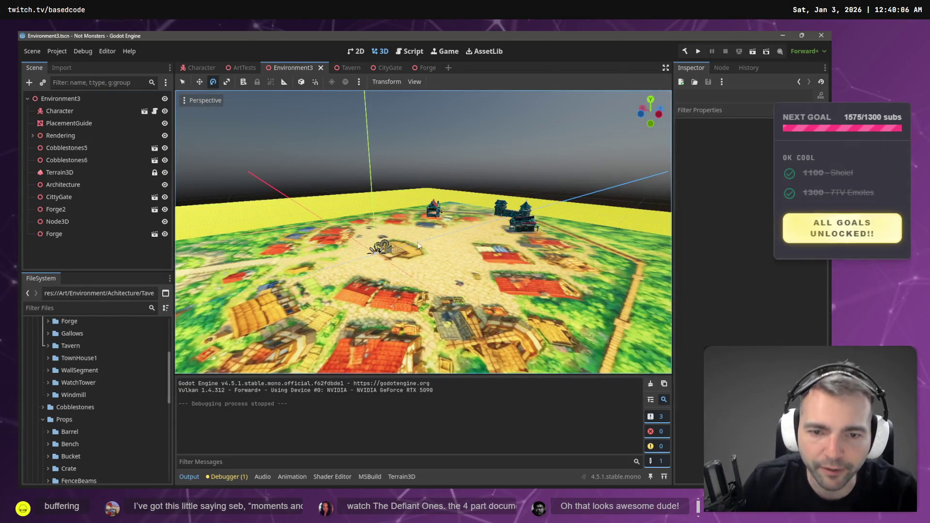
# Open the Forge scene and expand the Props > SignFrame folder in FileSystem
pyautogui.click(426, 67)
pyautogui.click(550, 252)
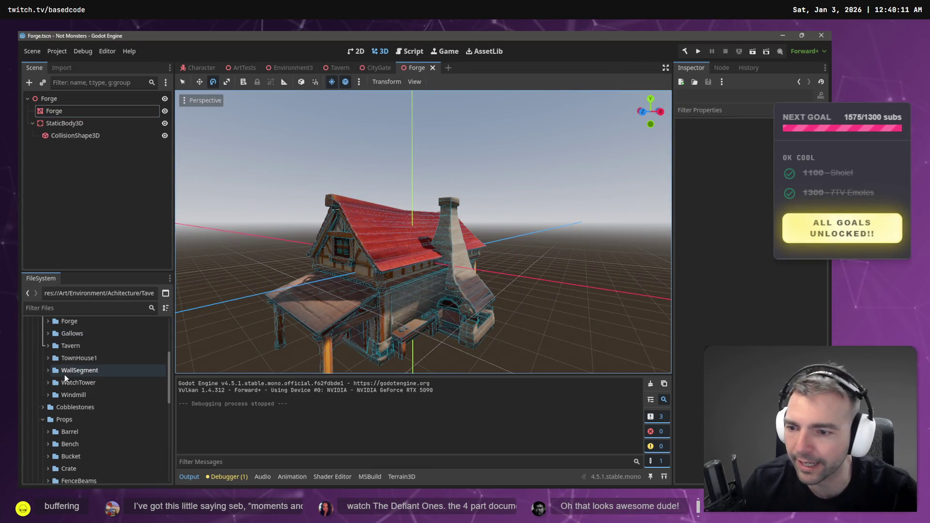
pyautogui.scroll(2, 42, 380)
pyautogui.scroll(-5, 45, 375)
pyautogui.scroll(-3, 45, 381)
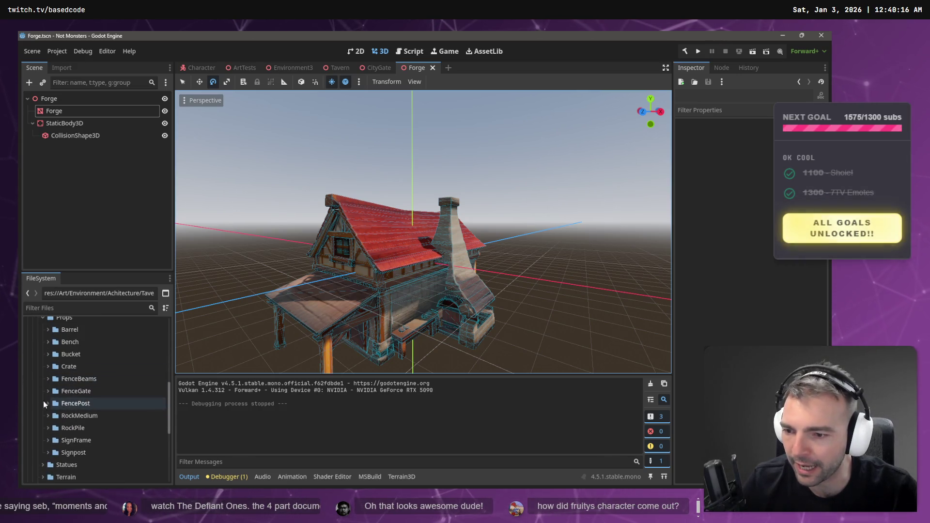
pyautogui.click(48, 405)
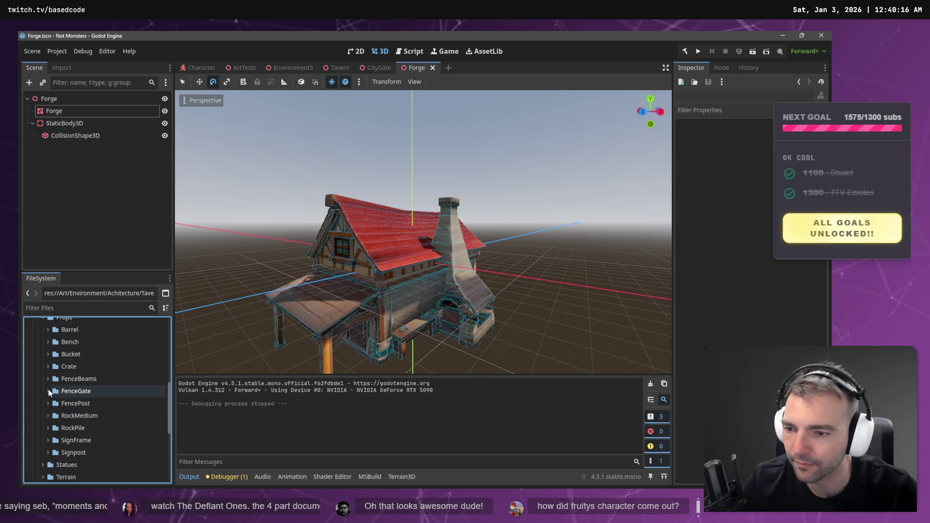
pyautogui.scroll(-2, 48, 388)
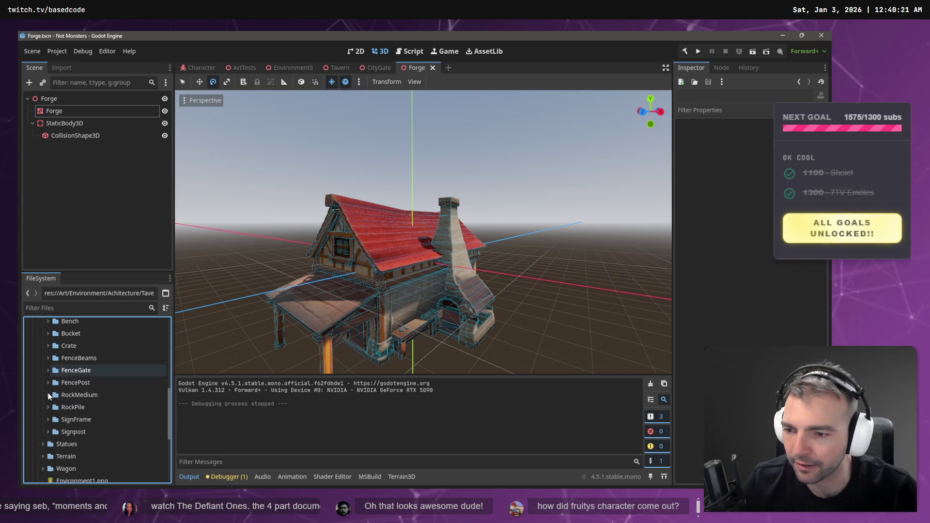
pyautogui.click(47, 420)
pyautogui.scroll(-2, 97, 414)
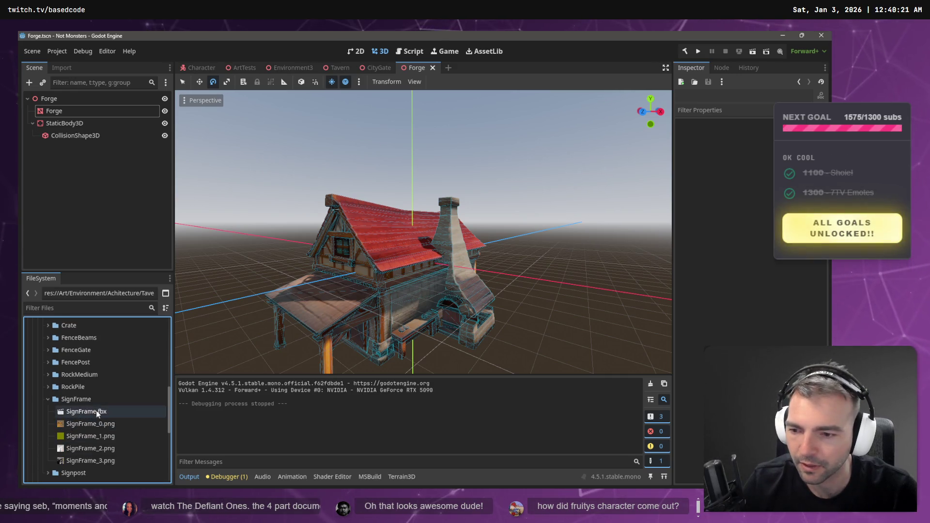
# Place SignFrame.fbx against the forge's front and save Forge.tscn
pyautogui.moveTo(97, 414); pyautogui.dragTo(442, 329)
pyautogui.moveTo(413, 300); pyautogui.dragTo(392, 313)
pyautogui.hotkey('ctrl', 's')
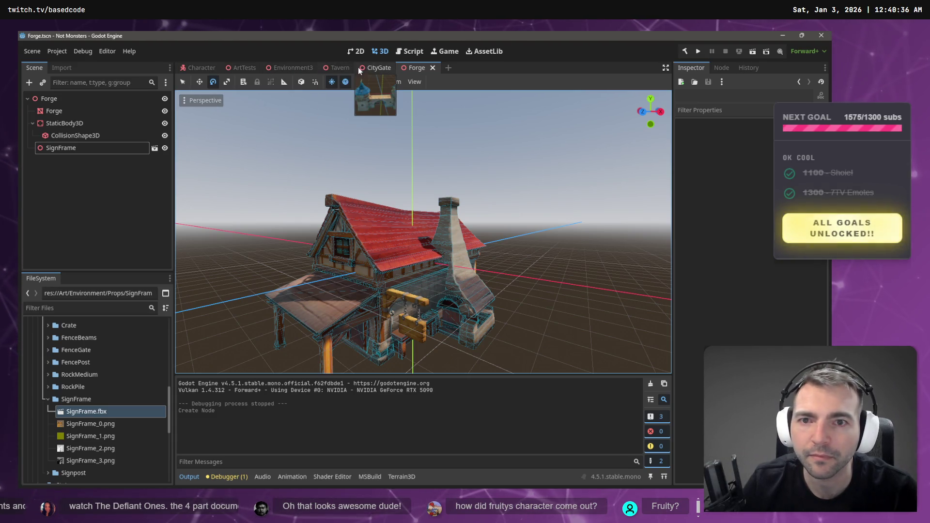
pyautogui.click(242, 68)
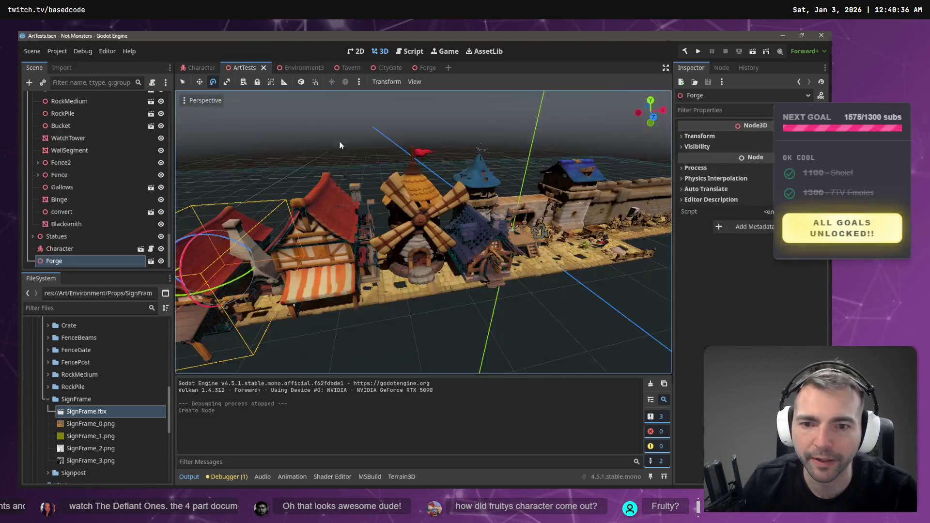
# Fly the camera to street level around the ArtTests buildings, then run the game with F5
pyautogui.click(378, 303)
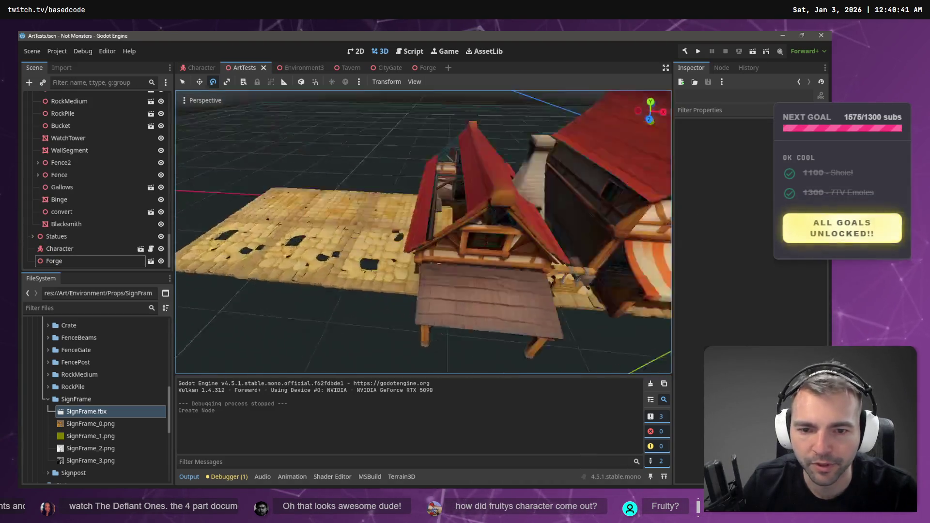
pyautogui.press('w')
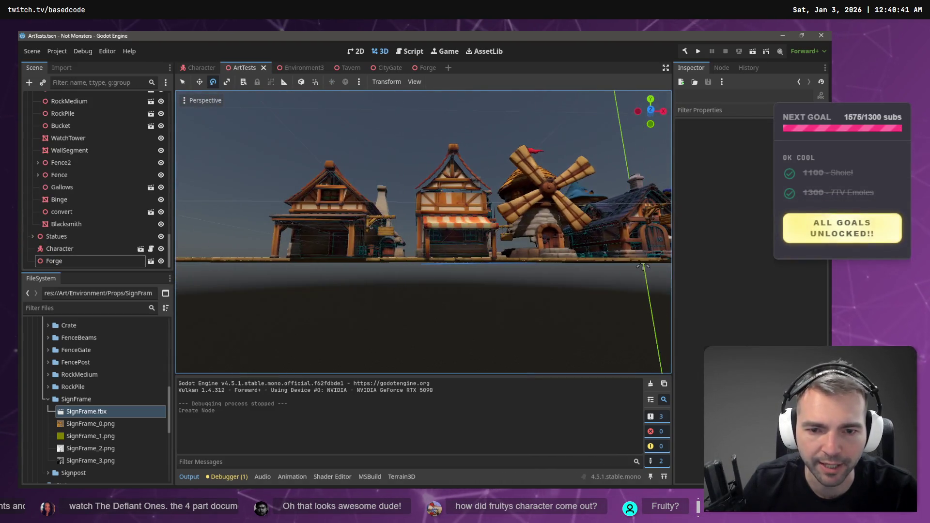
pyautogui.press('d')
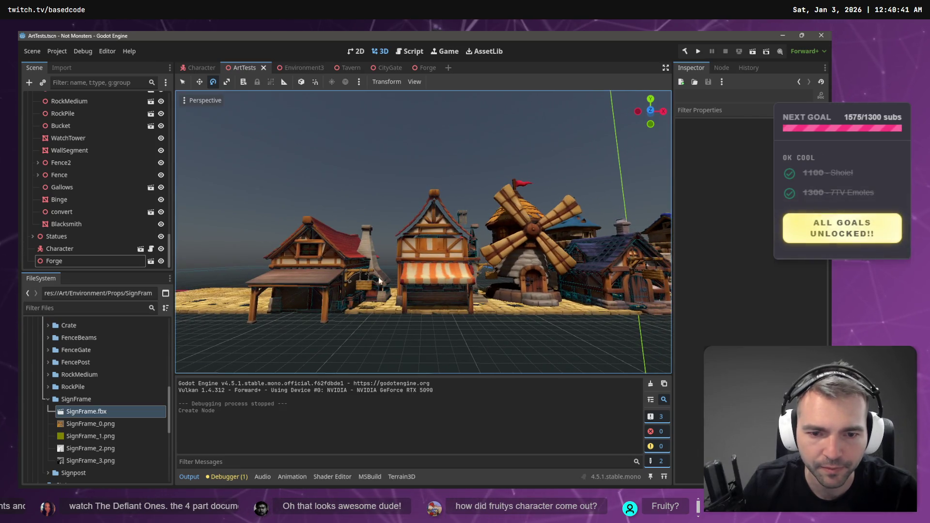
pyautogui.press('w')
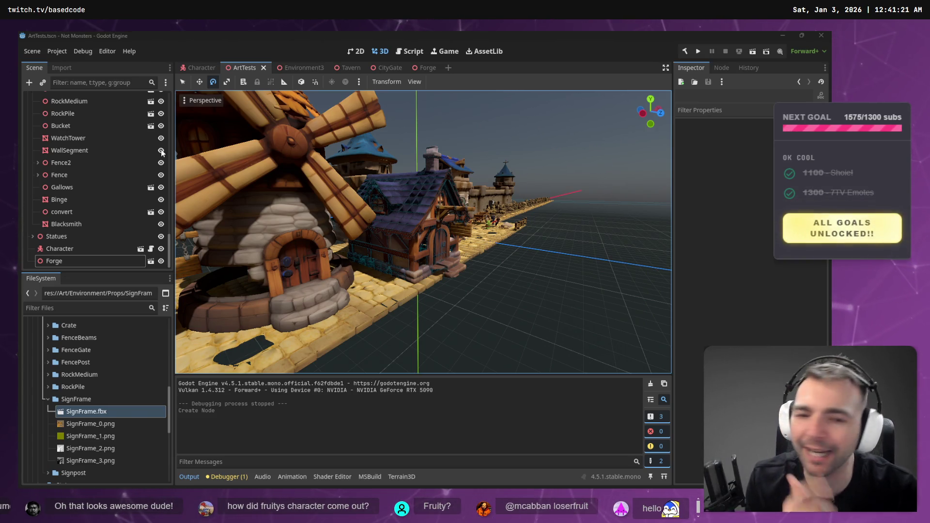
pyautogui.click(503, 167)
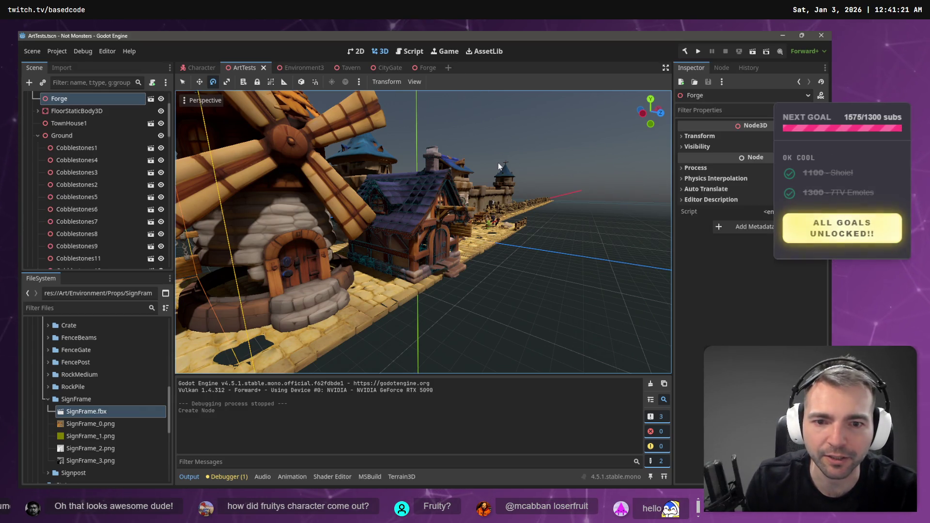
pyautogui.press('F5')
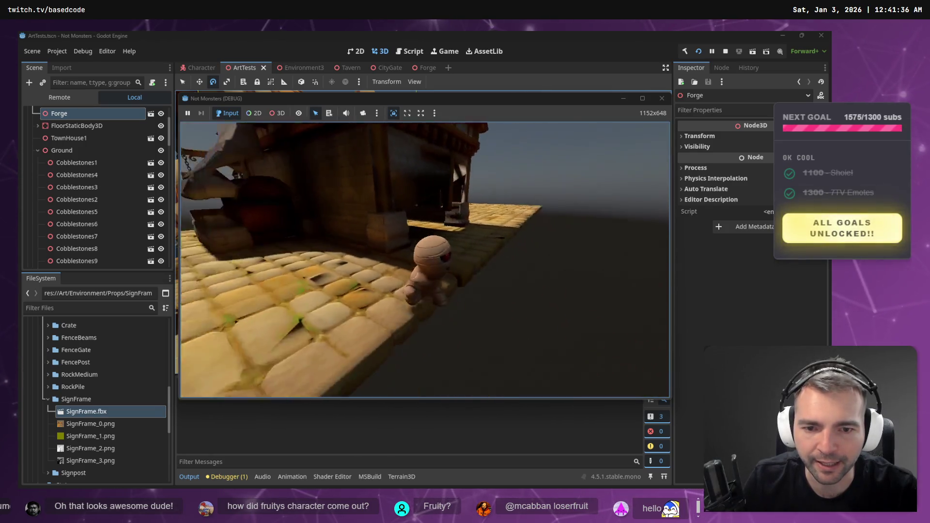
# Walk the character into the alley, stop the playtest, and switch to the whiteboard
pyautogui.press('w')
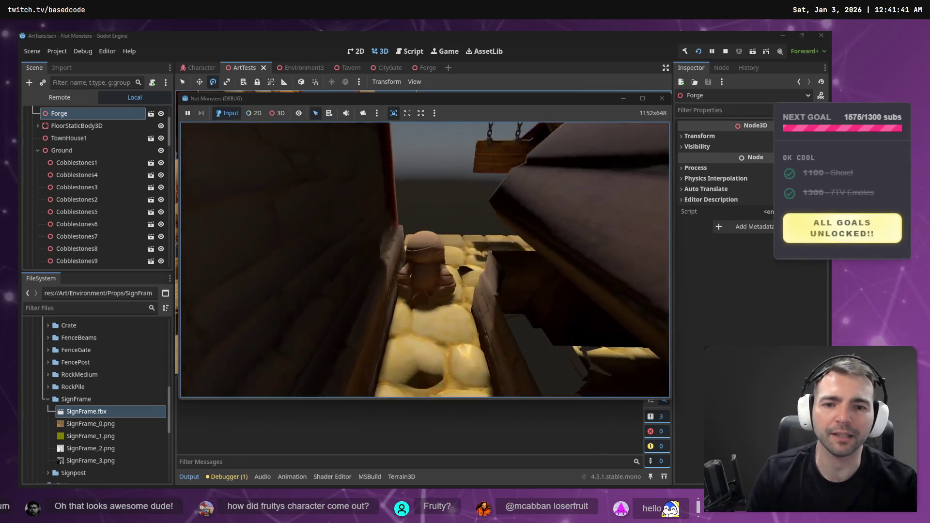
pyautogui.press('F8')
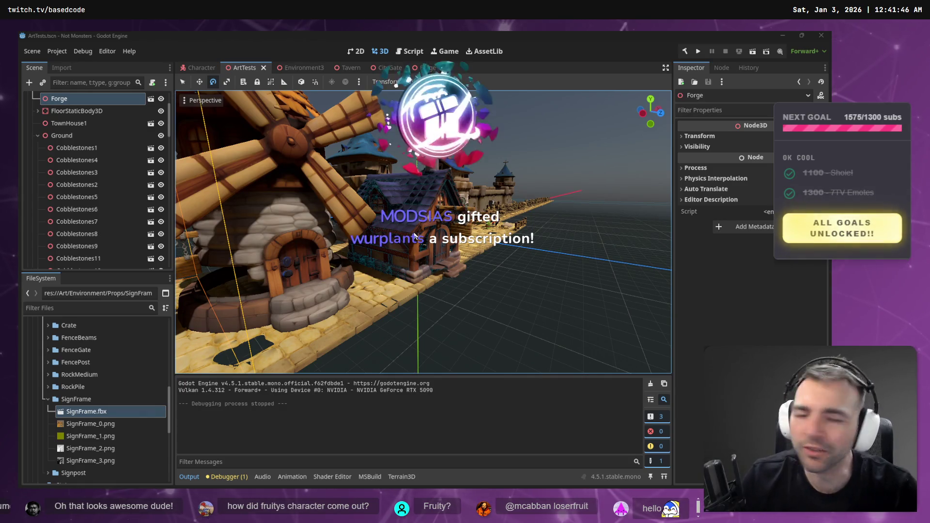
pyautogui.hotkey('alt', 'Tab')
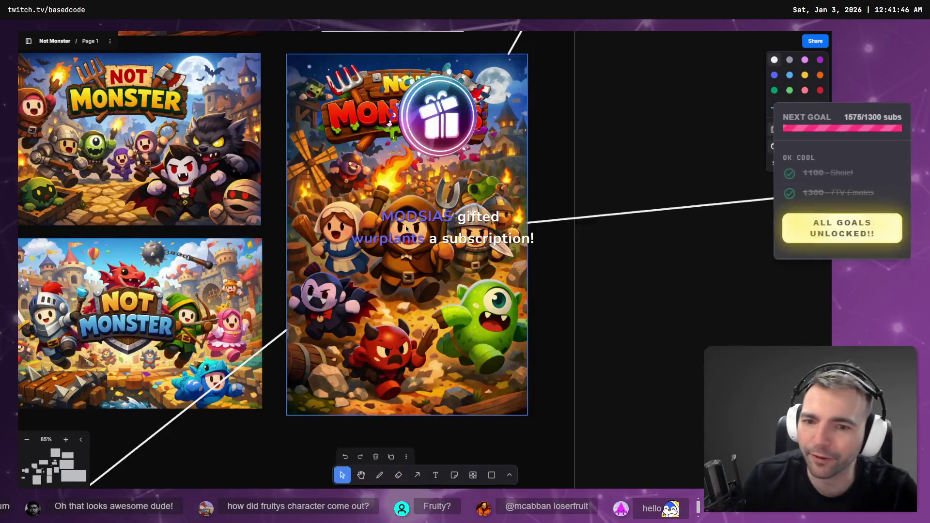
# Scroll through the game screen mockups on the tldraw planning board
pyautogui.scroll(-5, 333, 336)
pyautogui.scroll(-10, 444, 377)
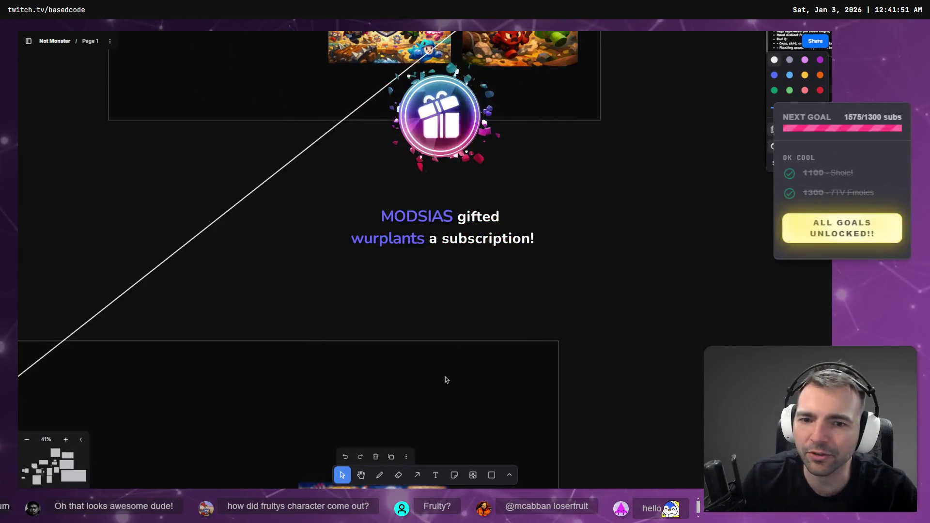
pyautogui.scroll(3, 367, 255)
pyautogui.scroll(-3, 333, 165)
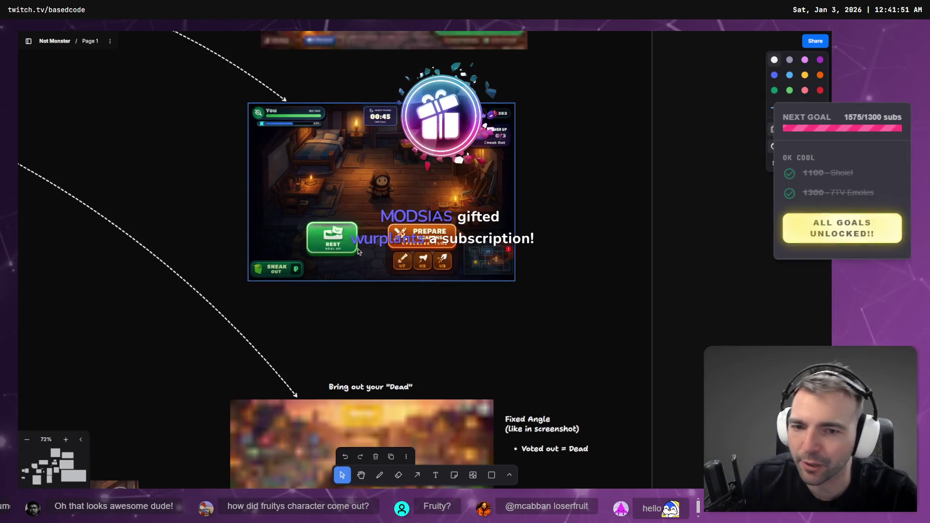
pyautogui.scroll(3, 334, 165)
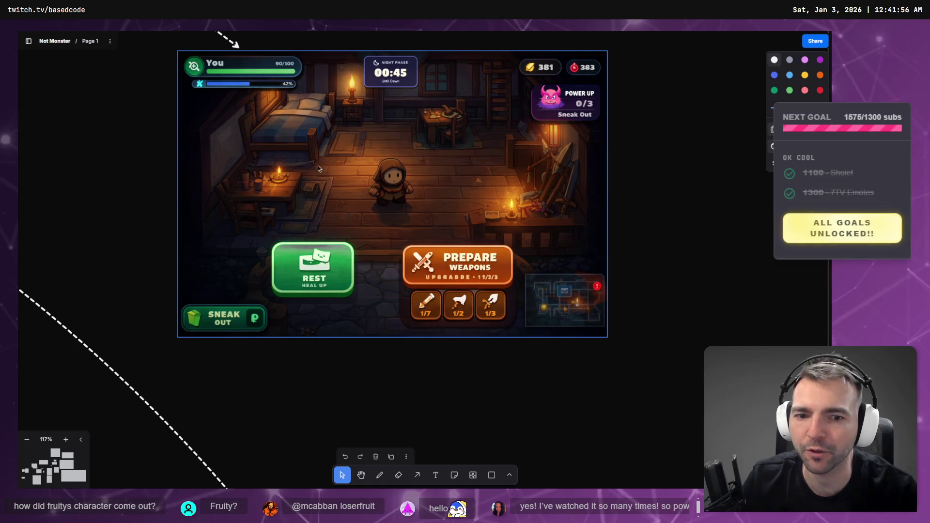
pyautogui.scroll(2, 360, 188)
pyautogui.scroll(-15, 360, 188)
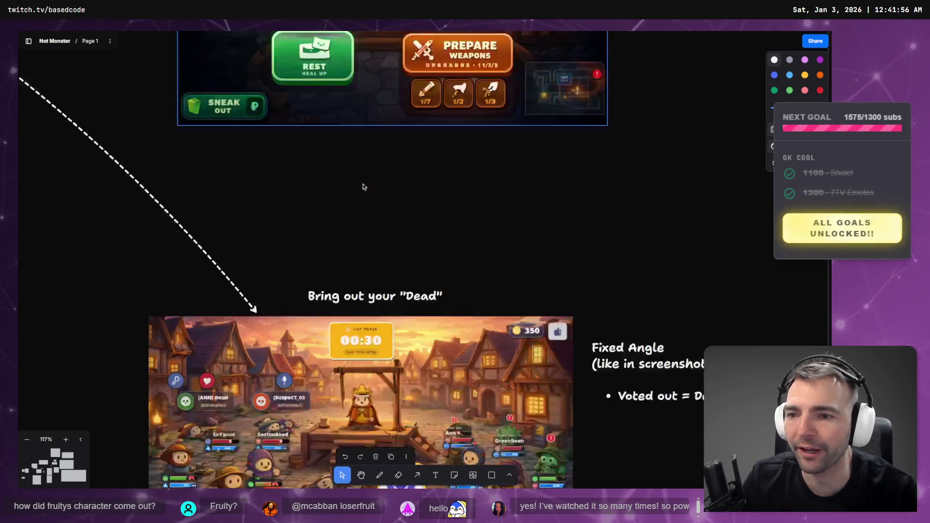
pyautogui.scroll(2, 365, 176)
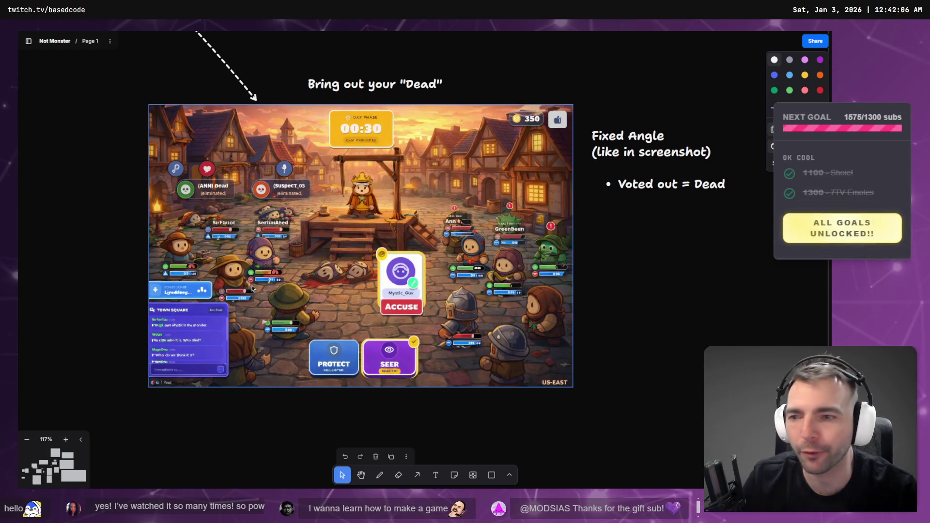
pyautogui.scroll(-10, 347, 282)
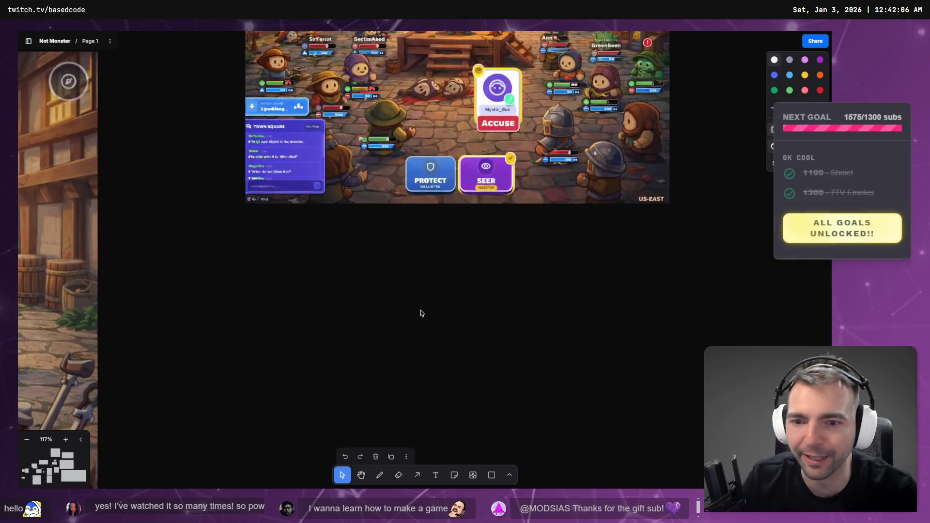
pyautogui.scroll(-5, 661, 231)
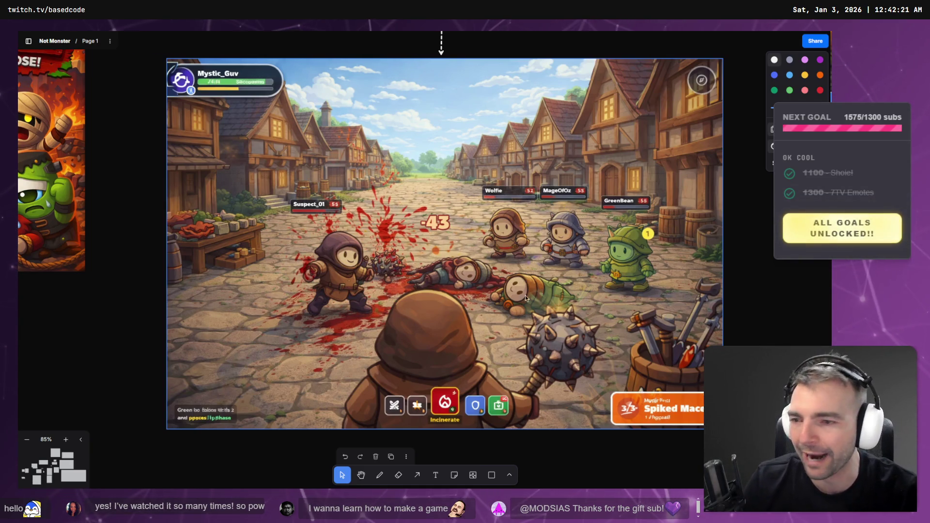
# Pan over to the Game Loop flowchart, then return to the Godot editor
pyautogui.hscroll(-10, 400, 148)
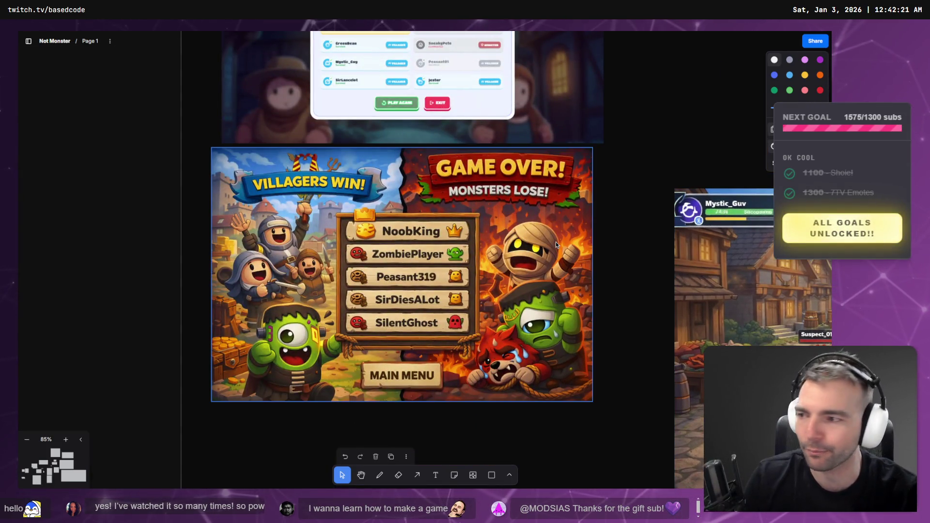
pyautogui.hscroll(10, 548, 203)
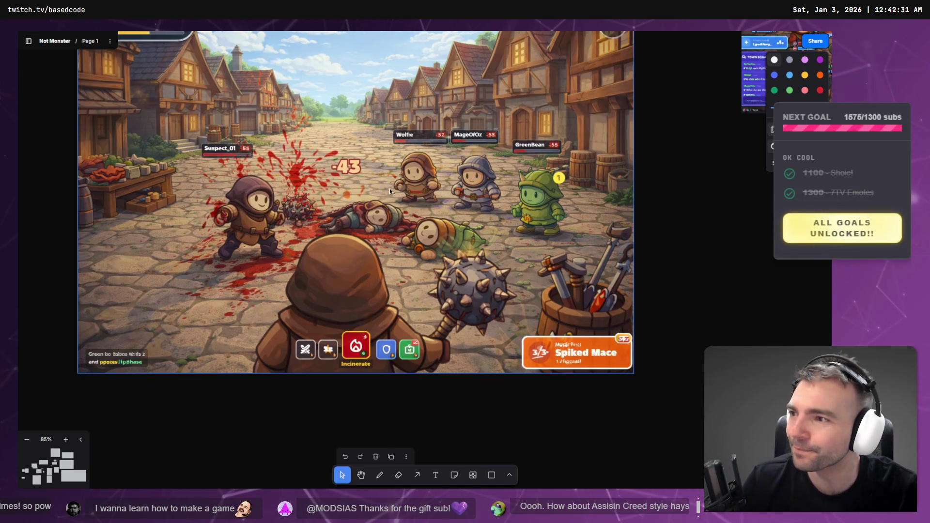
pyautogui.scroll(-5, 407, 231)
pyautogui.scroll(-5, 395, 197)
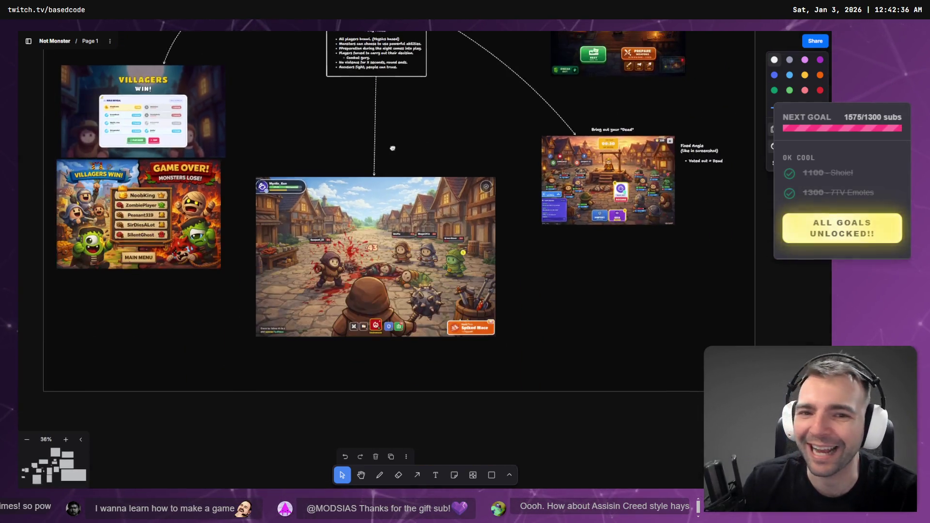
pyautogui.moveTo(393, 148)
pyautogui.mouseDown()
pyautogui.moveTo(385, 297)
pyautogui.moveTo(424, 376)
pyautogui.mouseUp()
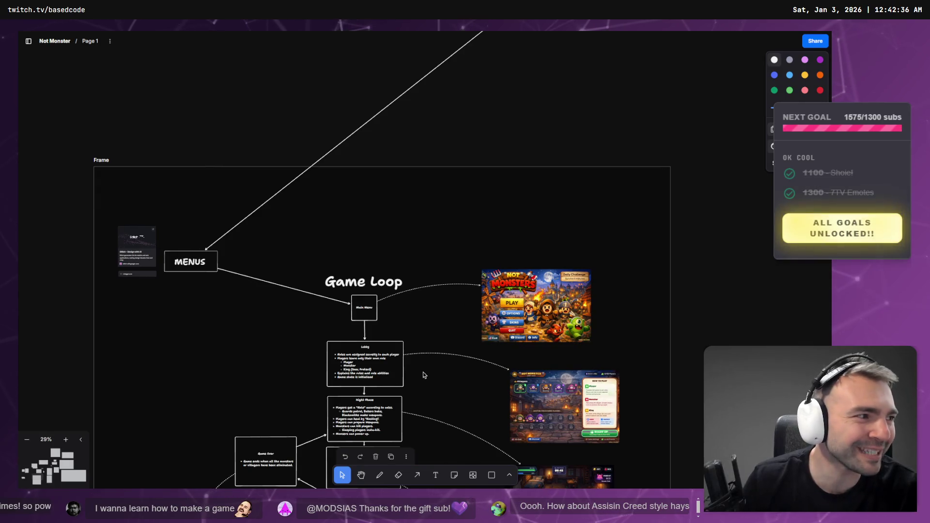
pyautogui.hotkey('alt', 'Tab')
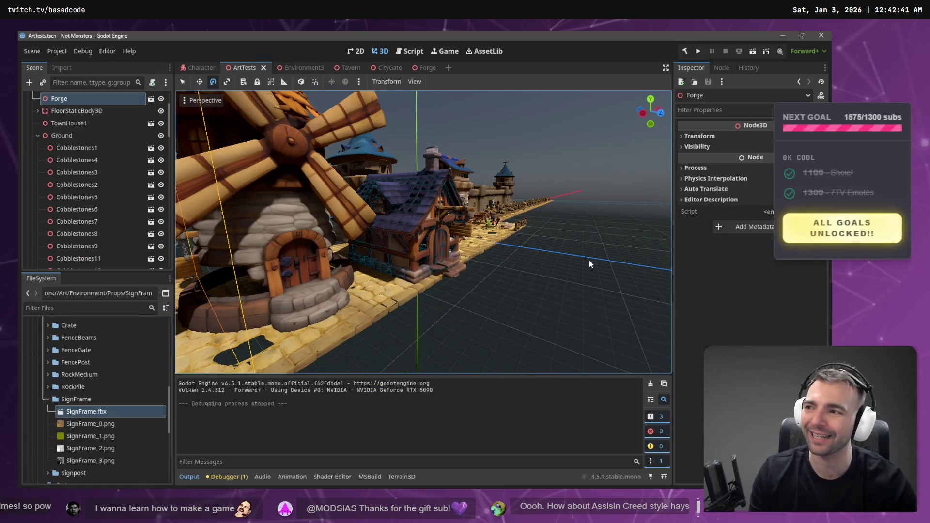
# Focus on the Forge, then zoom and orbit around the textured houses and windmill
pyautogui.press('f')
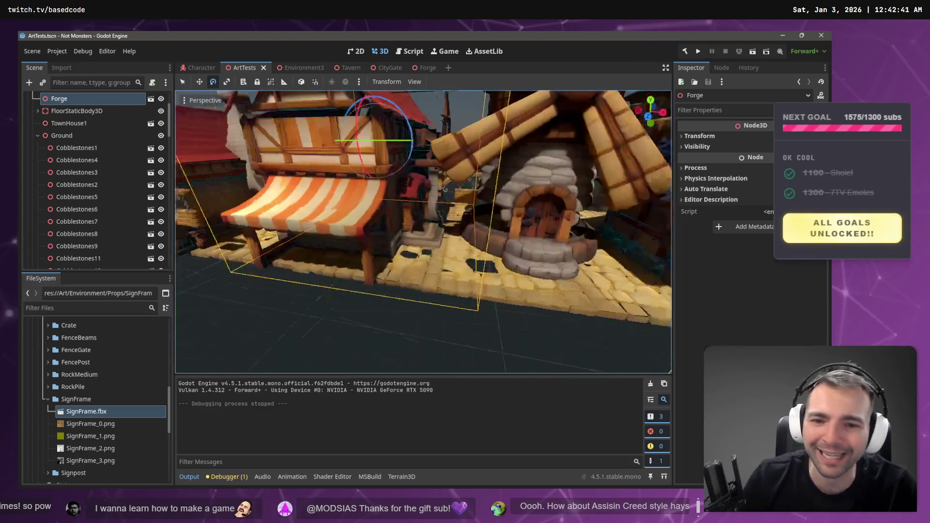
pyautogui.scroll(-10, 419, 253)
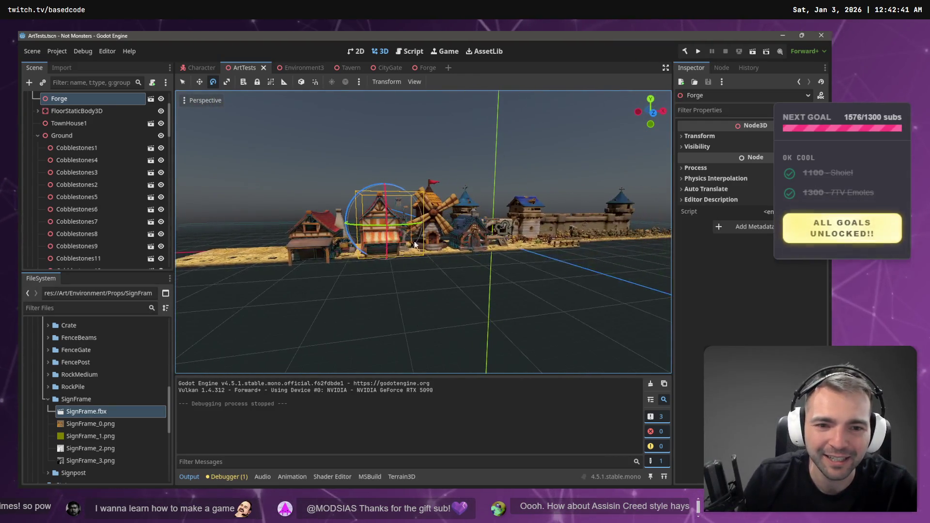
pyautogui.click(394, 171)
pyautogui.scroll(8, 395, 169)
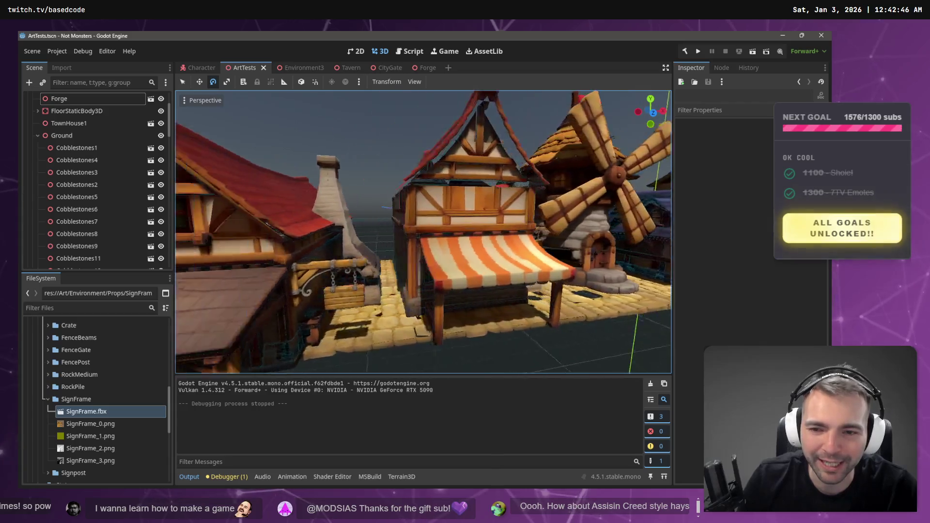
pyautogui.scroll(-8, 424, 233)
pyautogui.moveTo(465, 213); pyautogui.dragTo(521, 194)
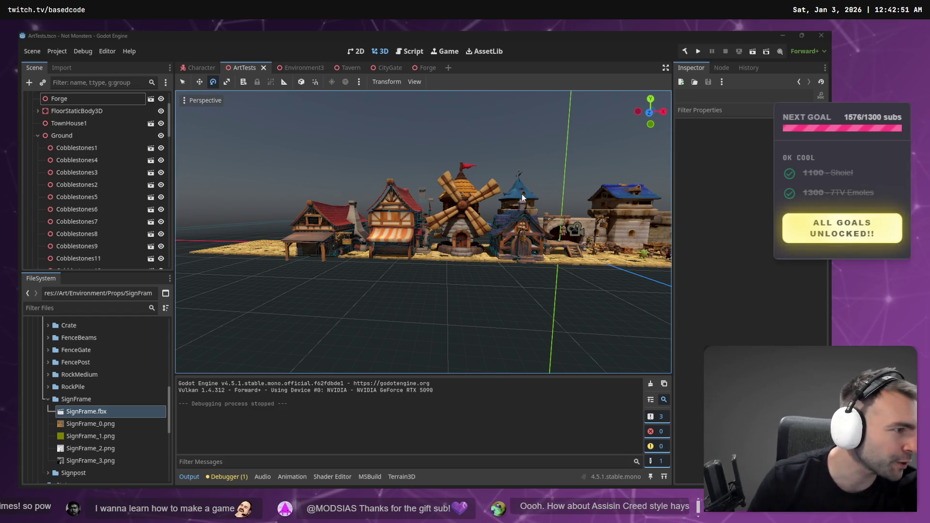
# Switch to the tldraw planning board and scroll down it
pyautogui.hotkey('alt', 'Tab')
pyautogui.scroll(-10, 521, 194)
pyautogui.scroll(-3, 589, 187)
# Navigate the board to the Anvil card in the Architecture Decorations frame
pyautogui.scroll(3, 437, 177)
pyautogui.hscroll(10, 484, 184)
pyautogui.scroll(-5, 581, 198)
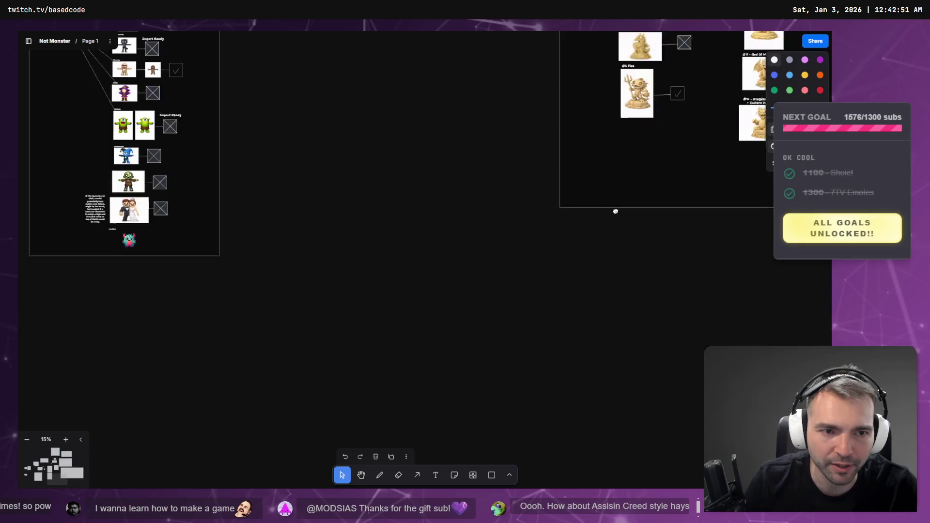
pyautogui.scroll(10, 627, 208)
pyautogui.hscroll(-8, 620, 251)
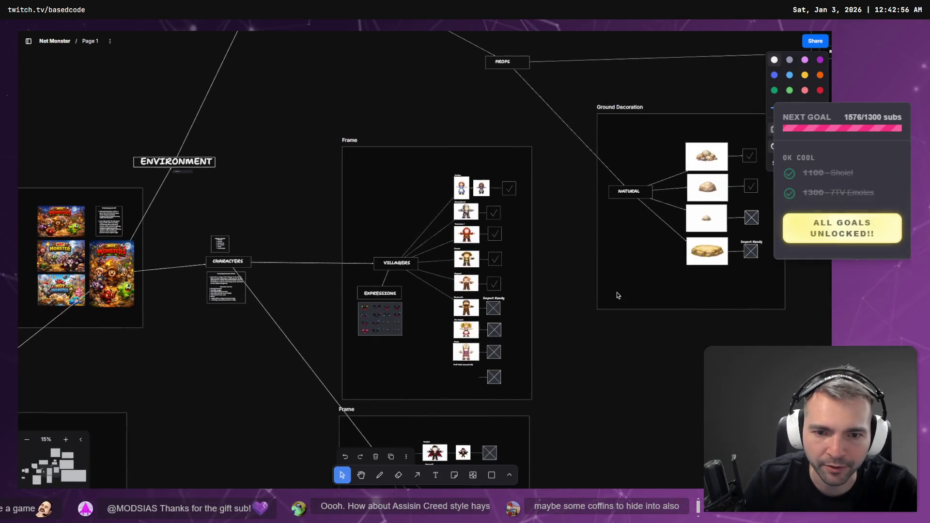
pyautogui.scroll(5, 616, 296)
pyautogui.hscroll(5, 533, 378)
pyautogui.hscroll(8, 630, 354)
pyautogui.scroll(-3, 581, 315)
pyautogui.scroll(3, 479, 224)
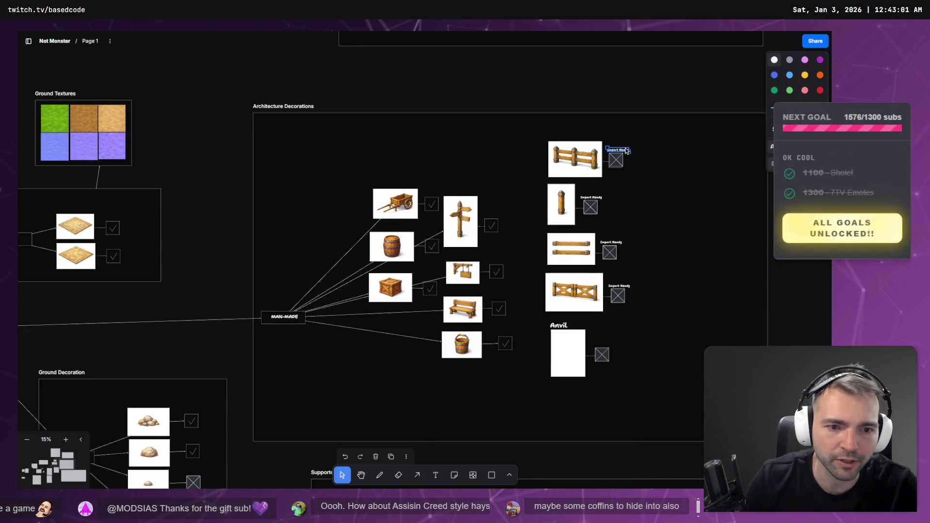
pyautogui.scroll(-5, 461, 399)
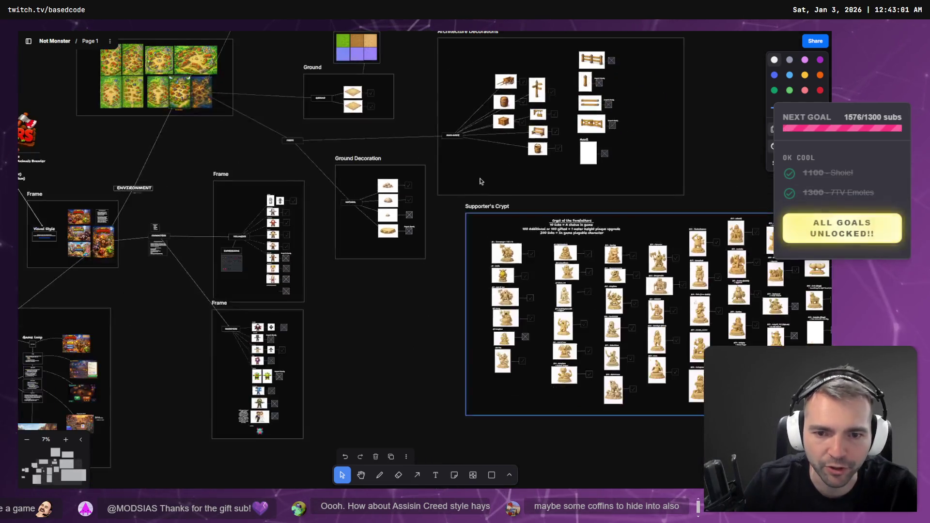
pyautogui.scroll(1, 460, 400)
pyautogui.scroll(-3, 461, 399)
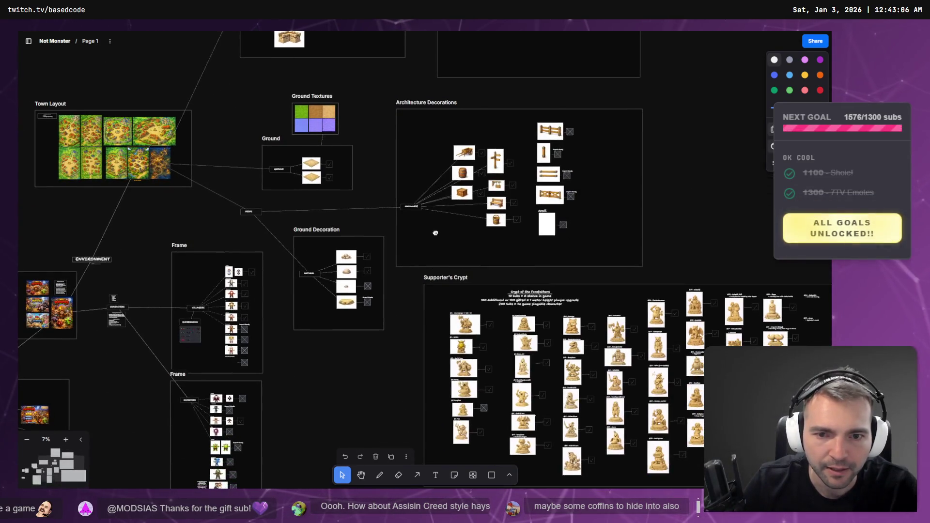
pyautogui.scroll(5, 514, 271)
pyautogui.scroll(2, 739, 271)
# Copy the Anvil card and checkbox to its right and relabel it Hay Stack
pyautogui.moveTo(604, 307); pyautogui.dragTo(513, 207)
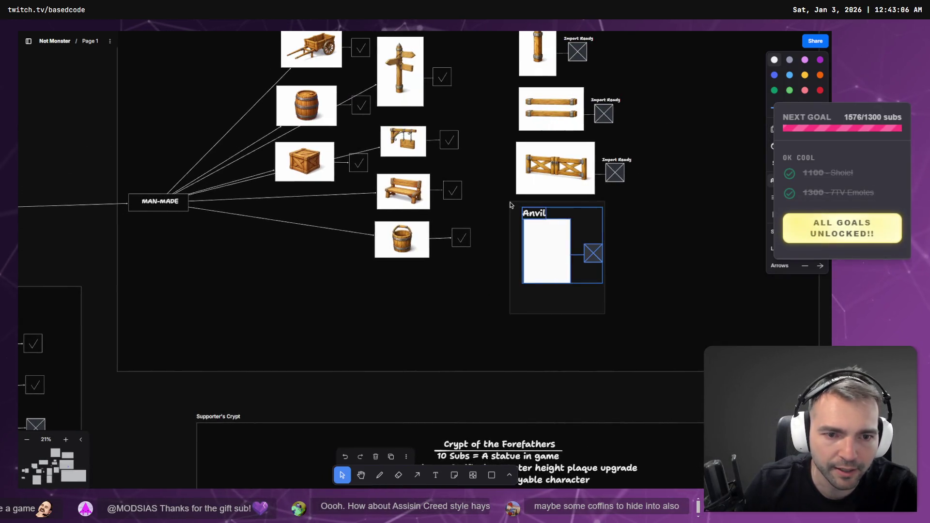
pyautogui.moveTo(572, 244)
pyautogui.mouseDown()
pyautogui.moveTo(652, 297)
pyautogui.moveTo(585, 349)
pyautogui.moveTo(251, 274)
pyautogui.moveTo(730, 274)
pyautogui.moveTo(667, 246)
pyautogui.mouseUp()
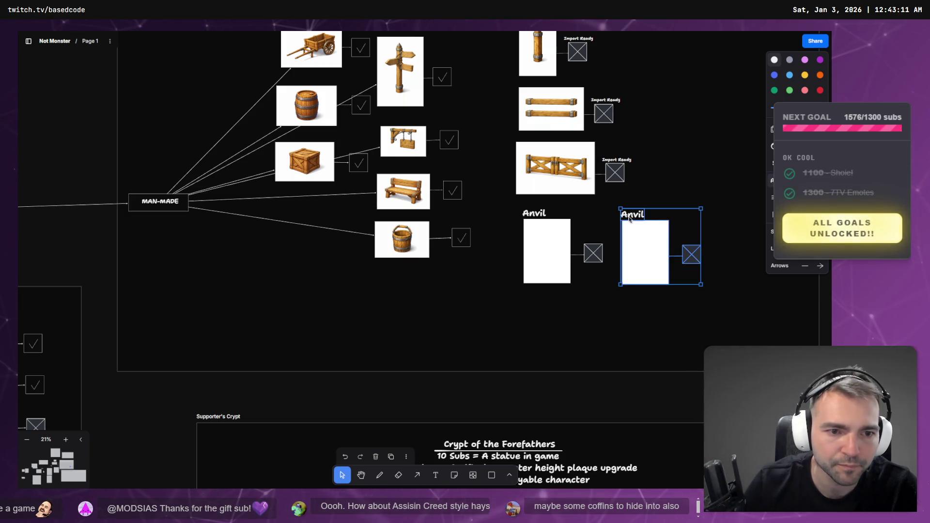
pyautogui.doubleClick(629, 217)
pyautogui.write('Hay Stack')
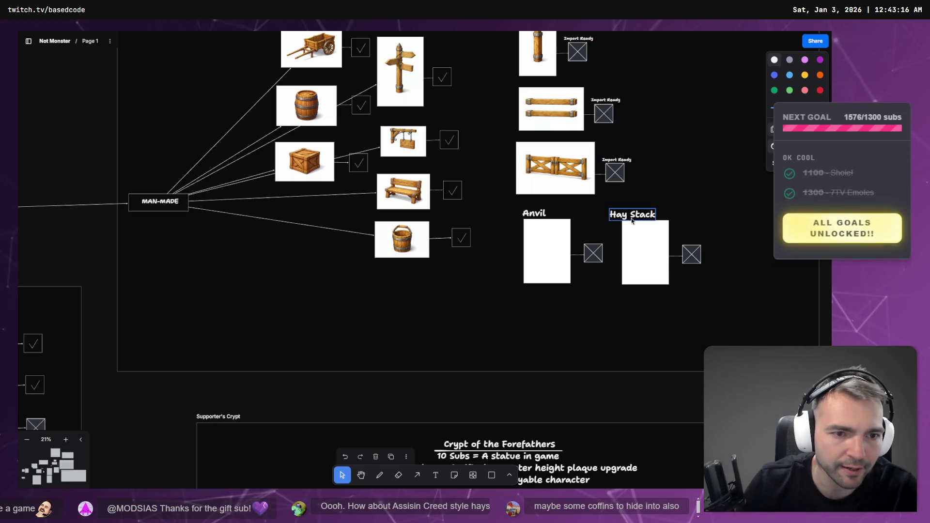
pyautogui.scroll(-5, 641, 199)
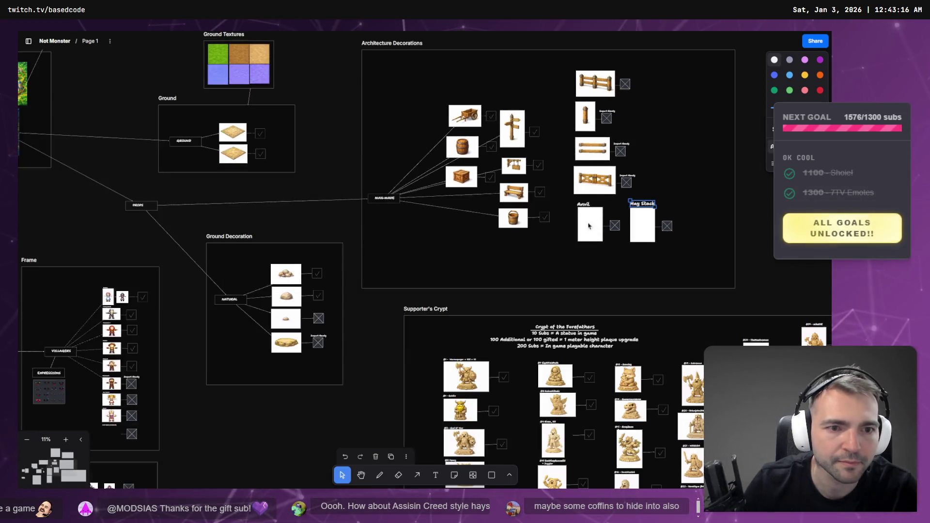
pyautogui.scroll(6, 504, 428)
pyautogui.hscroll(-6, 504, 428)
pyautogui.scroll(3, 504, 428)
pyautogui.hscroll(2, 533, 319)
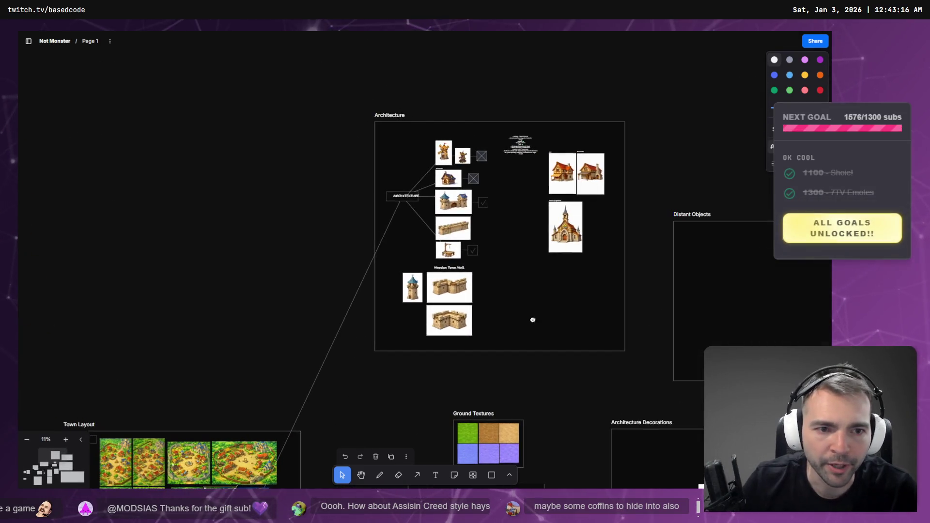
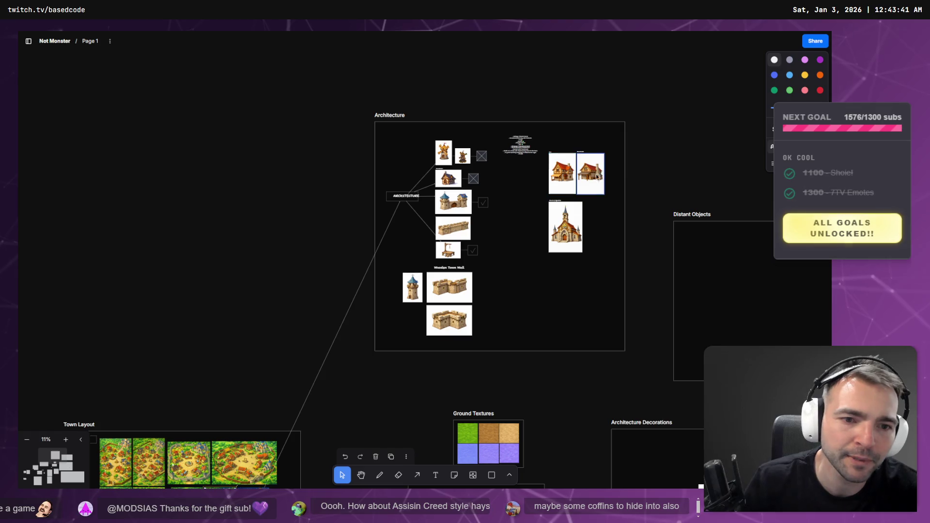
# Pan the whiteboard right, then switch to the _To Process art assets folder
pyautogui.hscroll(5, 660, 180)
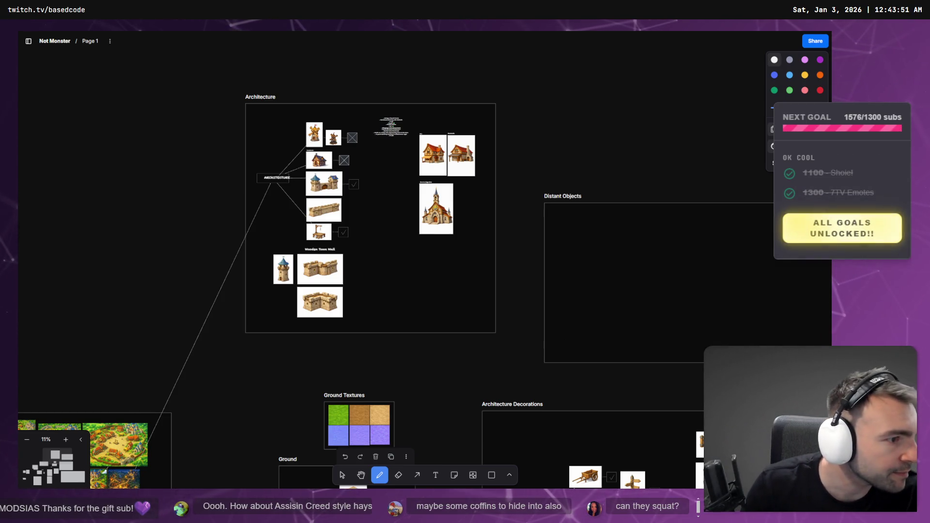
pyautogui.hotkey('alt', 'Tab')
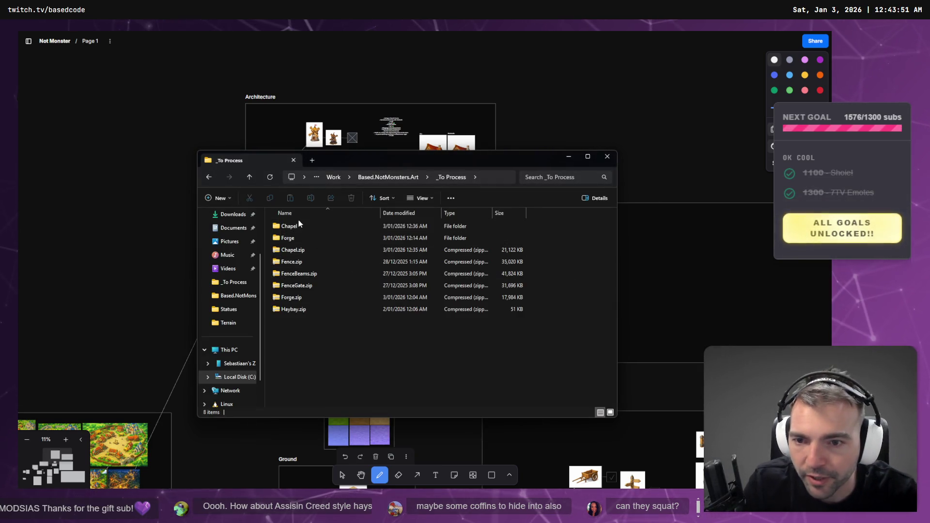
# Open the Chapel asset folder in Explorer and pick out Chapel.obj
pyautogui.doubleClick(296, 223)
pyautogui.click(310, 247)
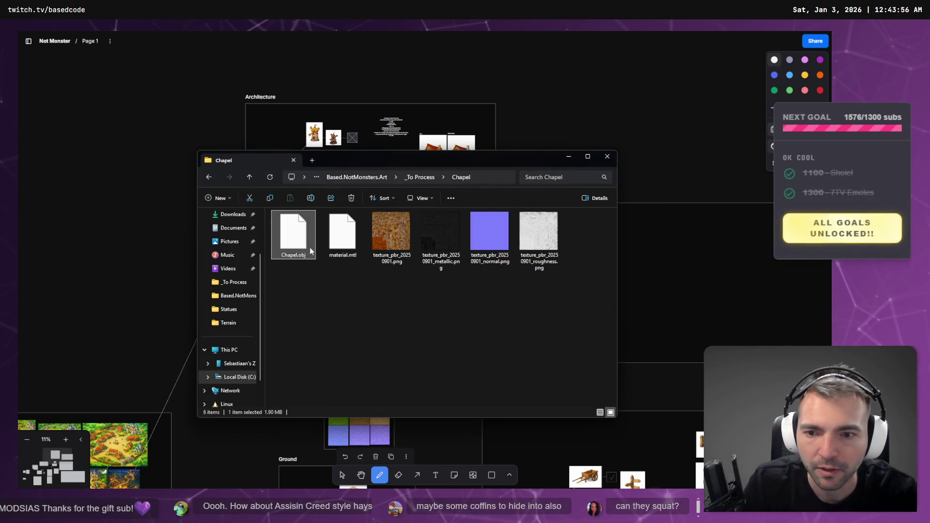
pyautogui.hotkey('alt', 'Tab')
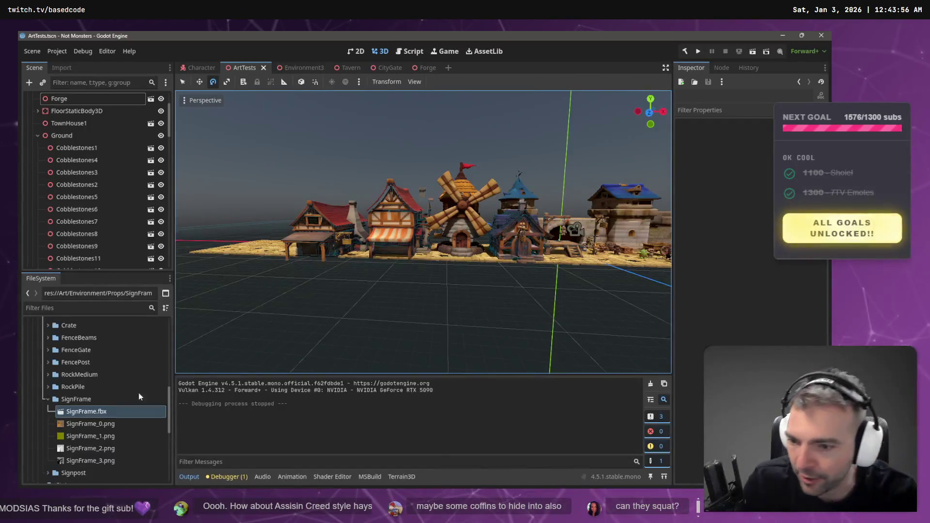
# Create a Chapel folder under Achitecture, then select all six chapel asset files
pyautogui.click(48, 400)
pyautogui.scroll(3, 59, 368)
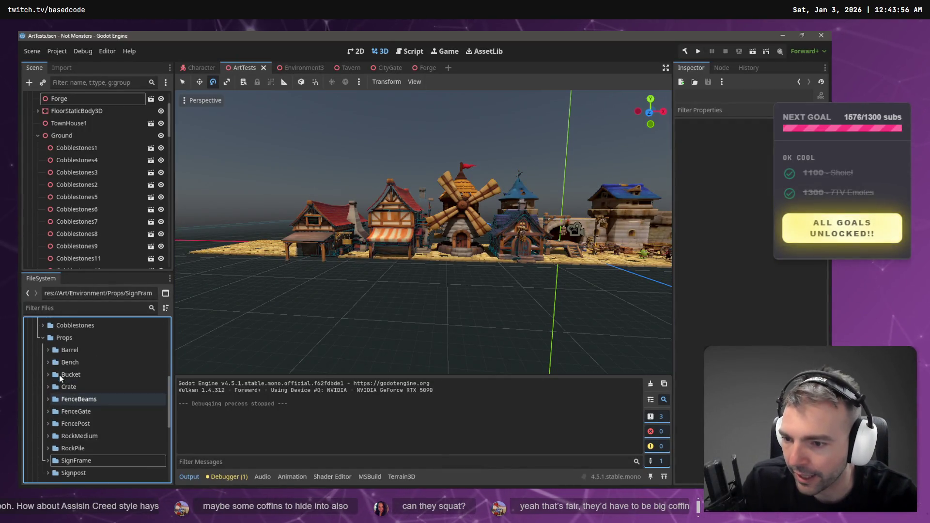
pyautogui.click(43, 337)
pyautogui.scroll(5, 57, 353)
pyautogui.rightClick(68, 358)
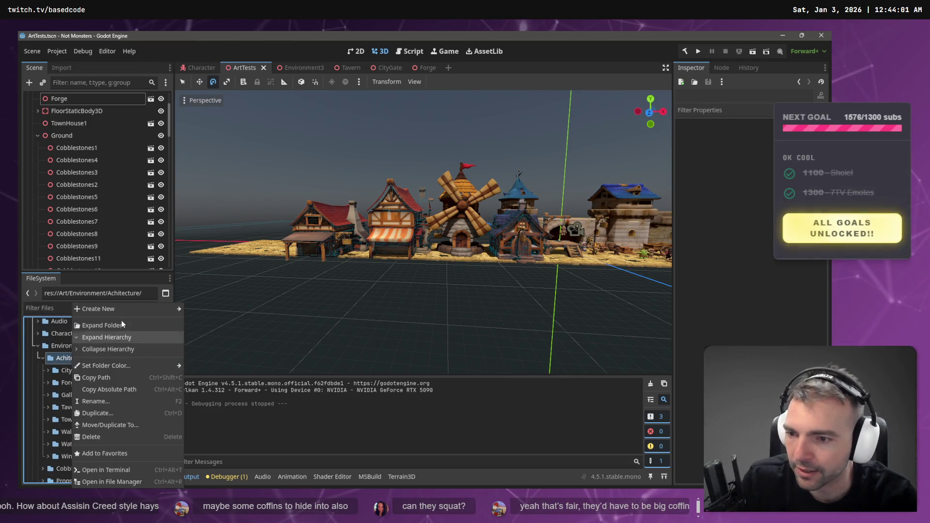
pyautogui.moveTo(123, 309)
pyautogui.click(203, 309)
pyautogui.write('Chapel')
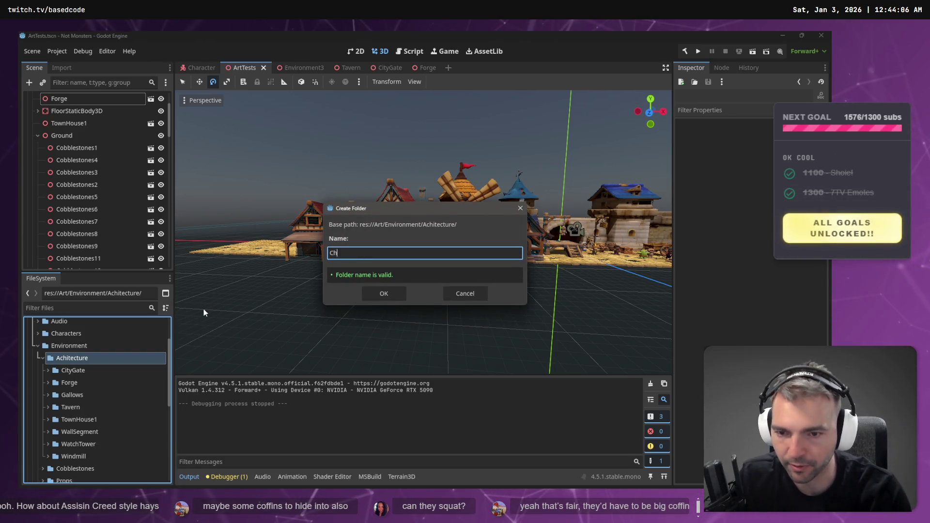
pyautogui.press('Return')
pyautogui.hotkey('alt', 'Tab')
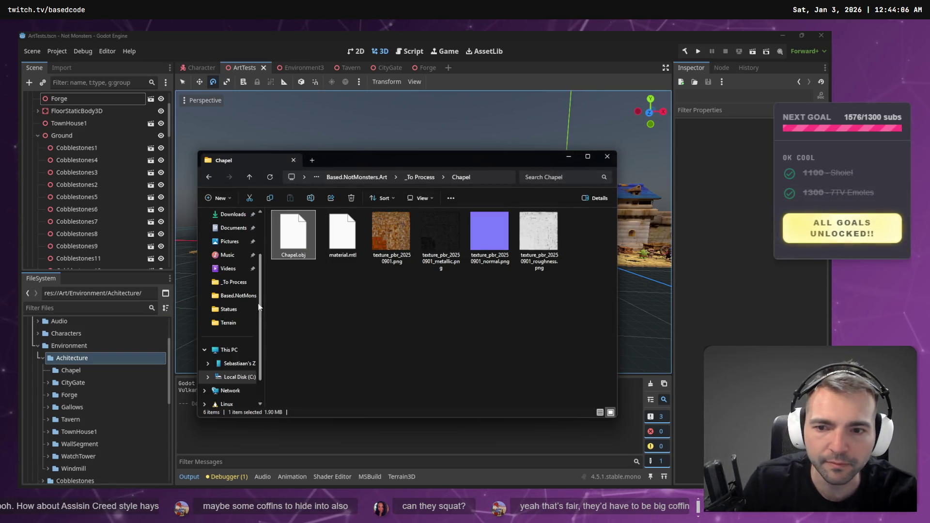
pyautogui.hotkey('ctrl', 'a')
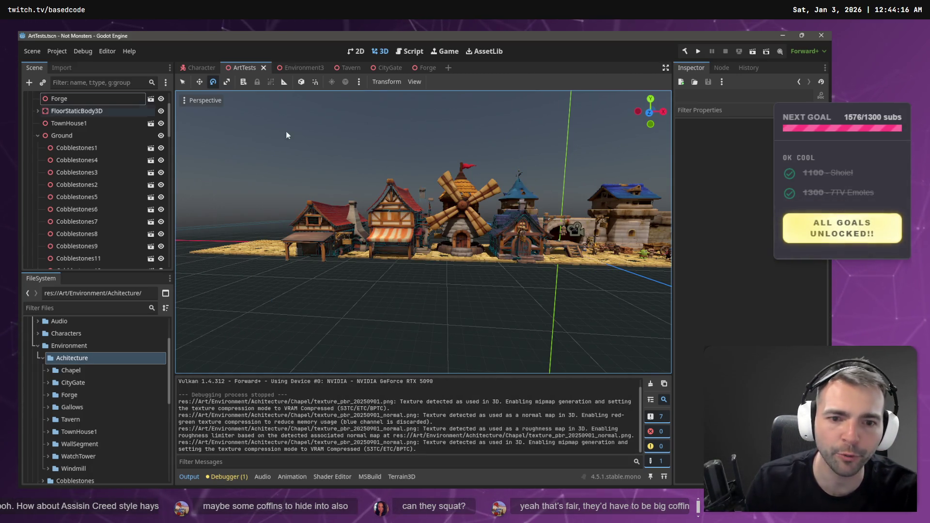
pyautogui.press('F5')
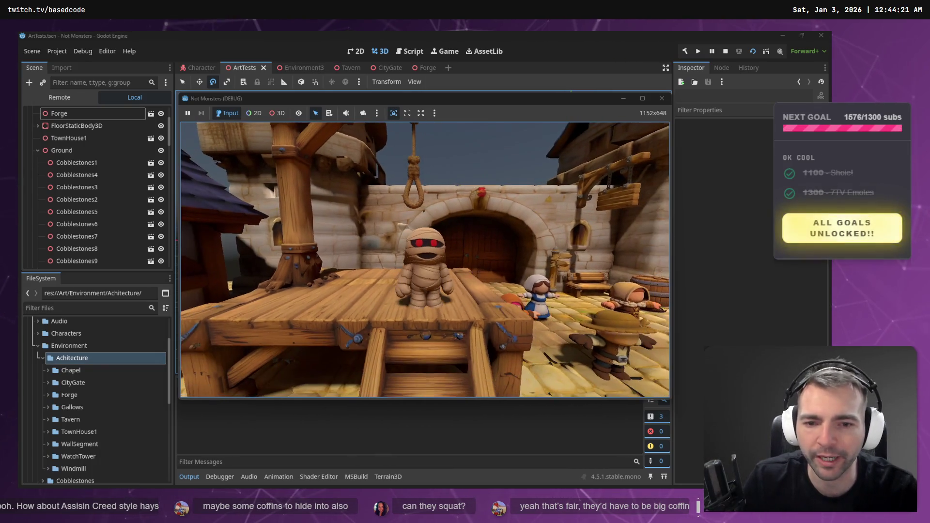
pyautogui.press('s')
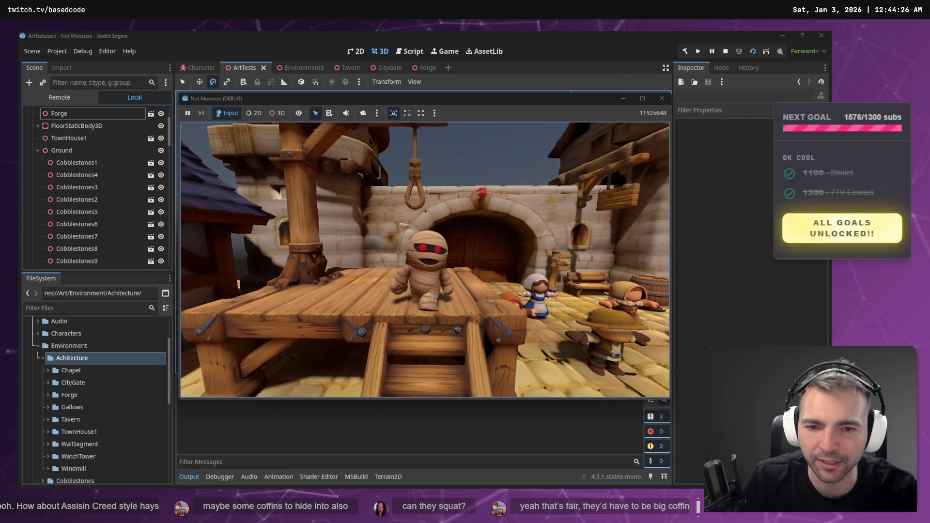
pyautogui.press('d')
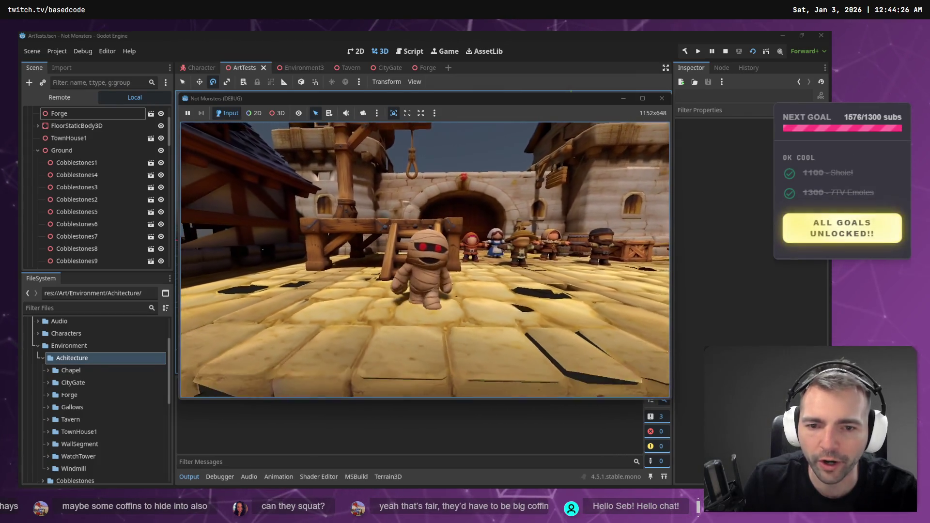
pyautogui.press('s')
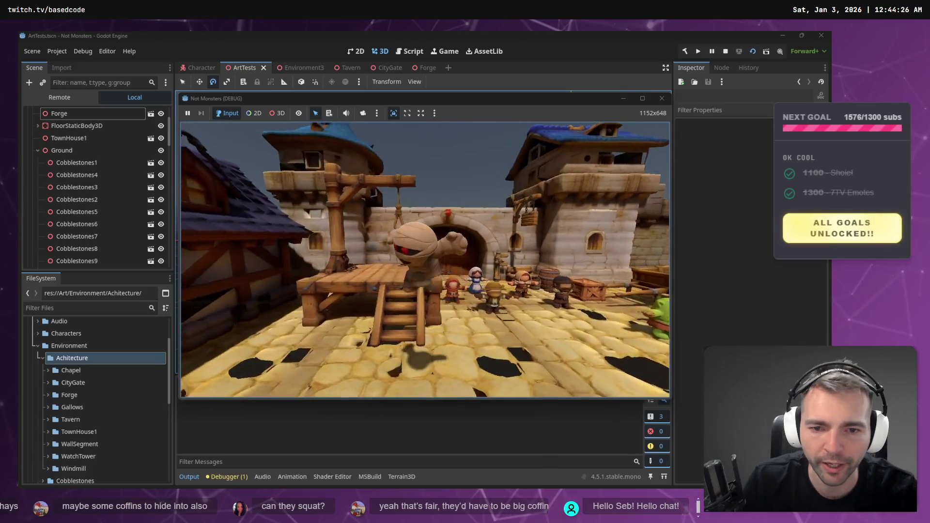
pyautogui.press('w')
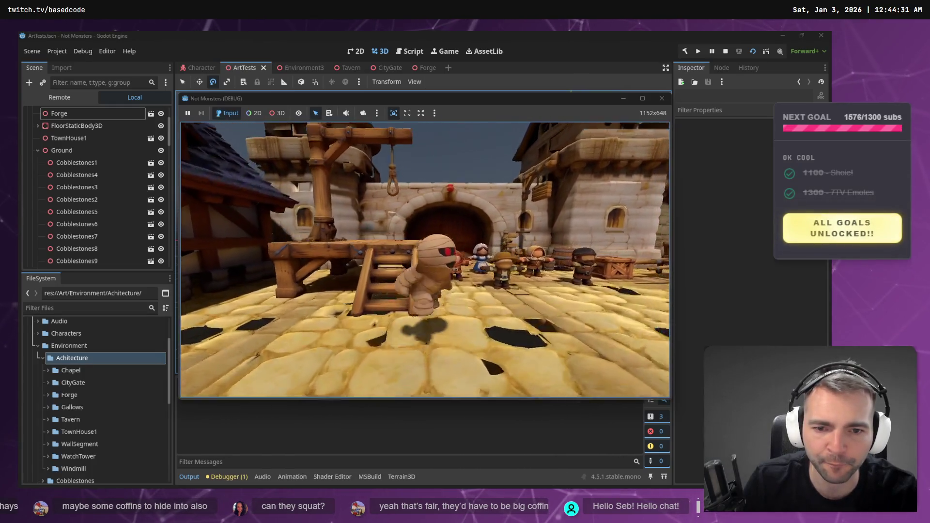
pyautogui.press('s')
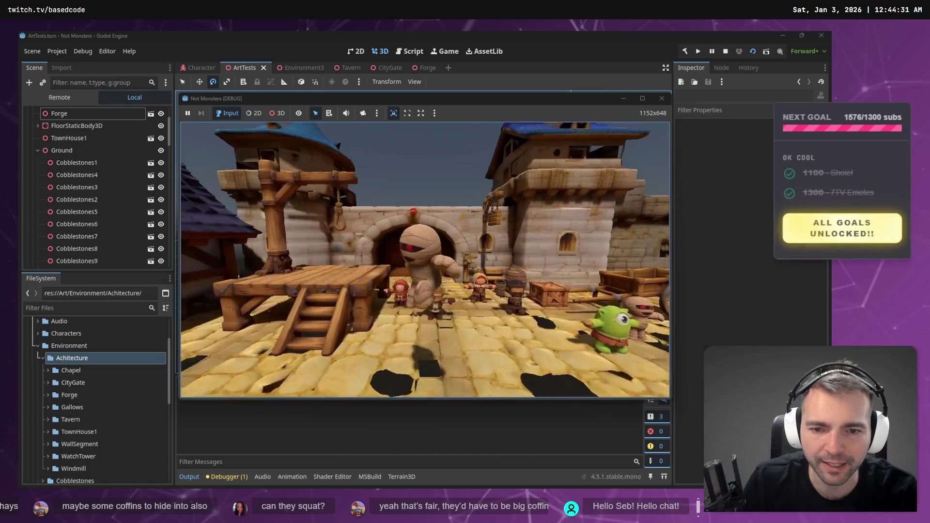
pyautogui.press('d')
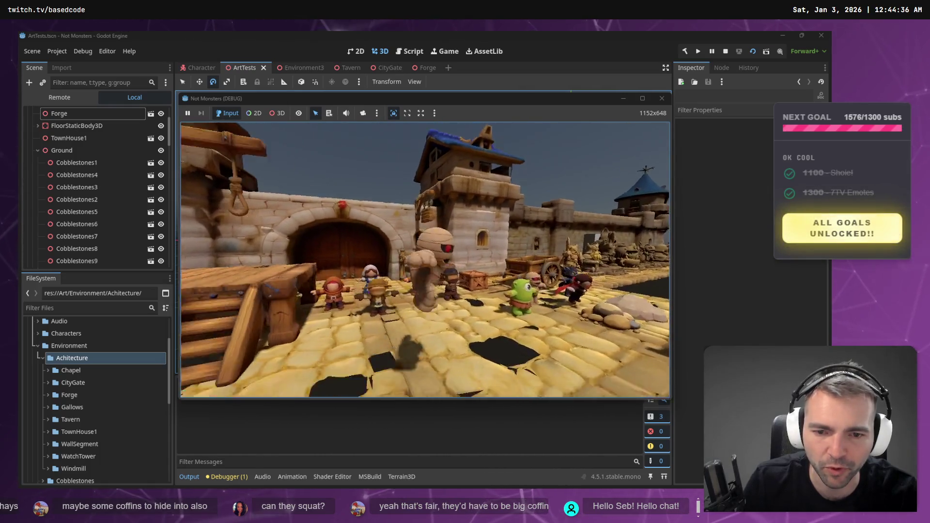
pyautogui.press('a')
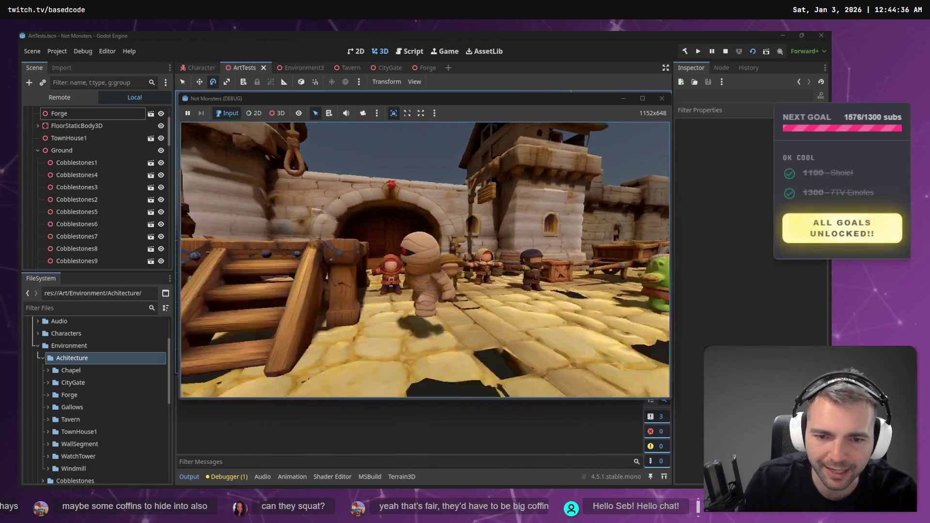
pyautogui.press('s')
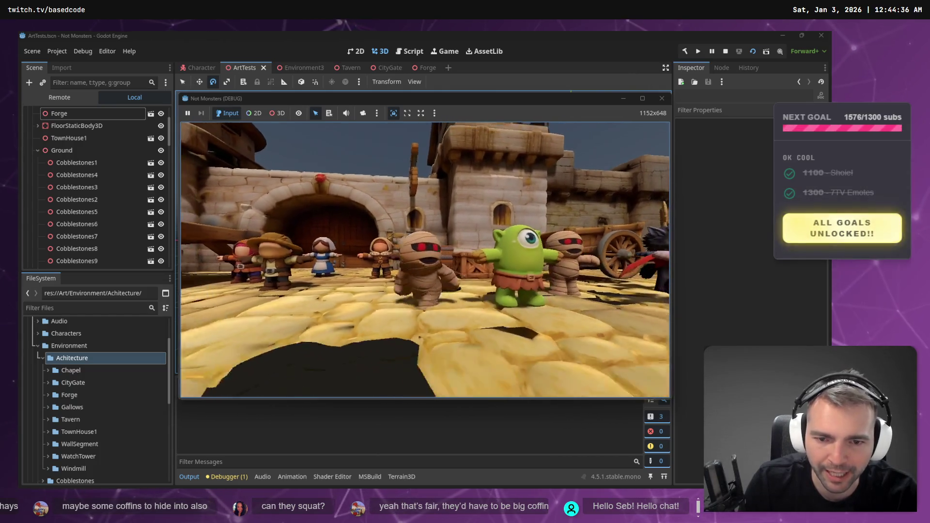
pyautogui.press('a')
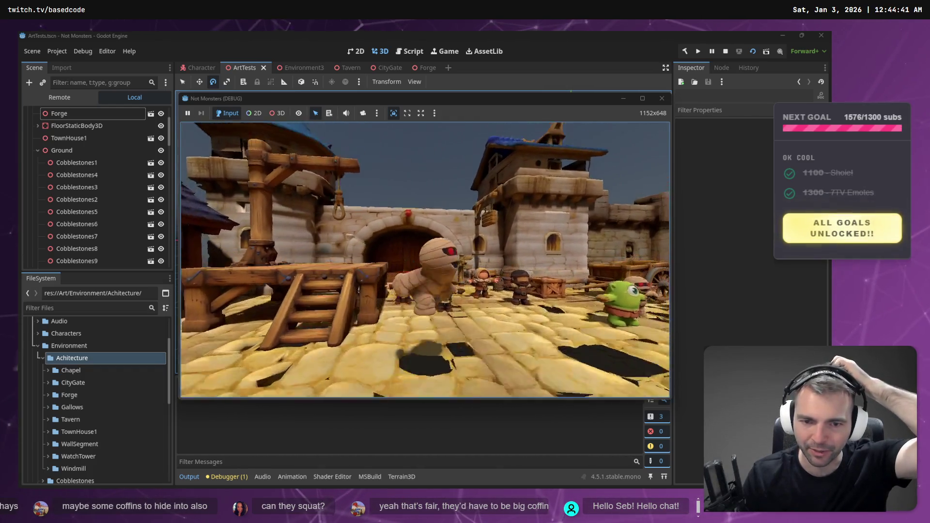
pyautogui.press('Escape')
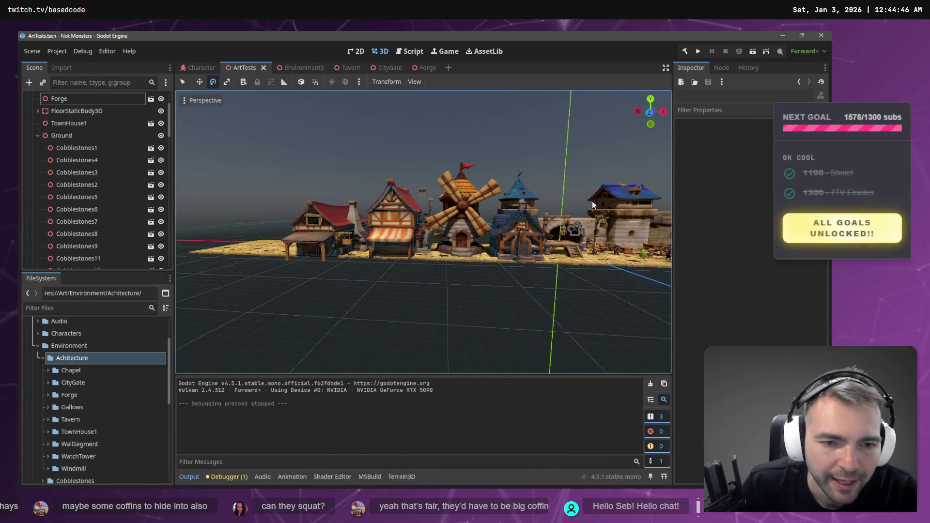
pyautogui.scroll(10, 598, 204)
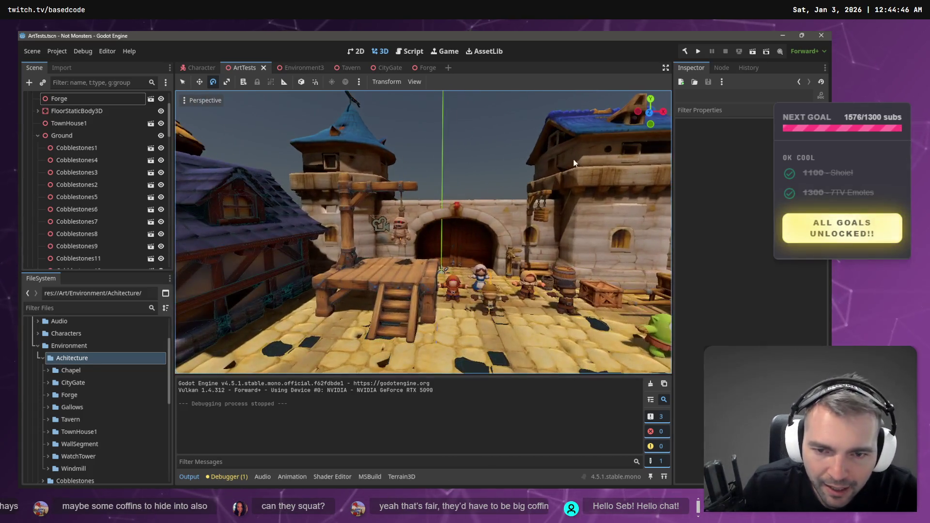
pyautogui.scroll(-10, 424, 231)
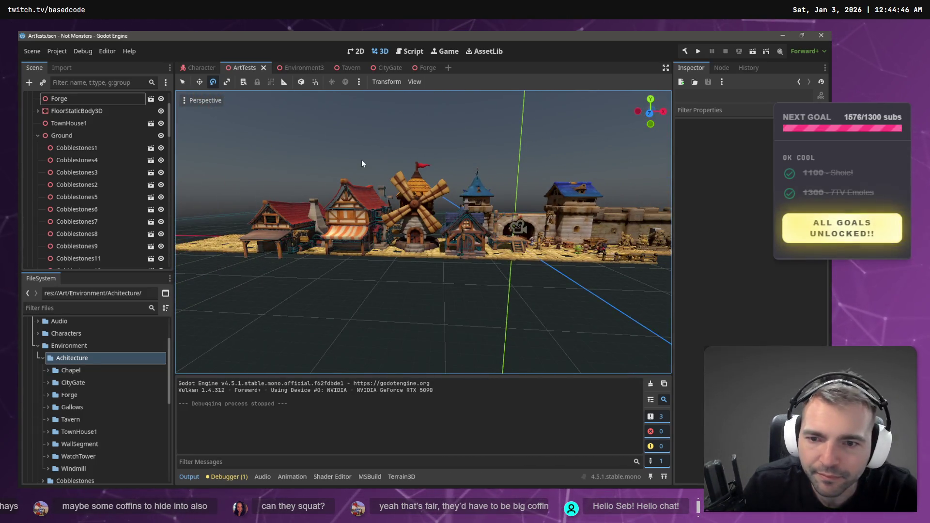
pyautogui.scroll(5, 363, 163)
pyautogui.press('d')
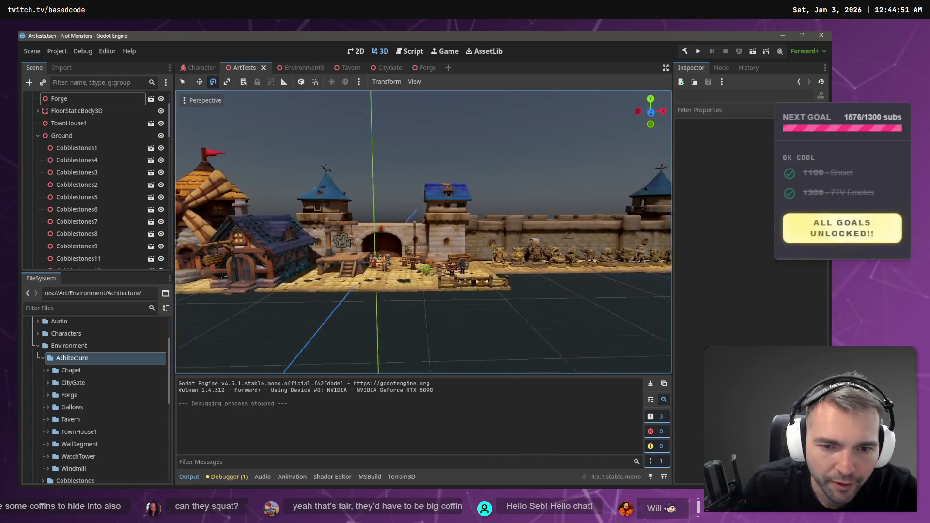
pyautogui.press('a')
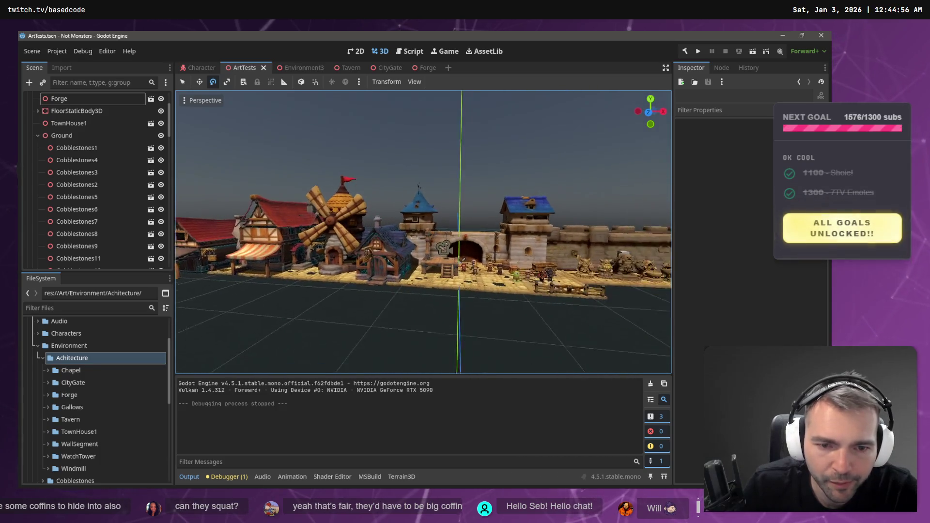
pyautogui.press('d')
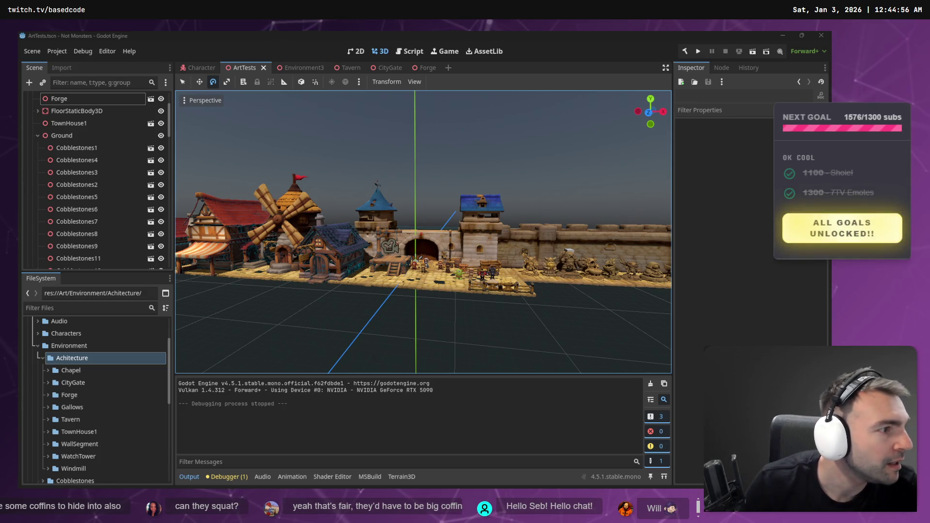
pyautogui.click(692, 252)
pyautogui.moveTo(234, 285)
pyautogui.mouseDown()
pyautogui.moveTo(388, 288)
pyautogui.moveTo(201, 304)
pyautogui.mouseUp()
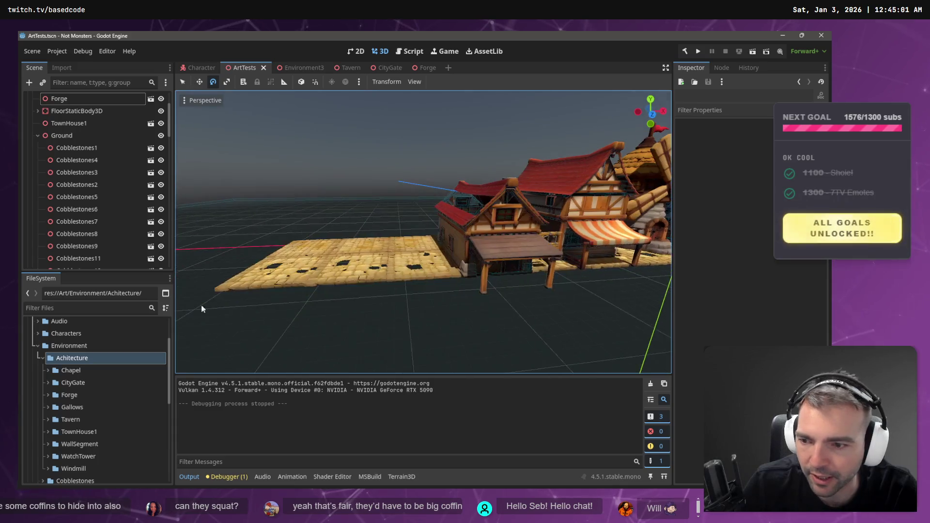
pyautogui.click(48, 370)
# Place the Chapel model in the scene and reimport it with X mesh scale 9
pyautogui.moveTo(71, 385)
pyautogui.mouseDown()
pyautogui.moveTo(336, 270)
pyautogui.moveTo(338, 277)
pyautogui.mouseUp()
pyautogui.click(61, 68)
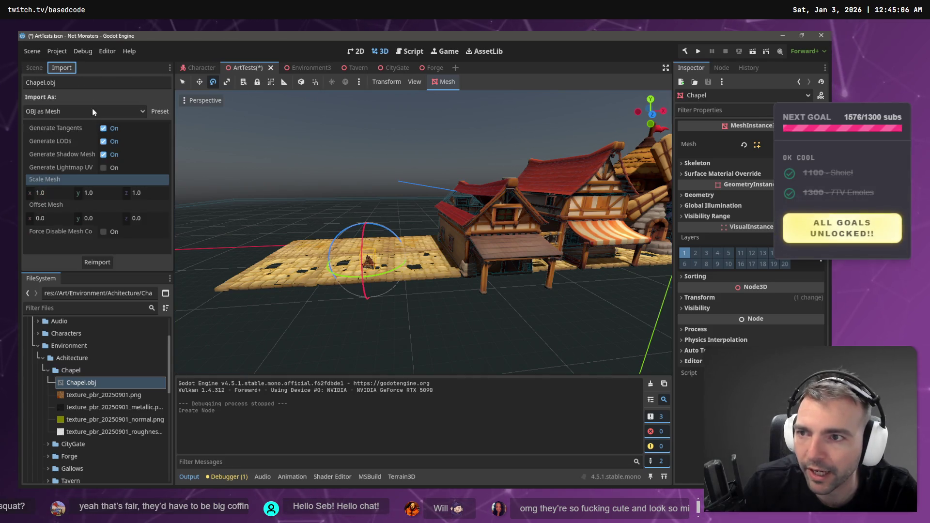
pyautogui.click(64, 193)
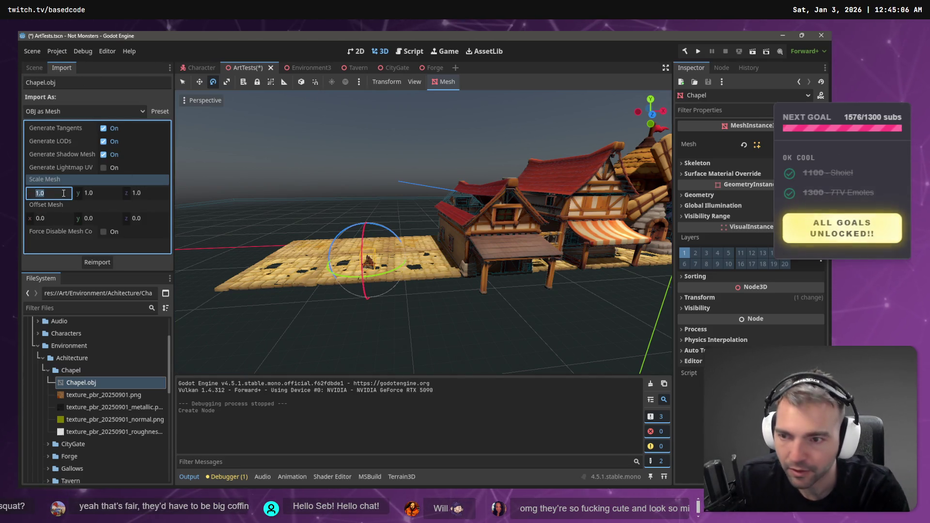
pyautogui.write('9')
pyautogui.press('Tab')
pyautogui.write('9')
pyautogui.press('Tab')
pyautogui.write('9')
pyautogui.click(97, 262)
# Raise the chapel upward along the vertical axis with the move tool
pyautogui.press('w')
pyautogui.moveTo(367, 245); pyautogui.dragTo(359, 121)
pyautogui.scroll(6, 359, 122)
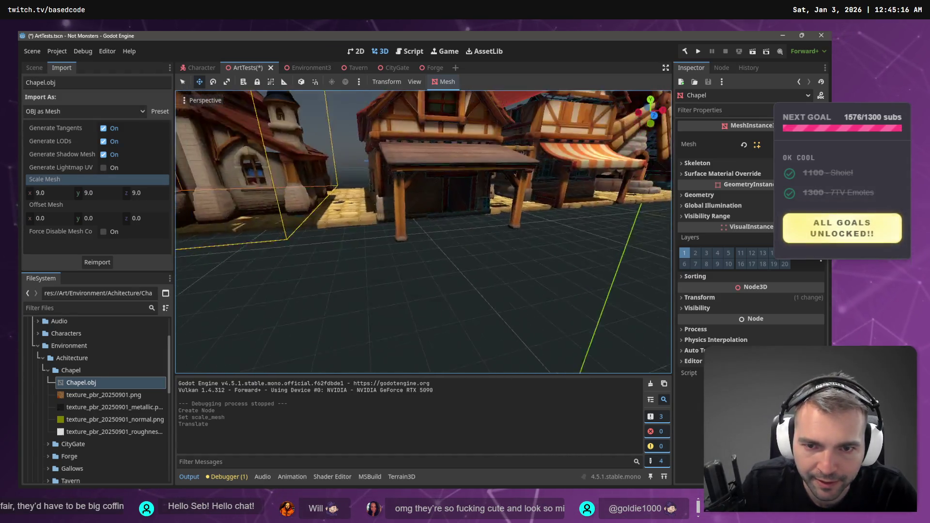
pyautogui.scroll(-6, 424, 233)
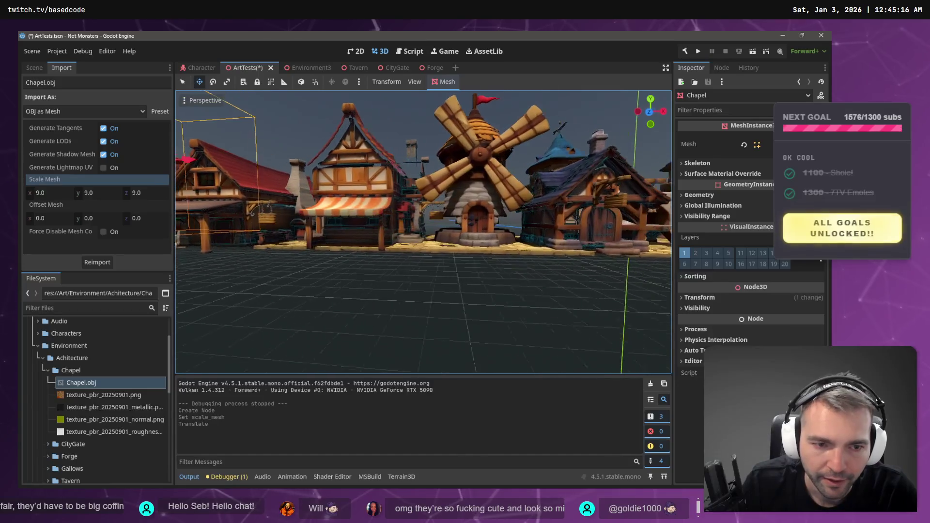
# Move TownHouse1 further left along the X axis
pyautogui.click(582, 235)
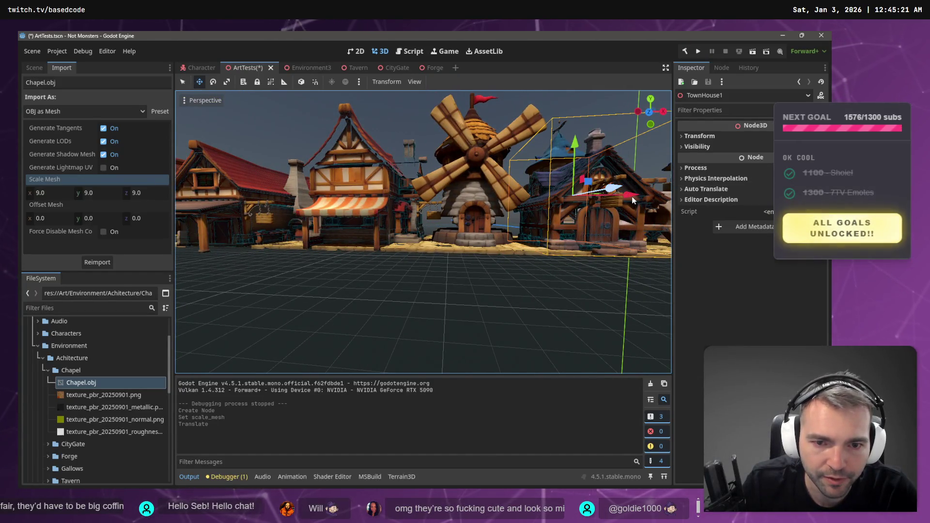
pyautogui.moveTo(632, 196); pyautogui.dragTo(316, 225)
pyautogui.hotkey('ctrl', 'z')
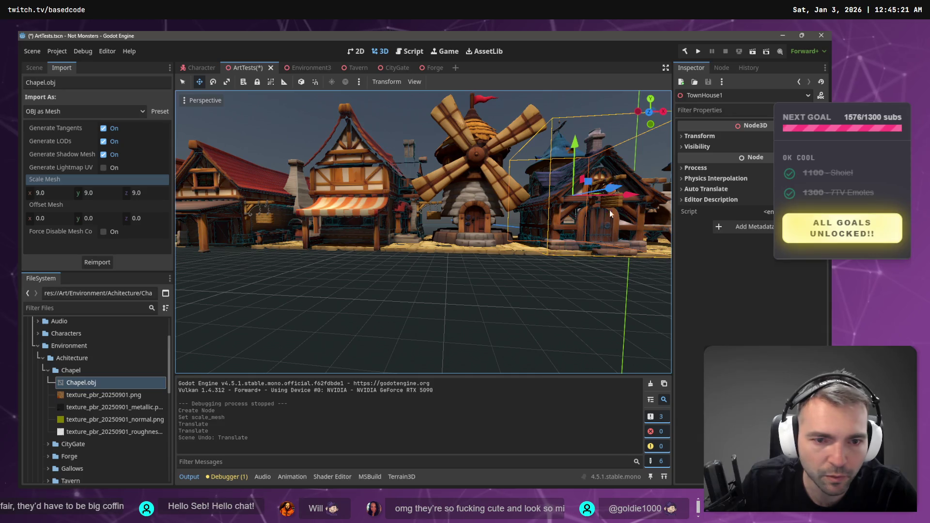
pyautogui.moveTo(606, 211); pyautogui.dragTo(249, 231)
pyautogui.press('f')
pyautogui.moveTo(476, 241)
pyautogui.mouseDown()
pyautogui.moveTo(365, 260)
pyautogui.moveTo(381, 242)
pyautogui.mouseUp()
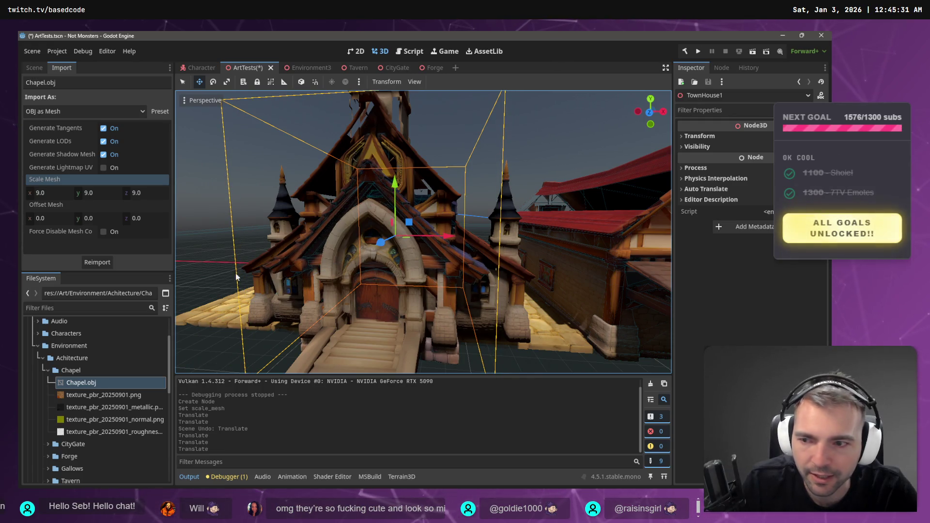
# Reimport Chapel.obj with Scale Mesh 10 on all three axes
pyautogui.click(64, 192)
pyautogui.write('10')
pyautogui.press('Tab')
pyautogui.press('Tab')
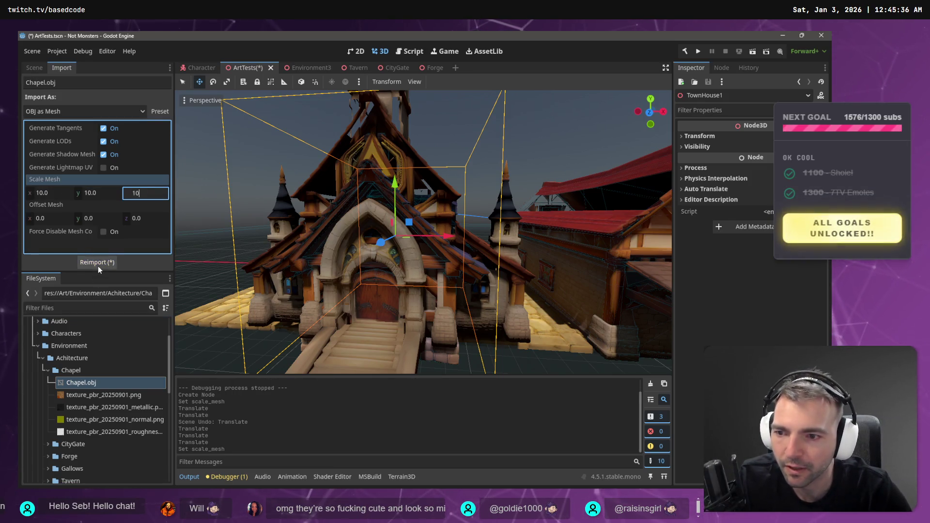
pyautogui.click(97, 265)
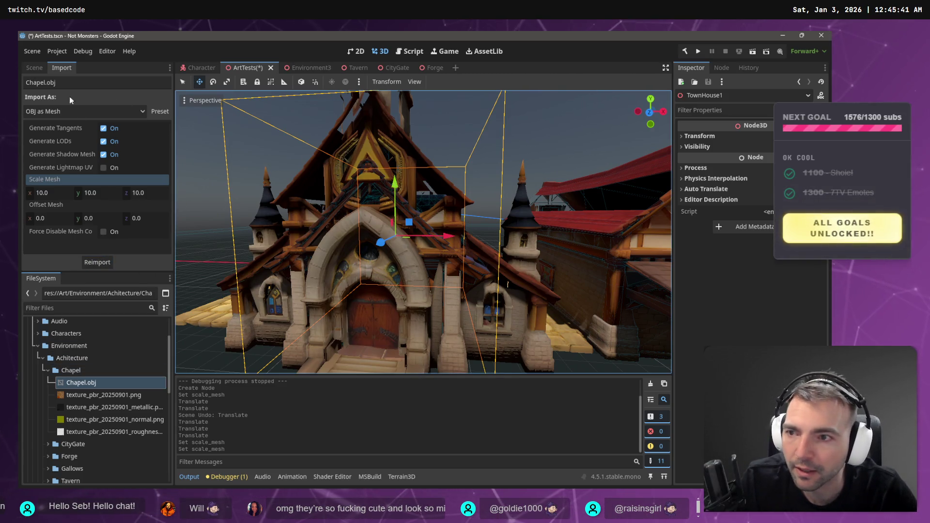
pyautogui.click(33, 68)
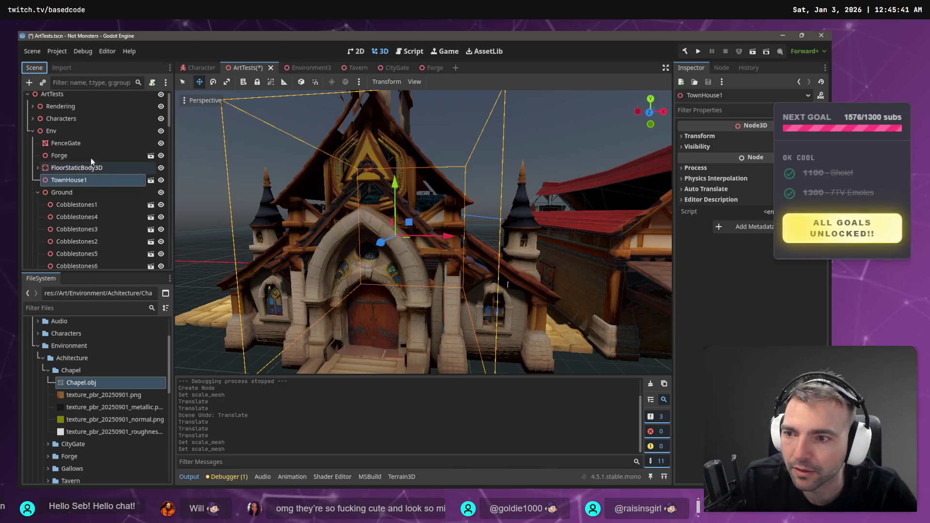
# Lift the Chapel node 1.571 units along Y, undo its stray X move, and reopen Chapel.obj import settings
pyautogui.click(38, 193)
pyautogui.scroll(-1, 72, 167)
pyautogui.scroll(-10, 76, 178)
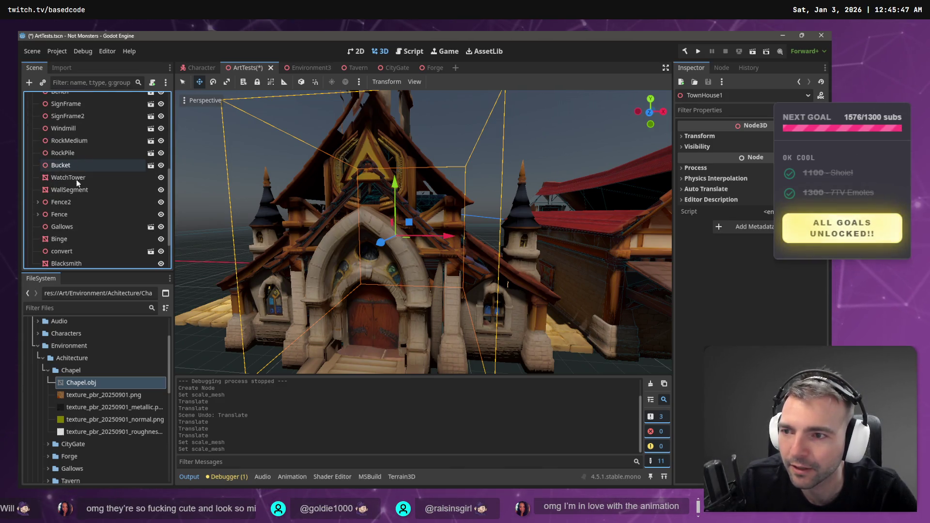
pyautogui.click(387, 145)
pyautogui.scroll(-5, 436, 199)
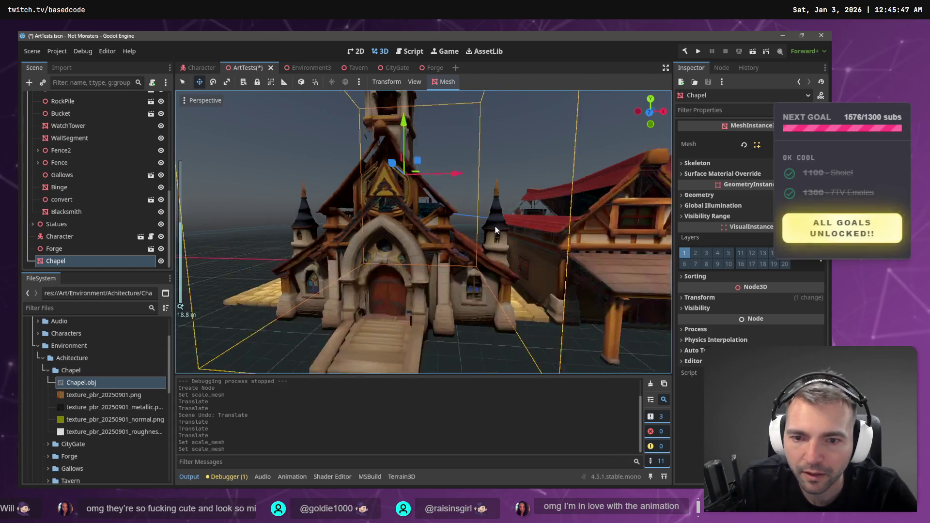
pyautogui.moveTo(410, 141)
pyautogui.mouseDown()
pyautogui.moveTo(411, 131)
pyautogui.moveTo(411, 141)
pyautogui.mouseUp()
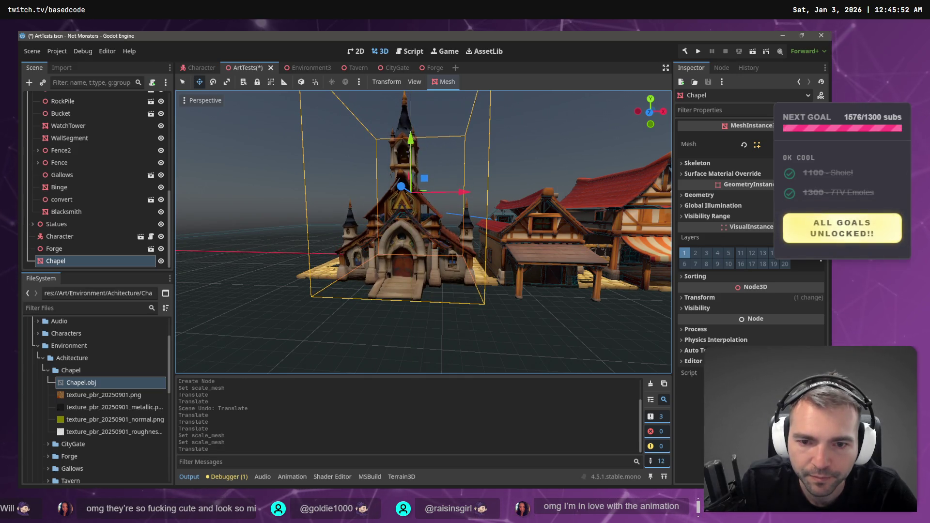
pyautogui.press('f')
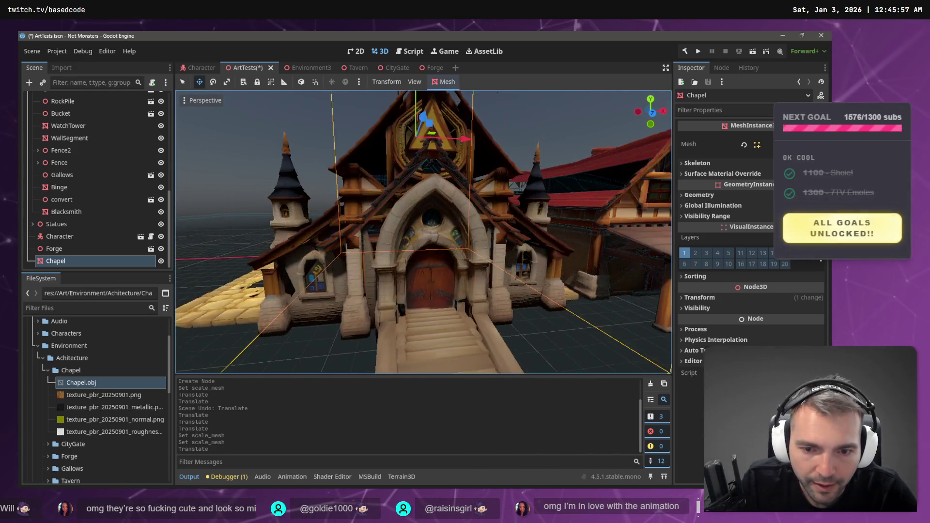
pyautogui.moveTo(422, 166)
pyautogui.mouseDown()
pyautogui.moveTo(374, 149)
pyautogui.moveTo(308, 163)
pyautogui.mouseUp()
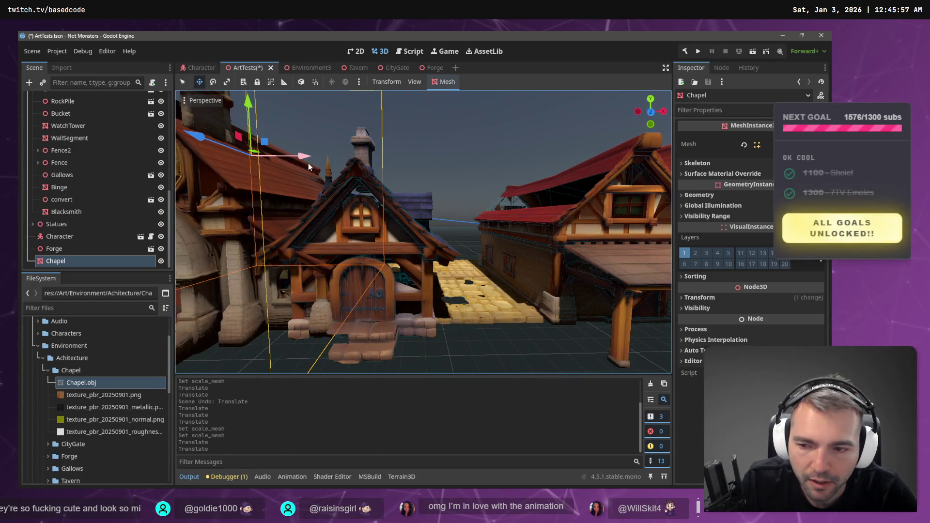
pyautogui.hotkey('ctrl', 'z')
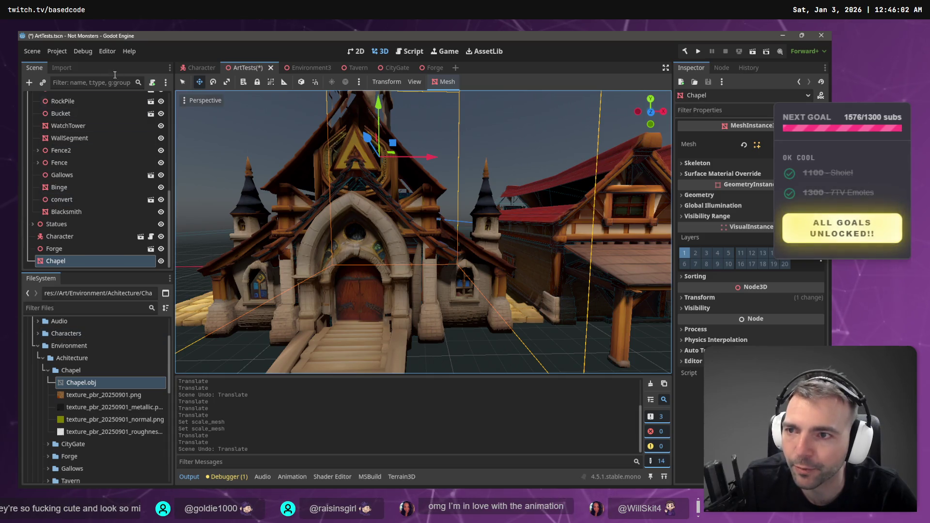
pyautogui.click(61, 67)
pyautogui.click(54, 193)
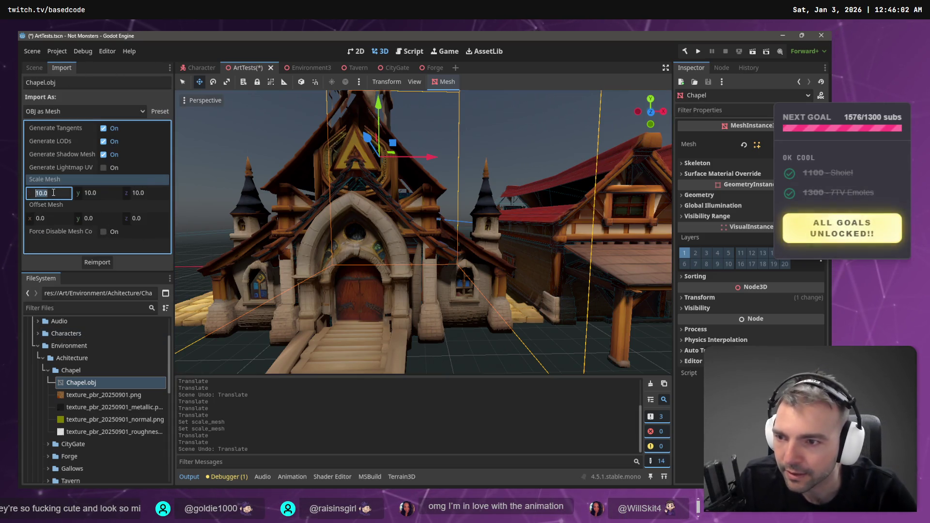
# Reimport Chapel.obj with Scale Mesh 11 on every axis
pyautogui.write('1')
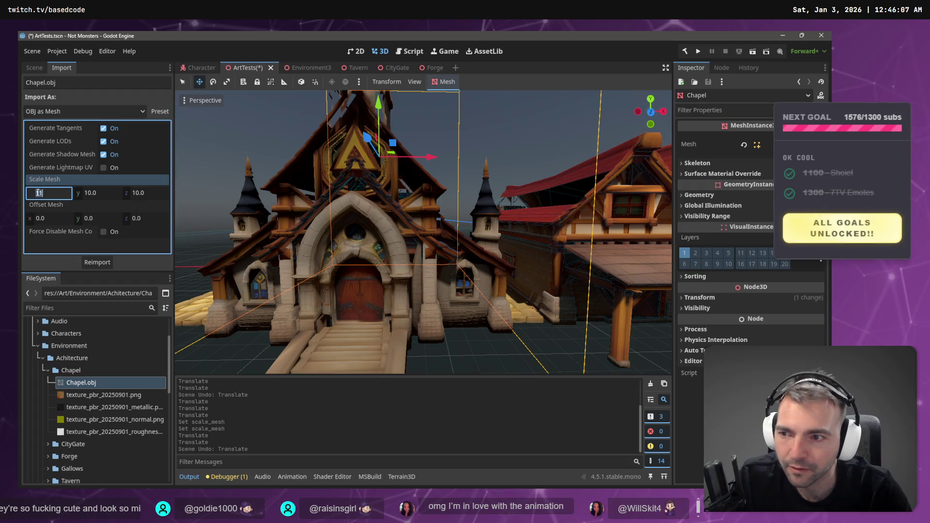
pyautogui.press('Tab')
pyautogui.write('11')
pyautogui.press('Tab')
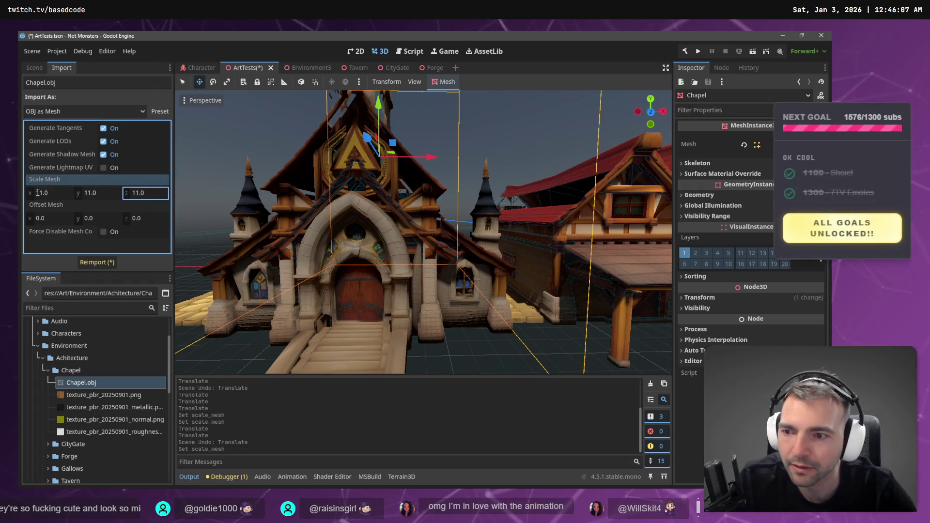
pyautogui.press('Return')
pyautogui.click(99, 262)
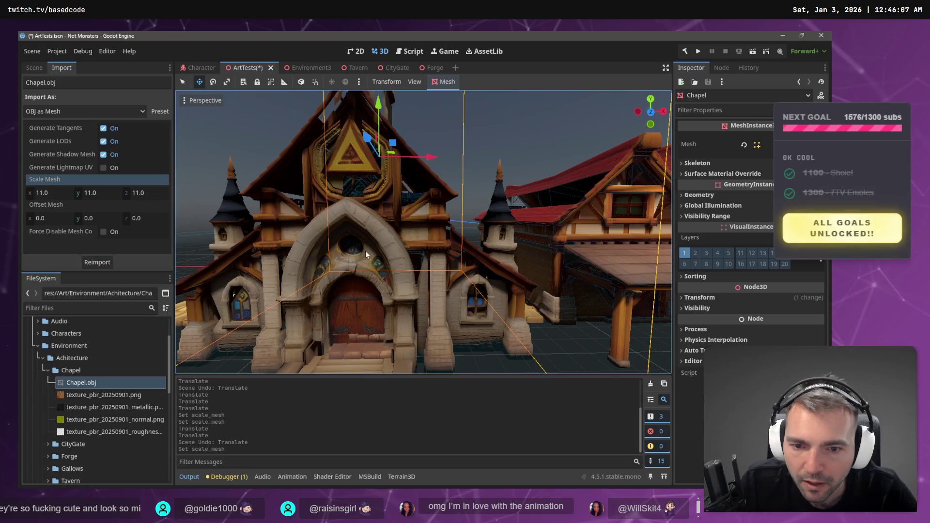
# Raise the enlarged chapel and shift it along the Z axis
pyautogui.moveTo(379, 105); pyautogui.dragTo(378, 81)
pyautogui.moveTo(338, 190); pyautogui.dragTo(348, 172)
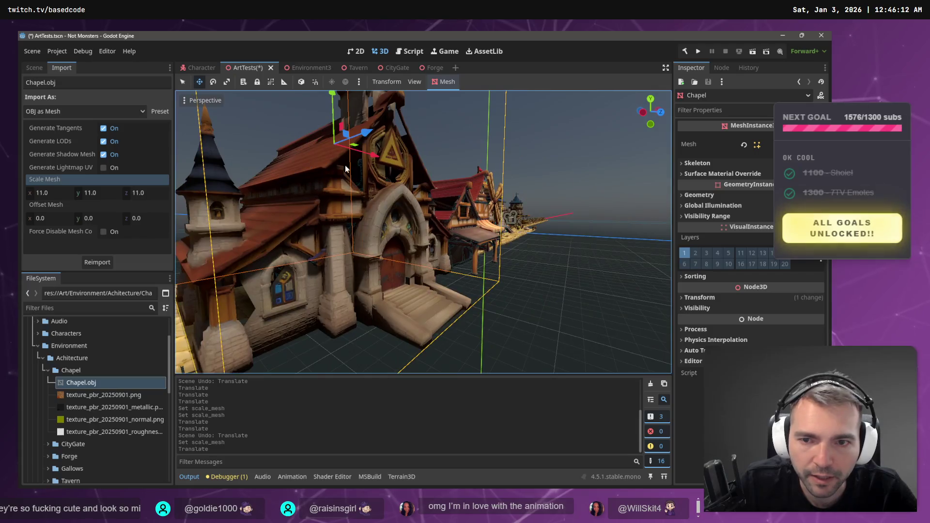
pyautogui.moveTo(361, 137)
pyautogui.mouseDown()
pyautogui.moveTo(349, 141)
pyautogui.moveTo(325, 124)
pyautogui.moveTo(323, 106)
pyautogui.mouseUp()
pyautogui.moveTo(373, 198); pyautogui.dragTo(63, 241)
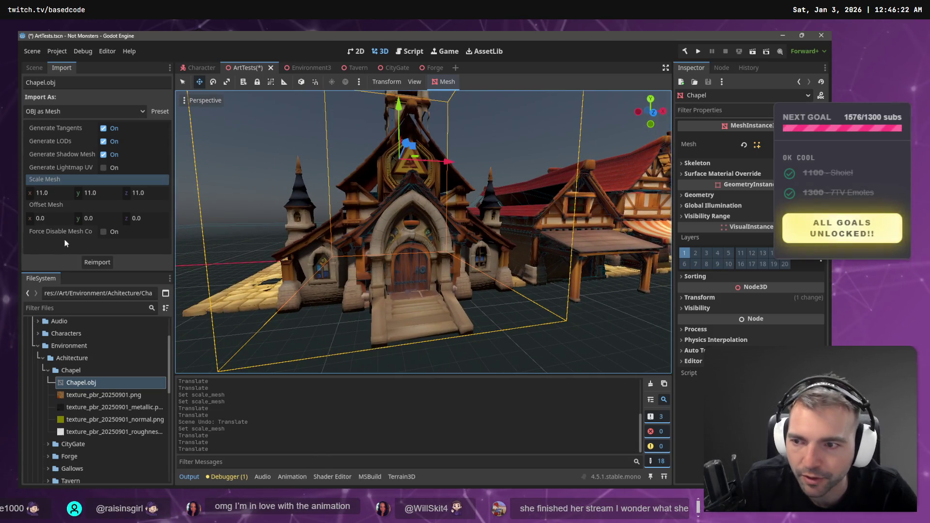
# Reimport Chapel.obj with Scale Mesh 14 on every axis
pyautogui.click(58, 193)
pyautogui.press('Tab')
pyautogui.write('14')
pyautogui.press('Tab')
pyautogui.write('14')
pyautogui.click(83, 261)
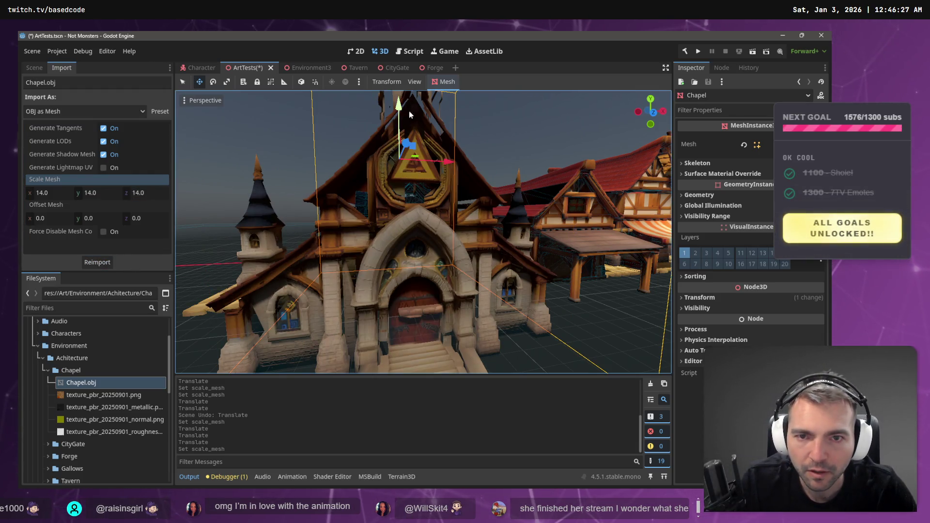
# Reposition the scale-14 chapel by lifting it, moving it along Z, then lowering it
pyautogui.moveTo(422, 194); pyautogui.dragTo(418, 143)
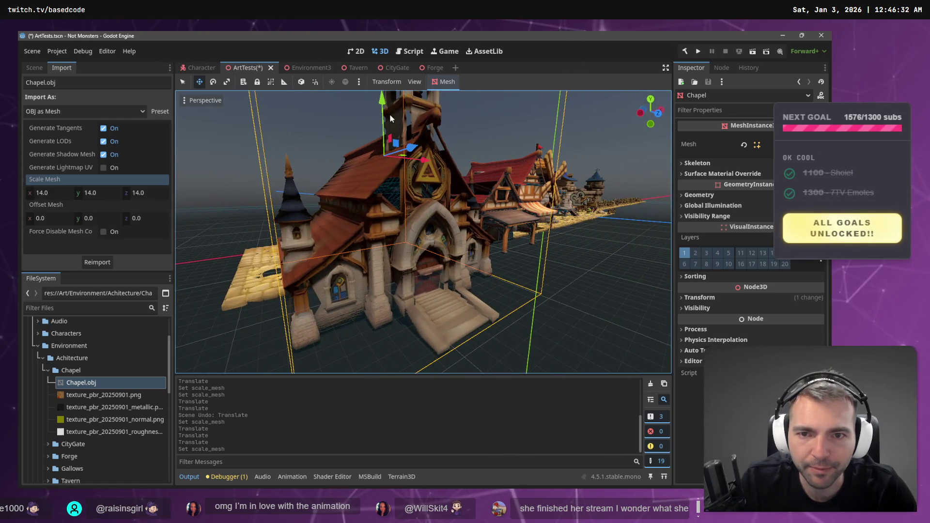
pyautogui.moveTo(383, 101)
pyautogui.mouseDown()
pyautogui.moveTo(382, 33)
pyautogui.moveTo(388, 63)
pyautogui.mouseUp()
pyautogui.moveTo(413, 152); pyautogui.dragTo(537, 217)
pyautogui.moveTo(484, 167)
pyautogui.mouseDown()
pyautogui.moveTo(504, 167)
pyautogui.moveTo(499, 173)
pyautogui.mouseUp()
pyautogui.moveTo(536, 115)
pyautogui.mouseDown()
pyautogui.moveTo(541, 135)
pyautogui.moveTo(545, 116)
pyautogui.moveTo(548, 128)
pyautogui.mouseUp()
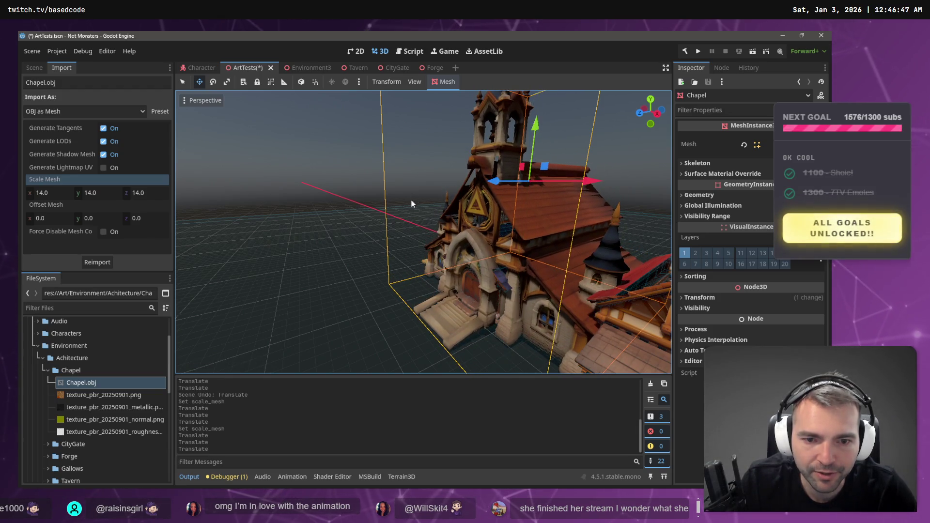
pyautogui.moveTo(246, 200); pyautogui.dragTo(246, 201)
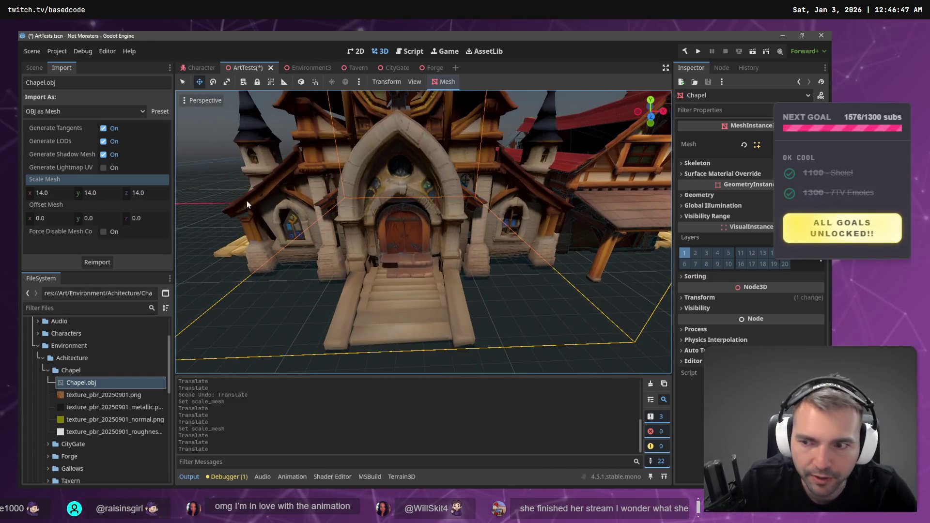
# Reimport Chapel.obj with Scale Mesh 18 on all three axes
pyautogui.click(55, 193)
pyautogui.write('18')
pyautogui.press('Tab')
pyautogui.write('18')
pyautogui.press('Tab')
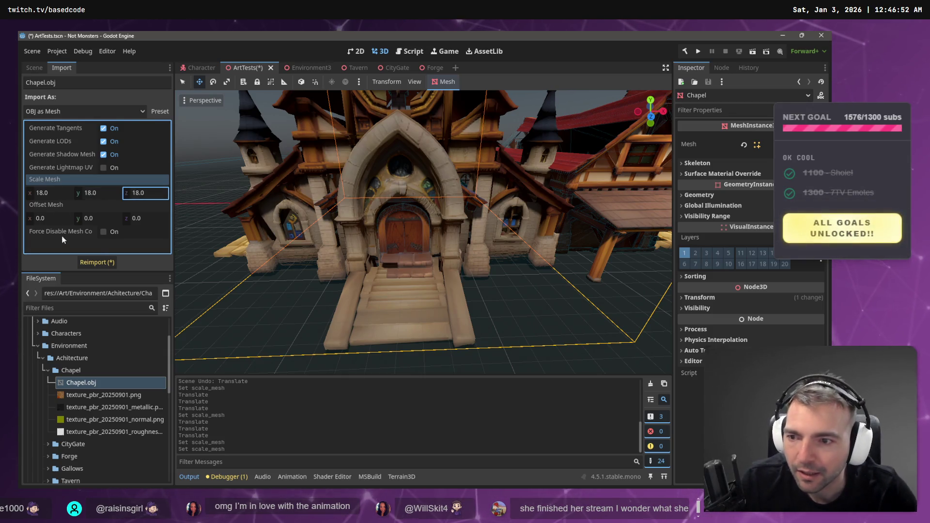
pyautogui.click(94, 262)
# Raise the scale-18 chapel, nudge it along Z, and move it left along X
pyautogui.scroll(-5, 405, 245)
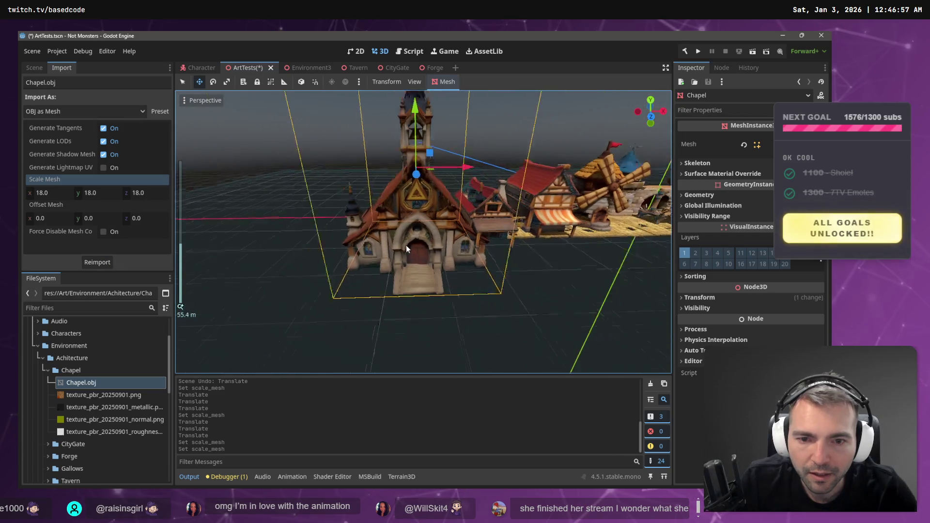
pyautogui.moveTo(417, 122)
pyautogui.mouseDown()
pyautogui.moveTo(412, 77)
pyautogui.moveTo(420, 85)
pyautogui.mouseUp()
pyautogui.moveTo(339, 175)
pyautogui.mouseDown()
pyautogui.moveTo(327, 166)
pyautogui.moveTo(368, 196)
pyautogui.mouseUp()
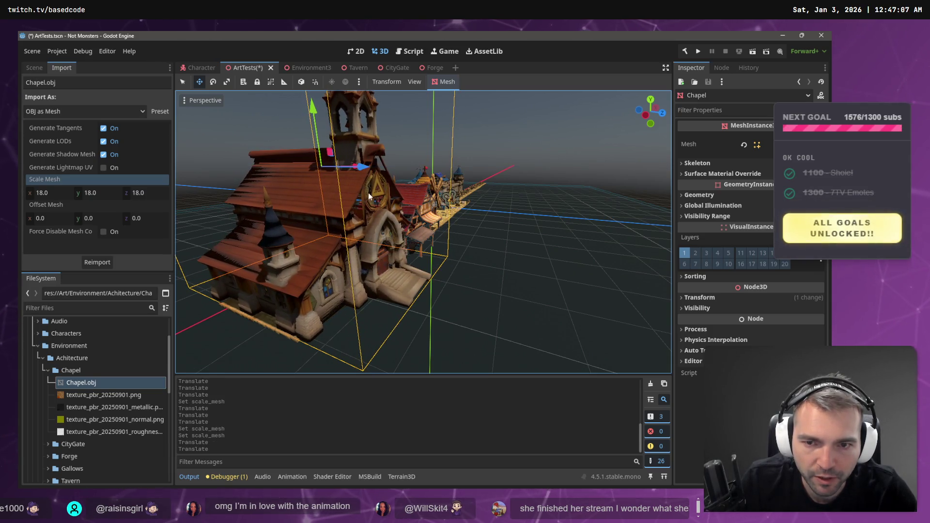
pyautogui.moveTo(357, 161)
pyautogui.mouseDown()
pyautogui.moveTo(367, 170)
pyautogui.moveTo(312, 193)
pyautogui.moveTo(344, 214)
pyautogui.mouseUp()
pyautogui.hotkey('ctrl', 'z')
pyautogui.moveTo(373, 181); pyautogui.dragTo(356, 182)
# Move TownHouse1 right along X and shift the chapel further left
pyautogui.click(324, 260)
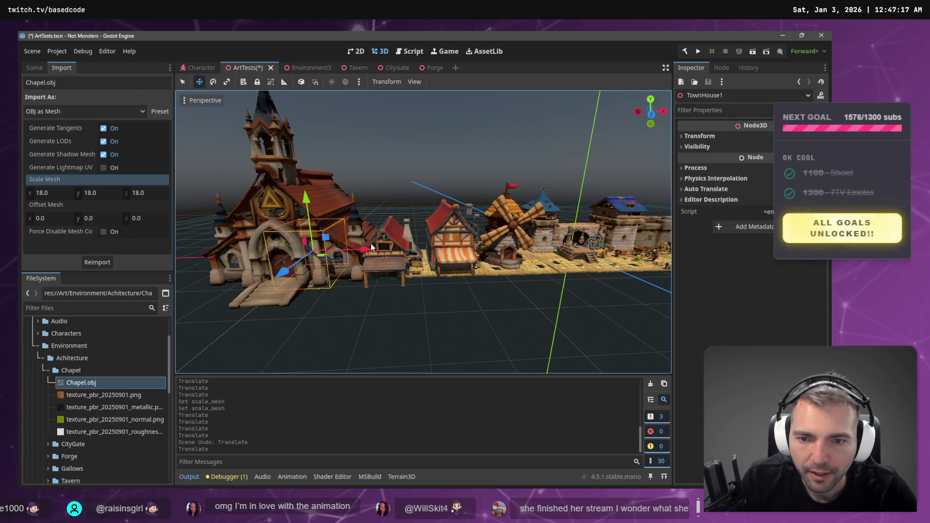
pyautogui.moveTo(339, 252); pyautogui.dragTo(604, 269)
pyautogui.click(312, 282)
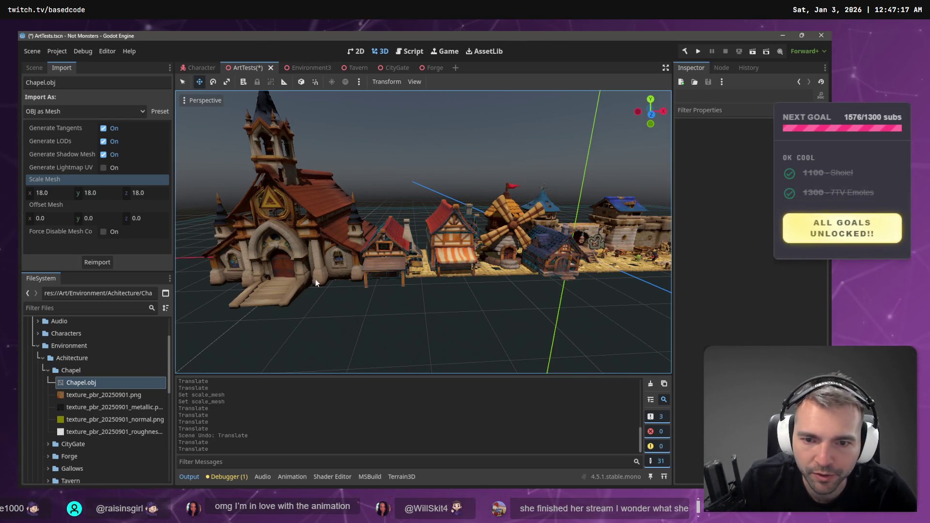
pyautogui.moveTo(352, 183); pyautogui.dragTo(345, 184)
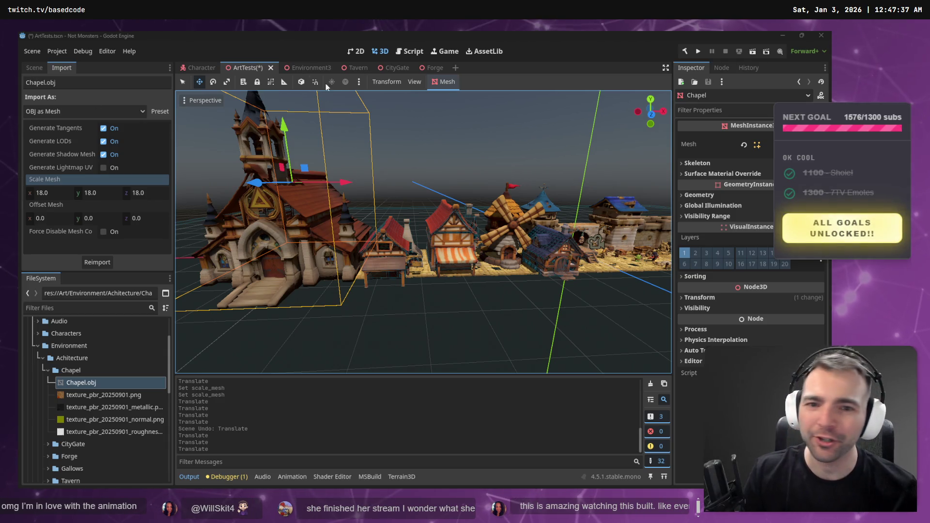
# Save the ArtTests scene and run the project to walk through the town
pyautogui.press('F5')
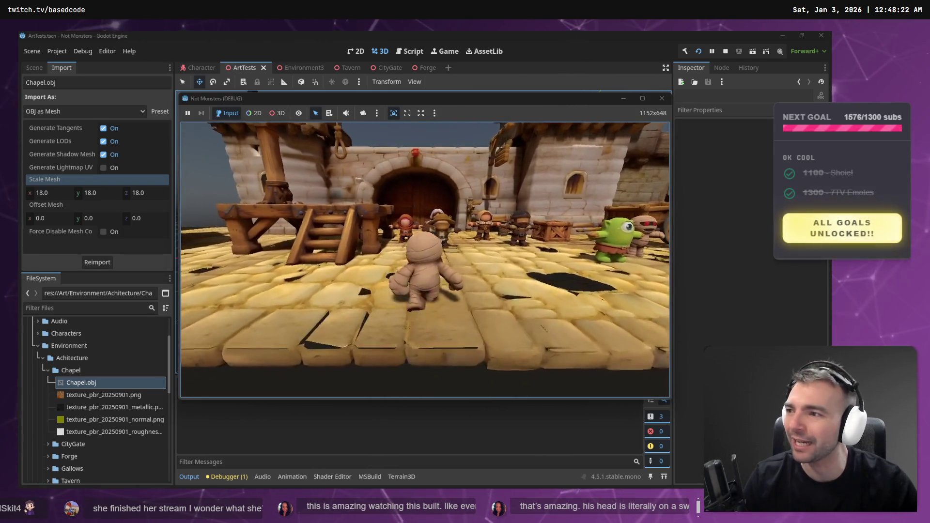
# Stop the Not Monsters test run, select the chapel, and save the ArtTests scene
pyautogui.press('F8')
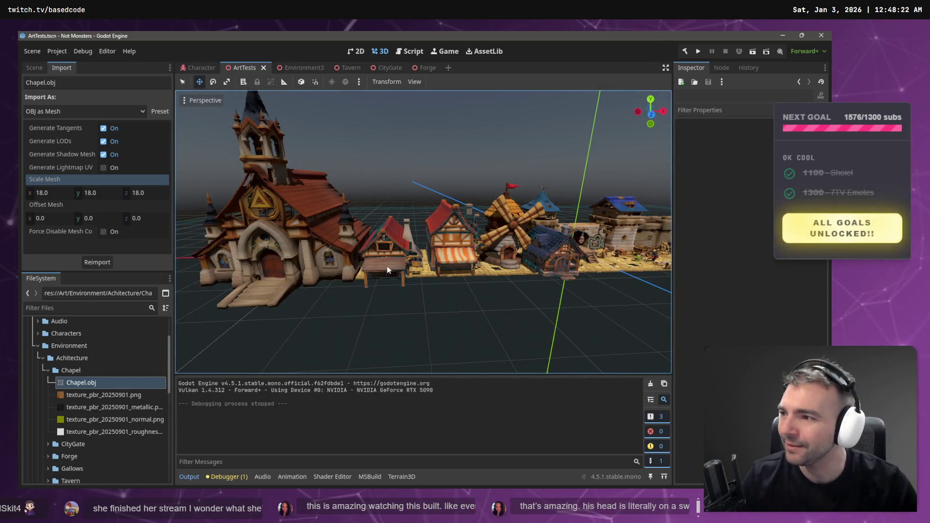
pyautogui.click(310, 208)
pyautogui.hotkey('ctrl', 's')
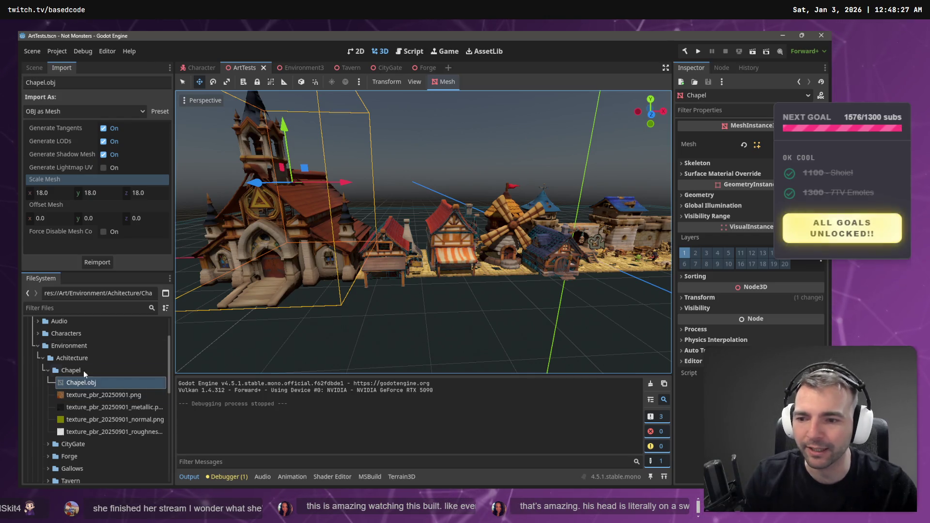
pyautogui.rightClick(86, 370)
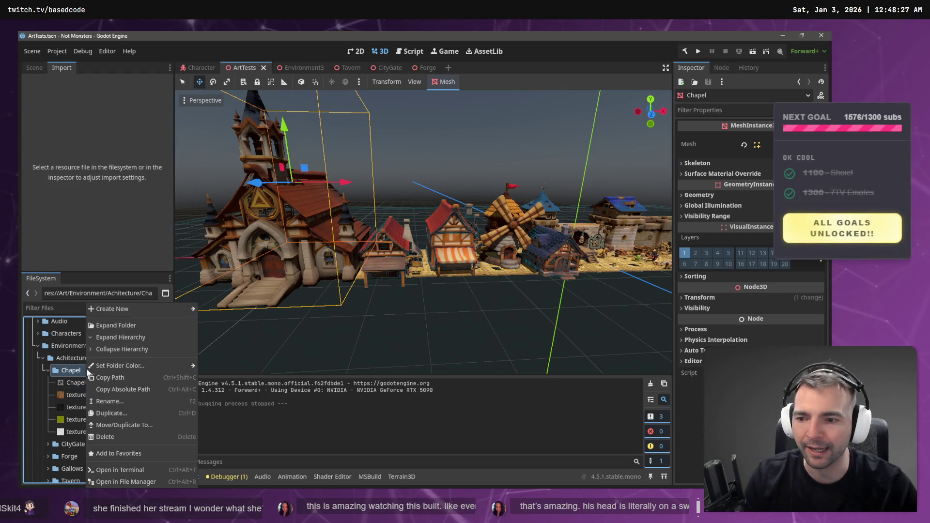
# Create a new 3D scene named Chapel, saved as Chapel.tscn in the Chapel folder
pyautogui.moveTo(184, 308)
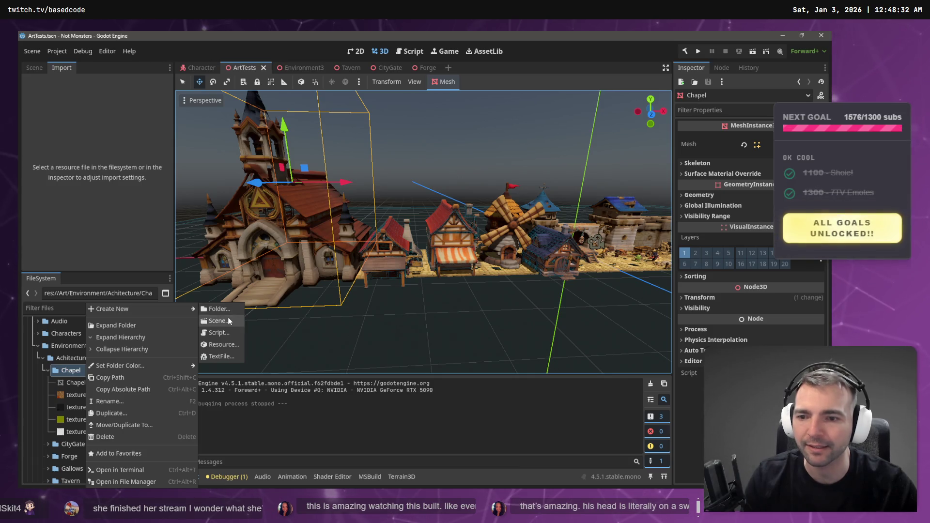
pyautogui.click(230, 321)
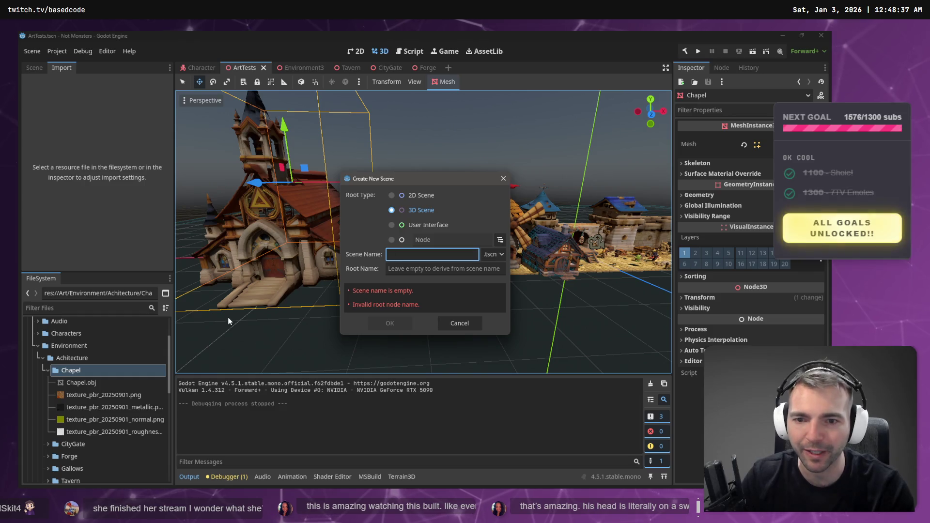
pyautogui.write('Chapel')
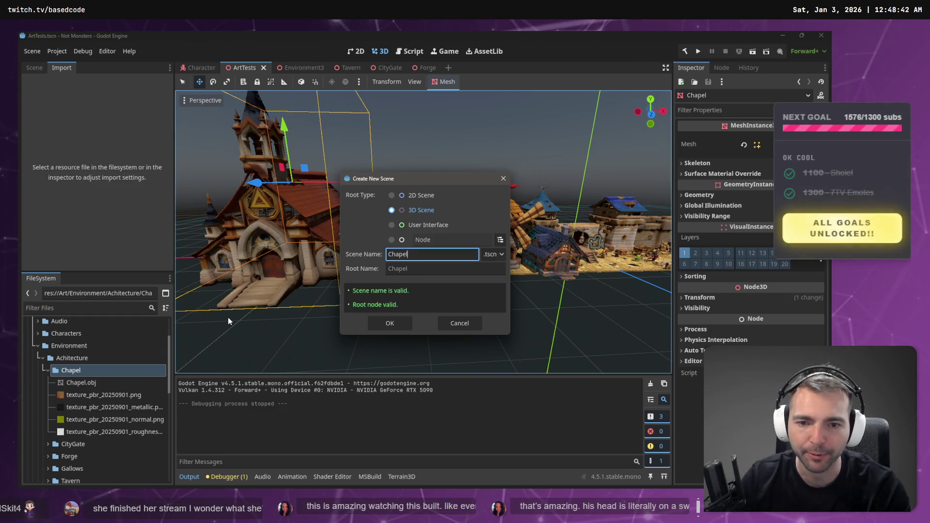
pyautogui.press('Return')
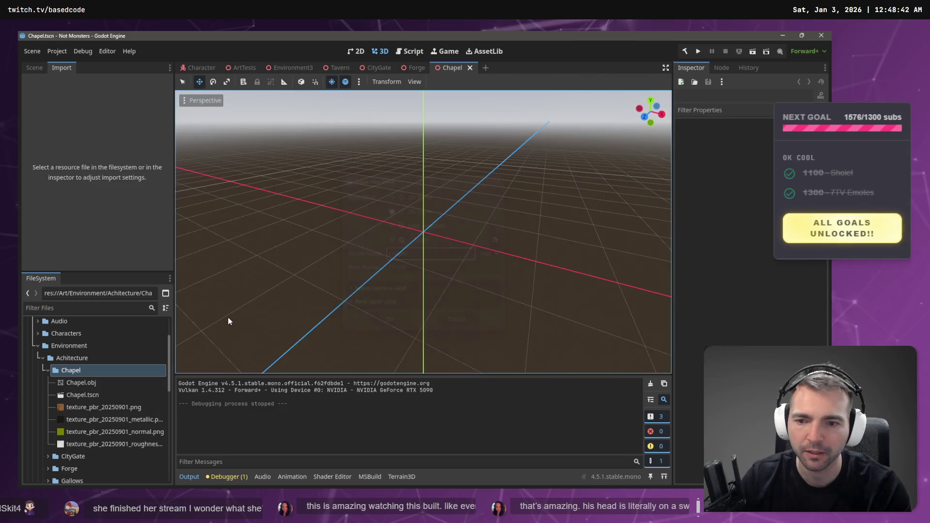
pyautogui.click(77, 384)
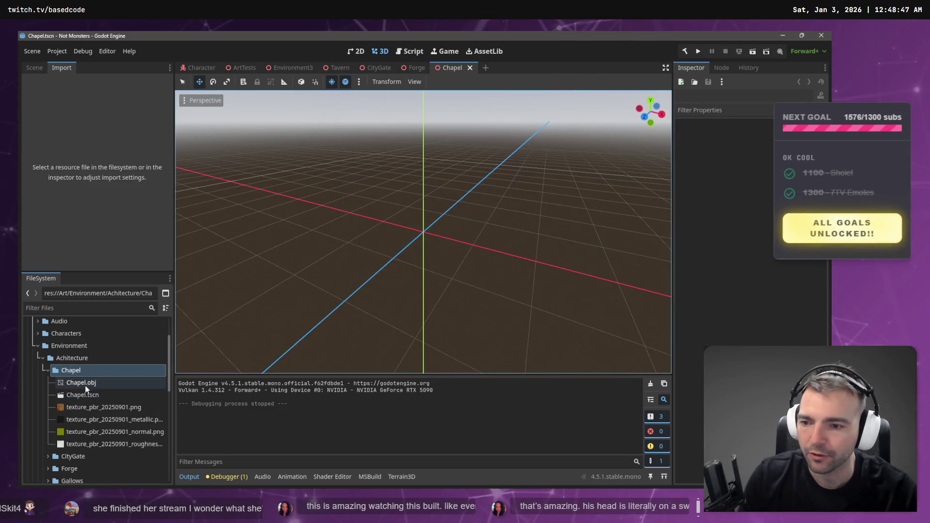
# Add Chapel.obj to the Chapel scene and set its x and z position to 0
pyautogui.click(33, 67)
pyautogui.moveTo(88, 383)
pyautogui.mouseDown()
pyautogui.moveTo(85, 100)
pyautogui.moveTo(64, 96)
pyautogui.mouseUp()
pyautogui.moveTo(57, 190)
pyautogui.mouseDown()
pyautogui.moveTo(407, 246)
pyautogui.moveTo(418, 179)
pyautogui.mouseUp()
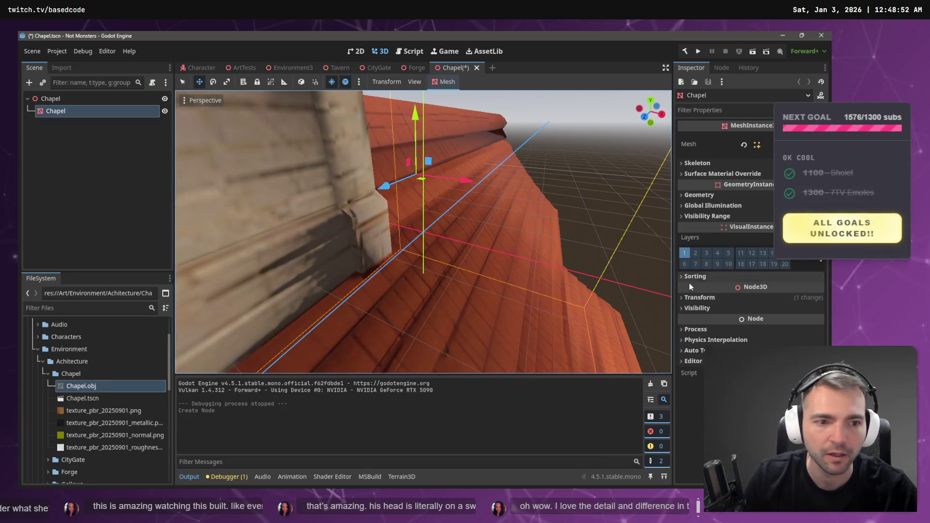
pyautogui.click(700, 297)
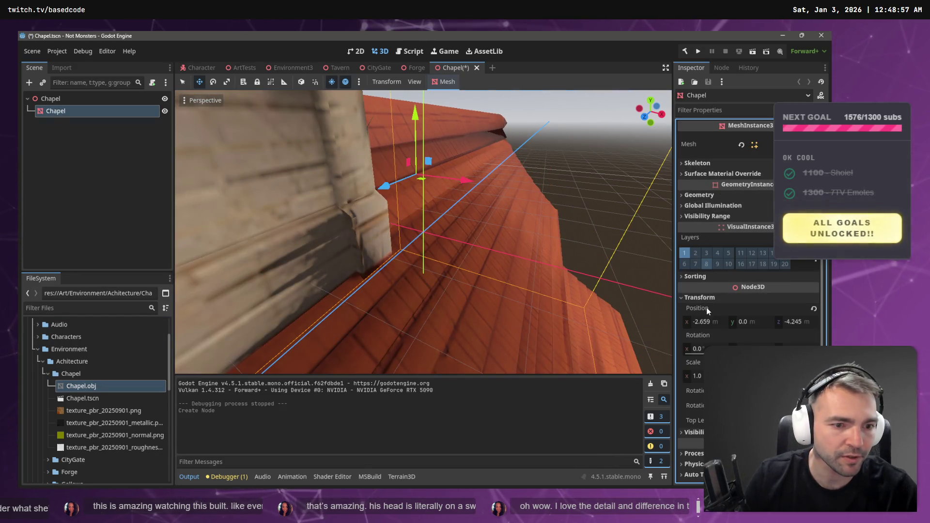
pyautogui.click(707, 323)
pyautogui.write('0')
pyautogui.press('Tab')
pyautogui.press('Tab')
pyautogui.write('0')
pyautogui.press('Return')
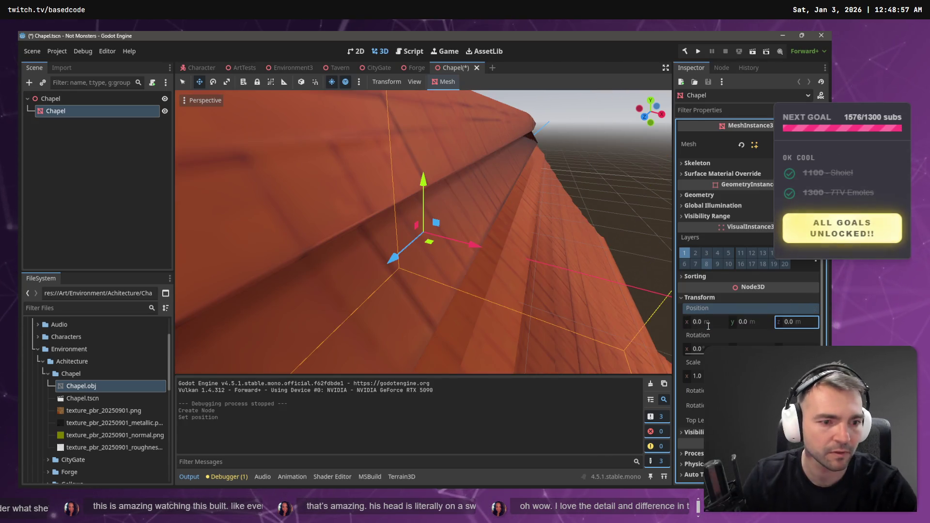
# Raise the chapel to Y 17.048 so it rests on the ground grid, and save
pyautogui.press('f')
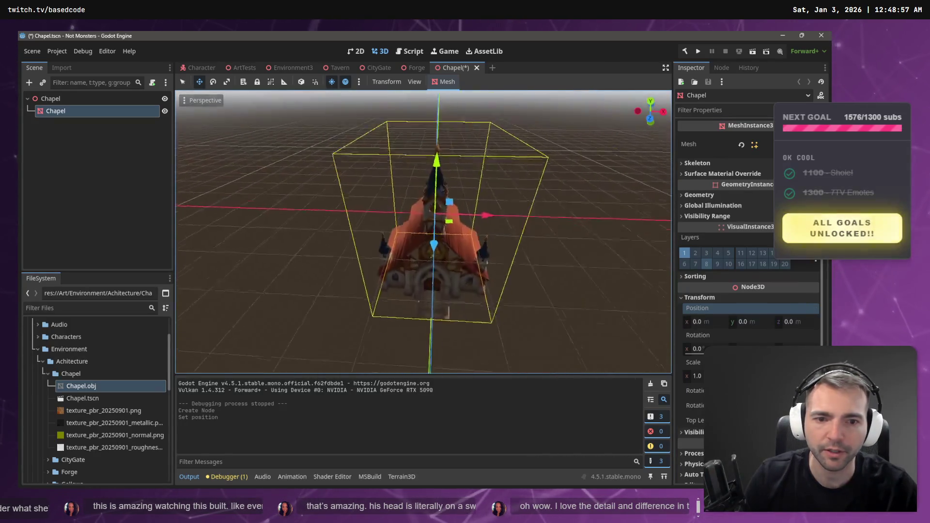
pyautogui.moveTo(411, 173); pyautogui.dragTo(414, 84)
pyautogui.press('f')
pyautogui.press('ctrl+KP_3')
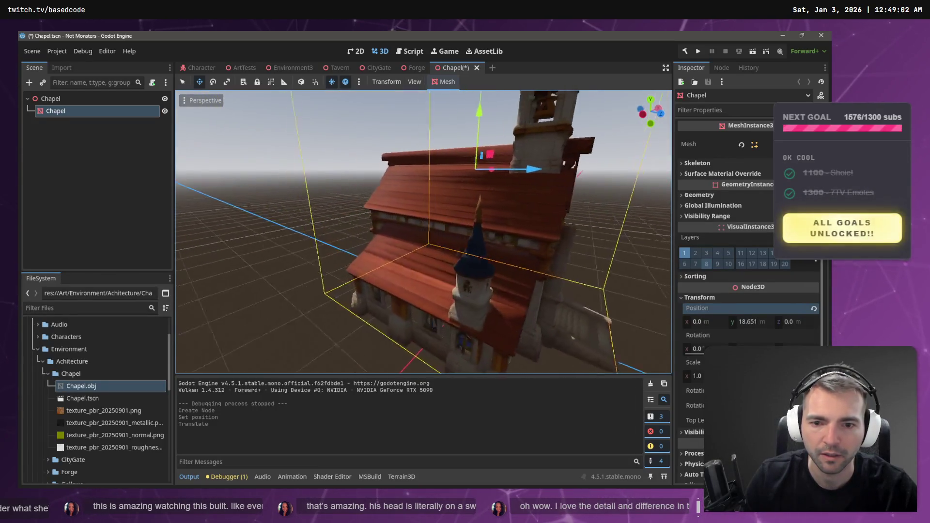
pyautogui.middleClick(428, 321)
pyautogui.moveTo(428, 321); pyautogui.dragTo(429, 218)
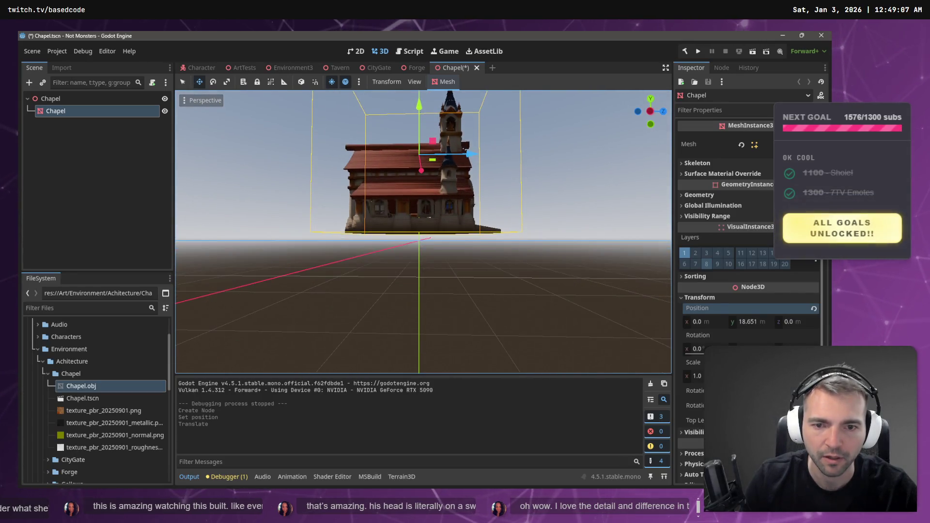
pyautogui.moveTo(419, 106); pyautogui.dragTo(425, 110)
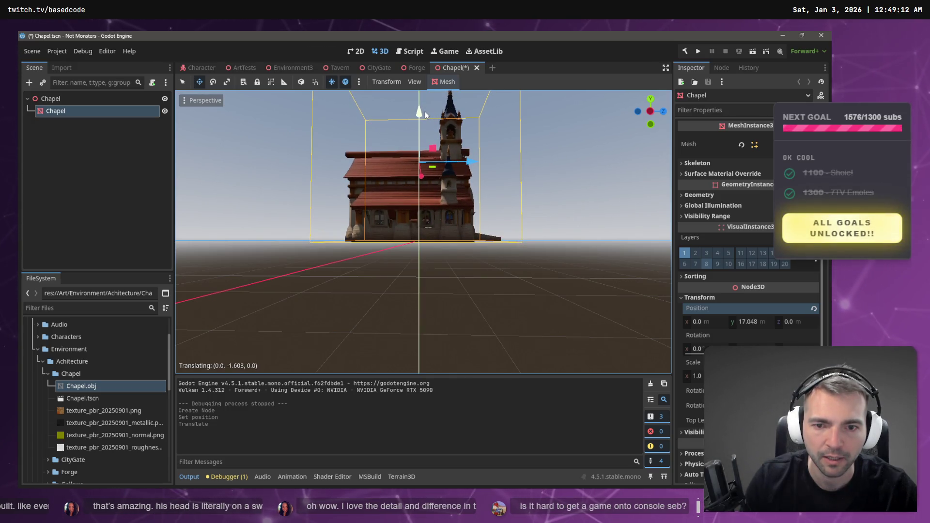
pyautogui.scroll(5, 423, 231)
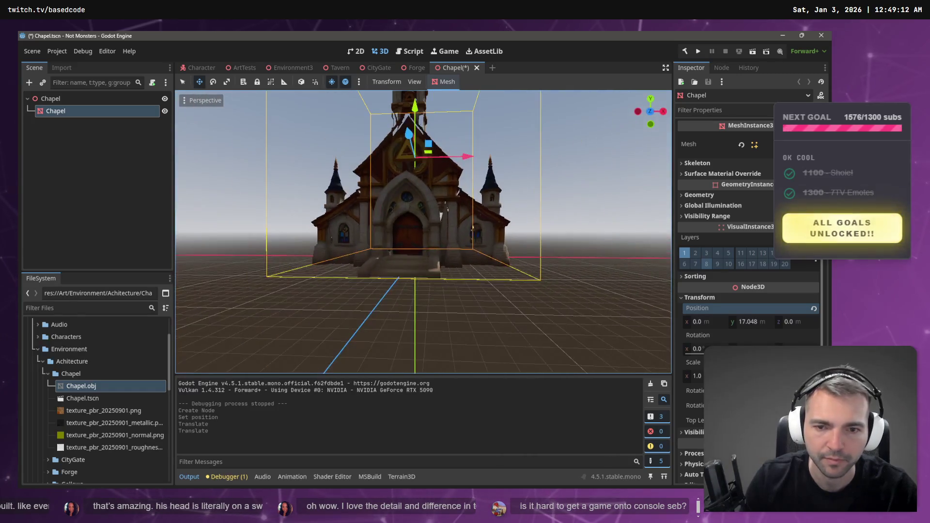
pyautogui.hotkey('ctrl', 's')
pyautogui.rightClick(66, 98)
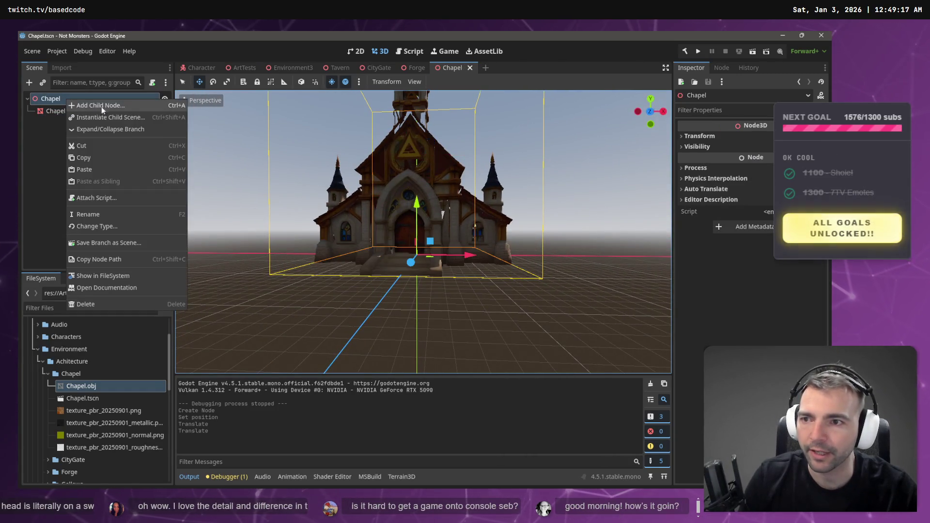
# Add a StaticBody3D child node under Chapel
pyautogui.click(85, 100)
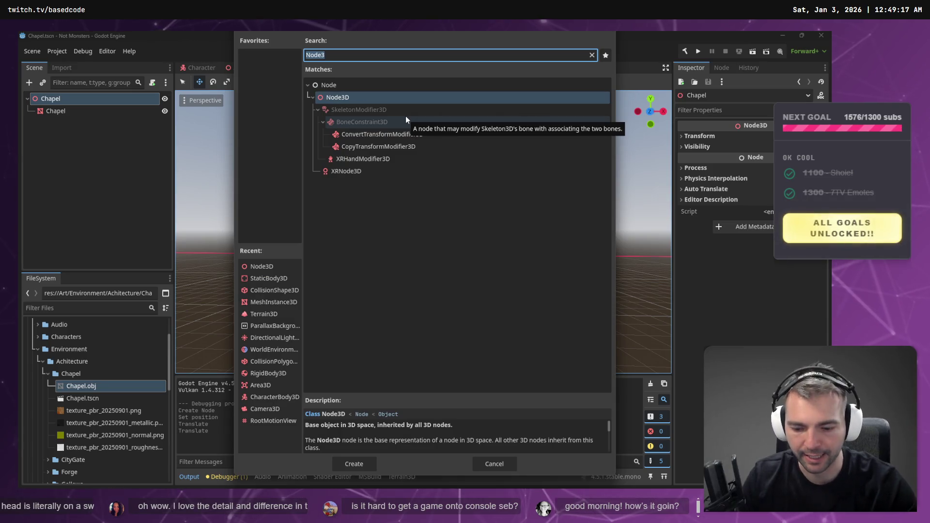
pyautogui.write('collisi')
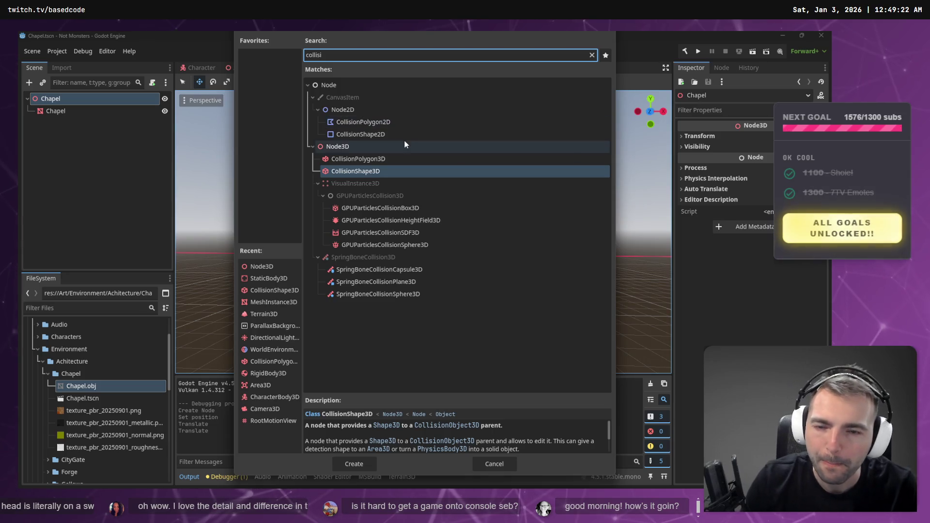
pyautogui.hotkey('ctrl', 'a')
pyautogui.write('static')
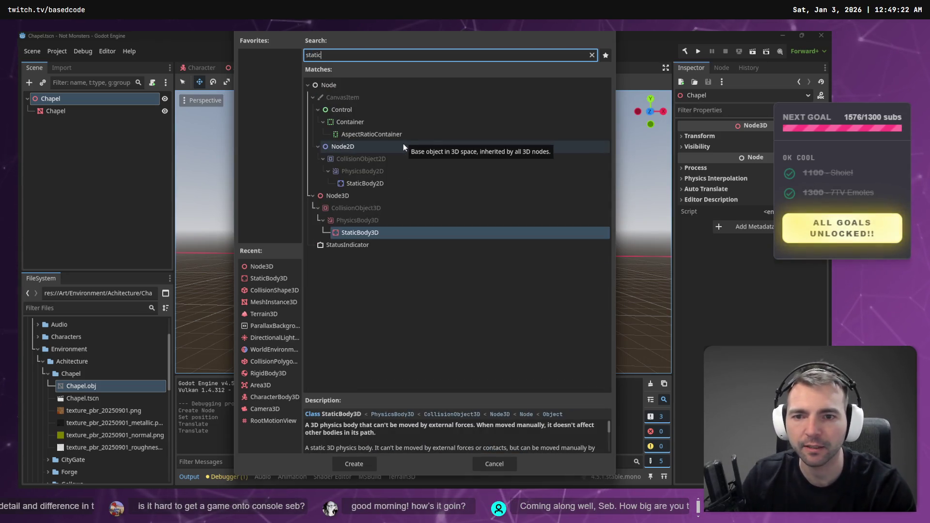
pyautogui.doubleClick(354, 233)
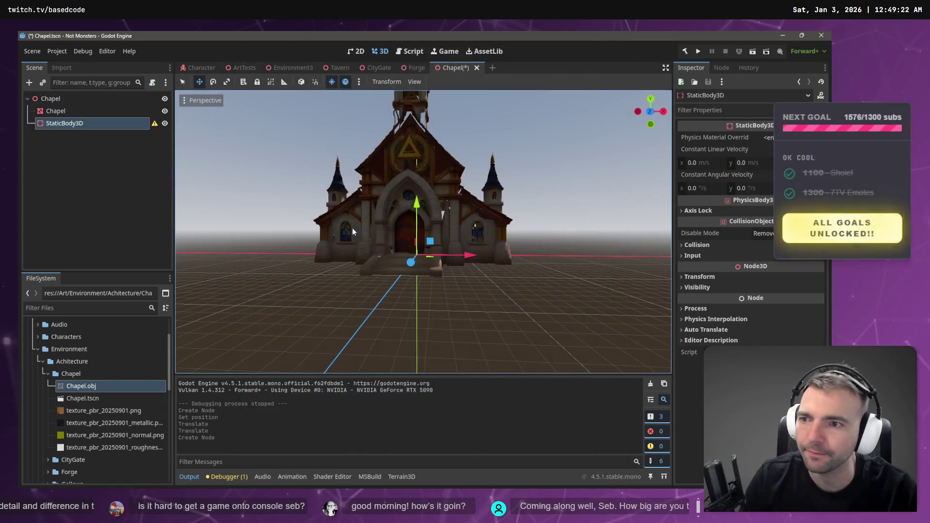
# Generate a trimesh collision shape from the Chapel mesh, nest it under StaticBody3D, and save
pyautogui.click(67, 111)
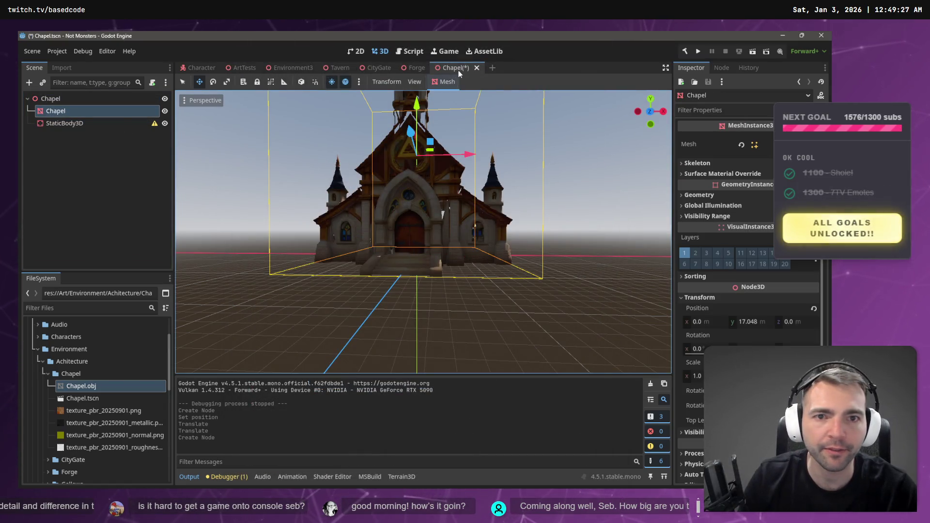
pyautogui.click(445, 83)
pyautogui.click(461, 95)
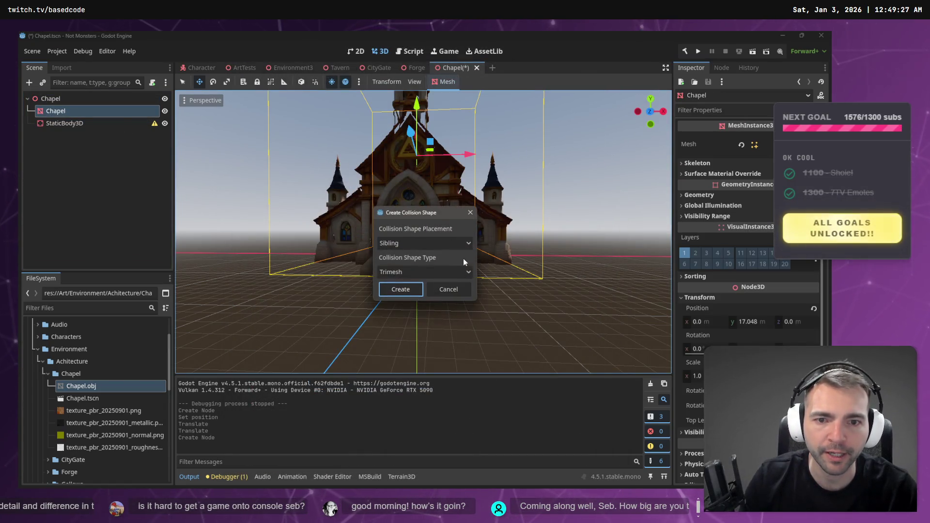
pyautogui.click(401, 290)
pyautogui.moveTo(77, 121)
pyautogui.mouseDown()
pyautogui.moveTo(72, 133)
pyautogui.moveTo(101, 135)
pyautogui.mouseUp()
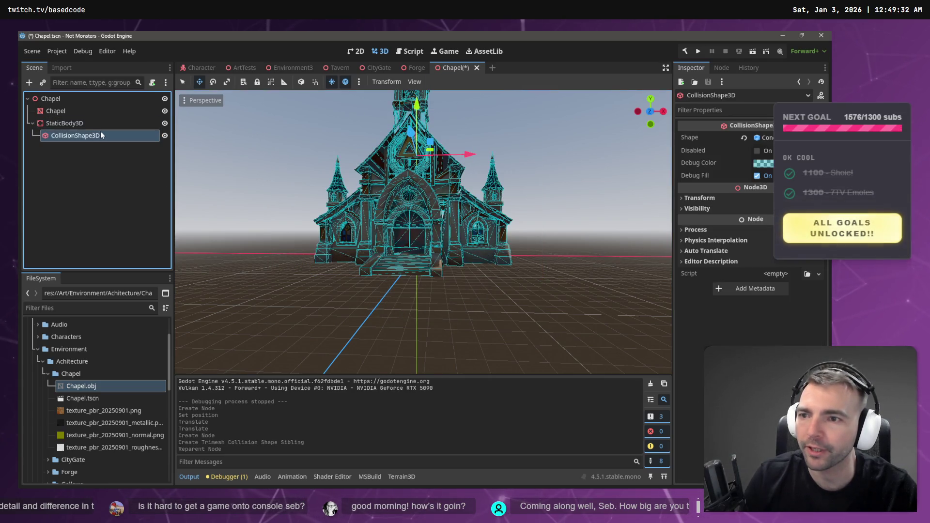
pyautogui.click(80, 169)
pyautogui.hotkey('ctrl', 's')
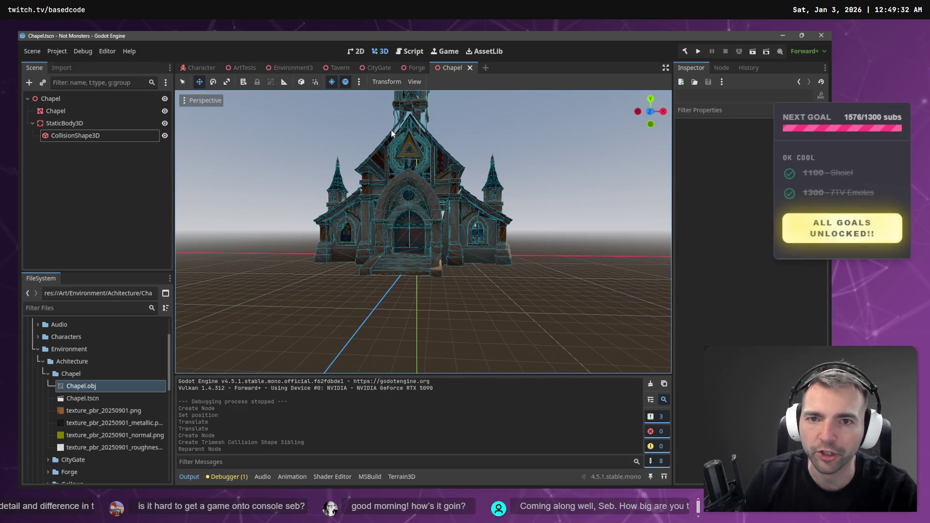
pyautogui.click(68, 113)
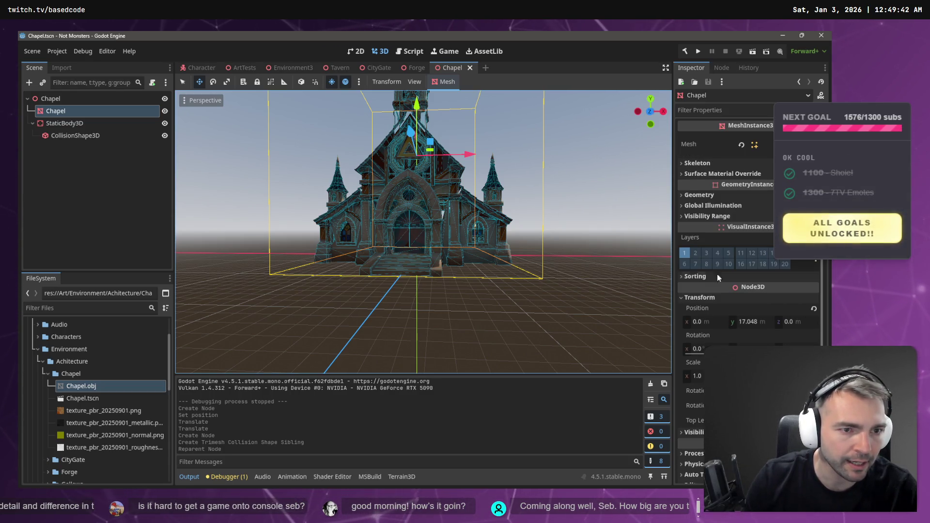
pyautogui.click(684, 216)
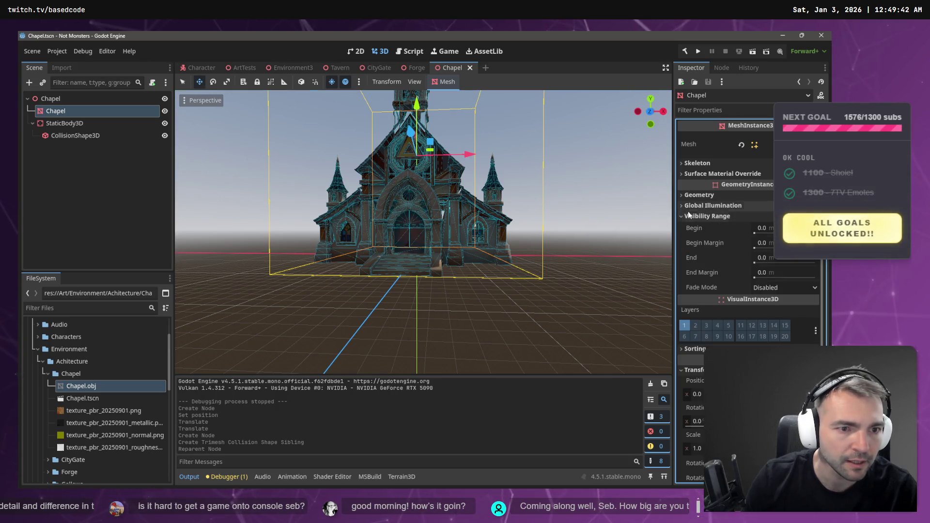
# Give surface material override slot 0 a new material, replacing StandardMaterial3D with ORMMaterial3D
pyautogui.click(689, 216)
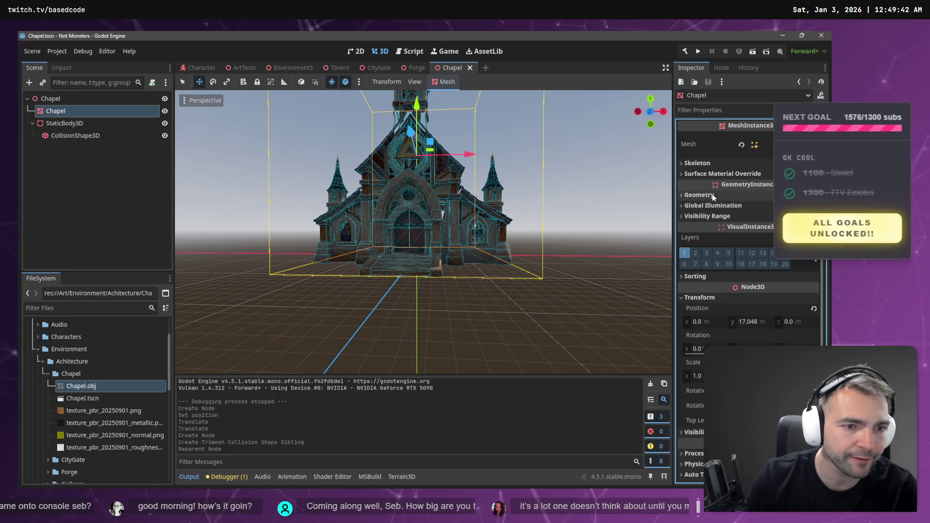
pyautogui.click(684, 215)
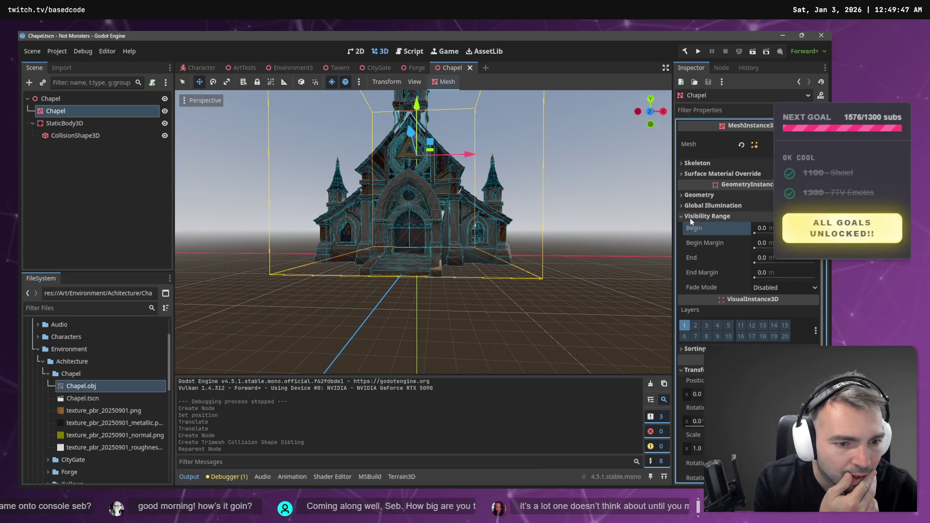
pyautogui.click(690, 218)
pyautogui.scroll(-1, 725, 321)
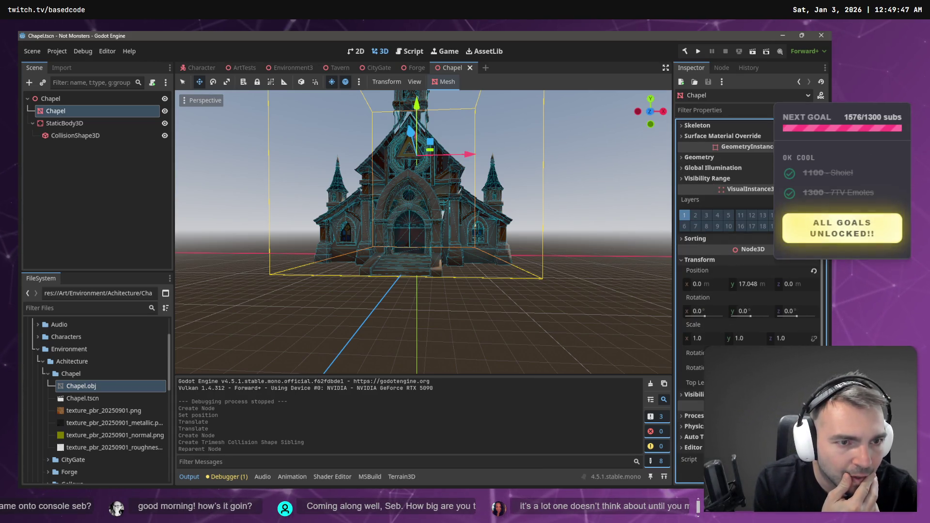
pyautogui.click(722, 136)
pyautogui.scroll(1, 725, 218)
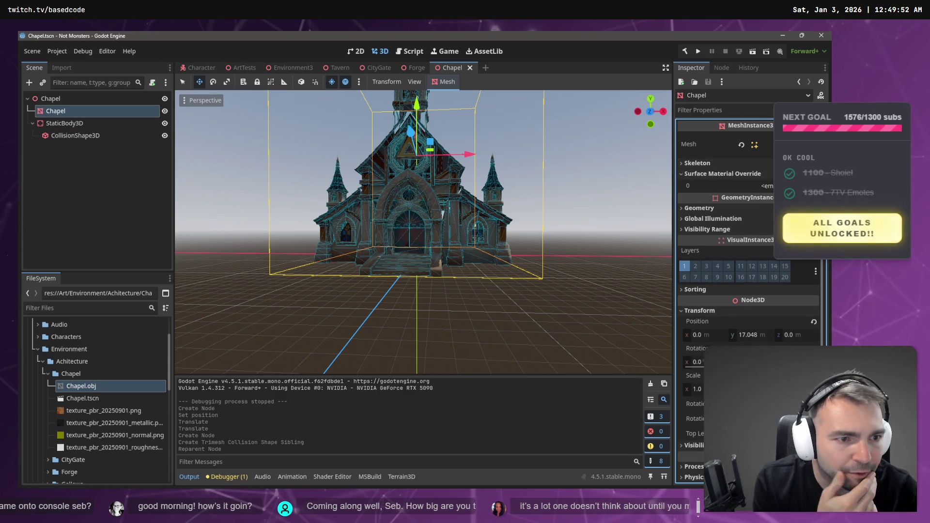
pyautogui.click(765, 186)
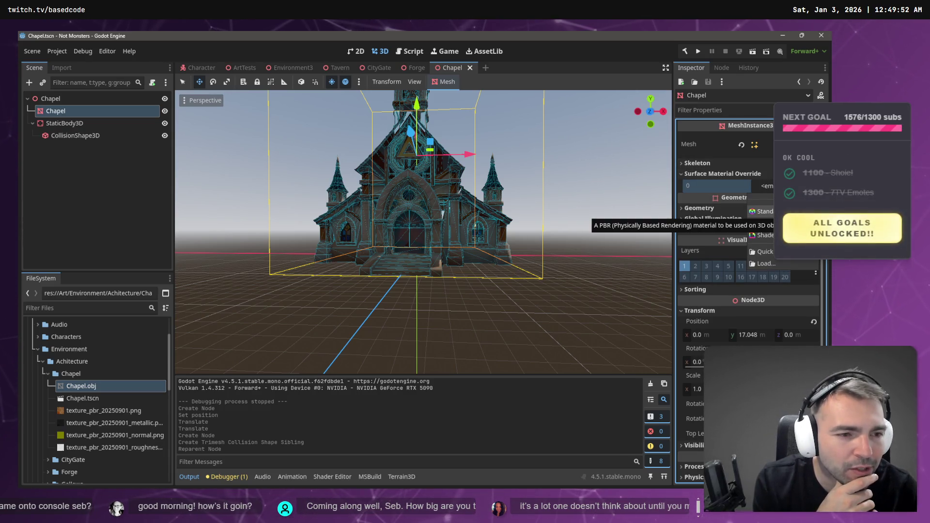
pyautogui.click(762, 211)
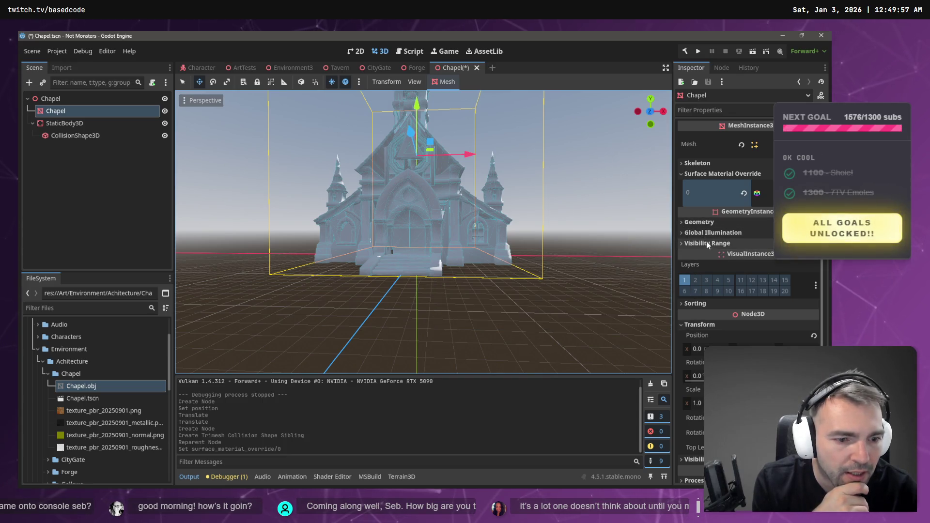
pyautogui.click(717, 193)
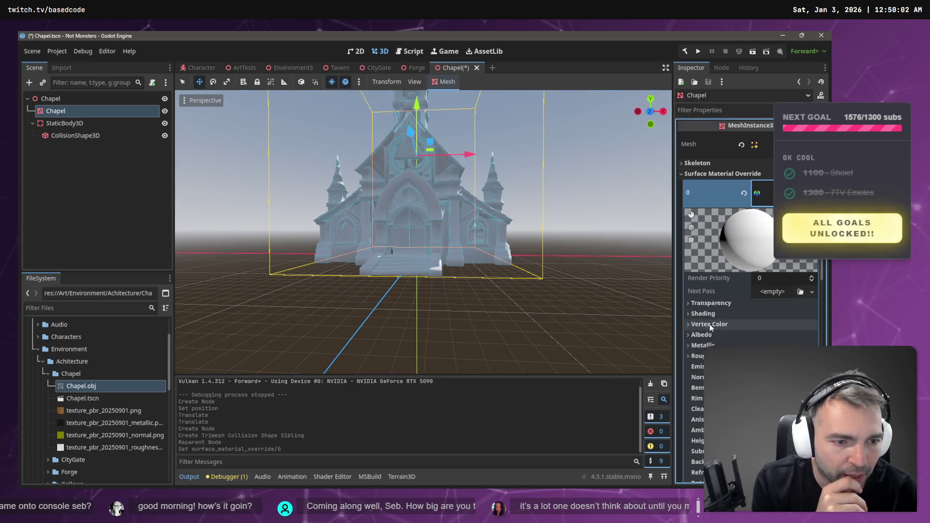
pyautogui.click(812, 192)
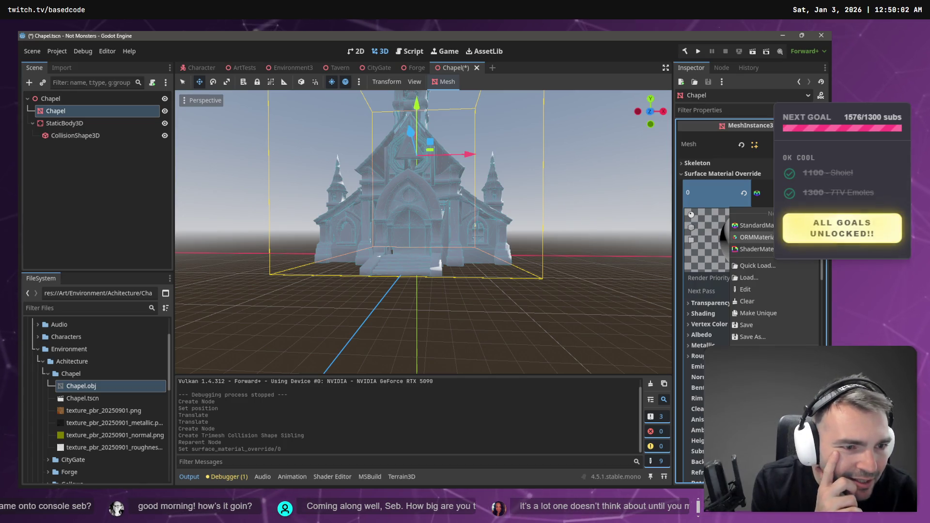
pyautogui.click(746, 237)
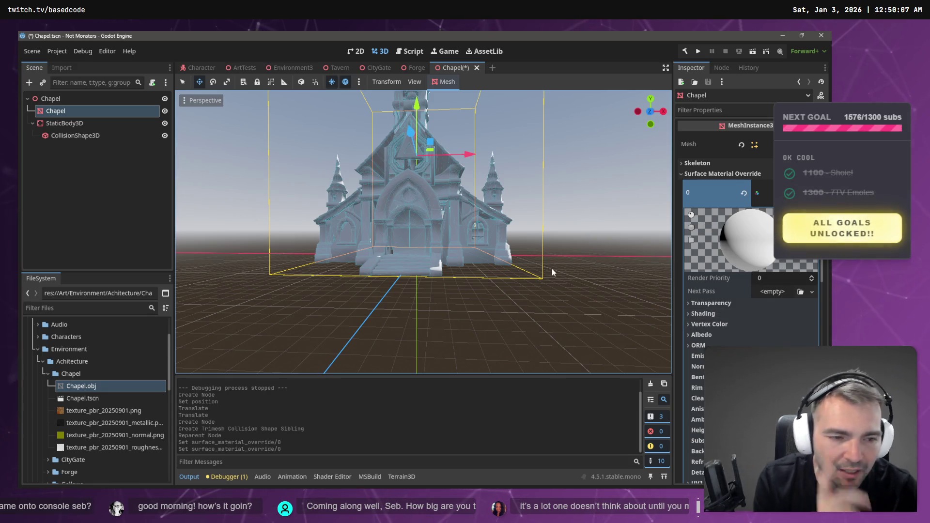
# Set the override material's albedo texture to texture_pbr_20250901.png
pyautogui.click(708, 339)
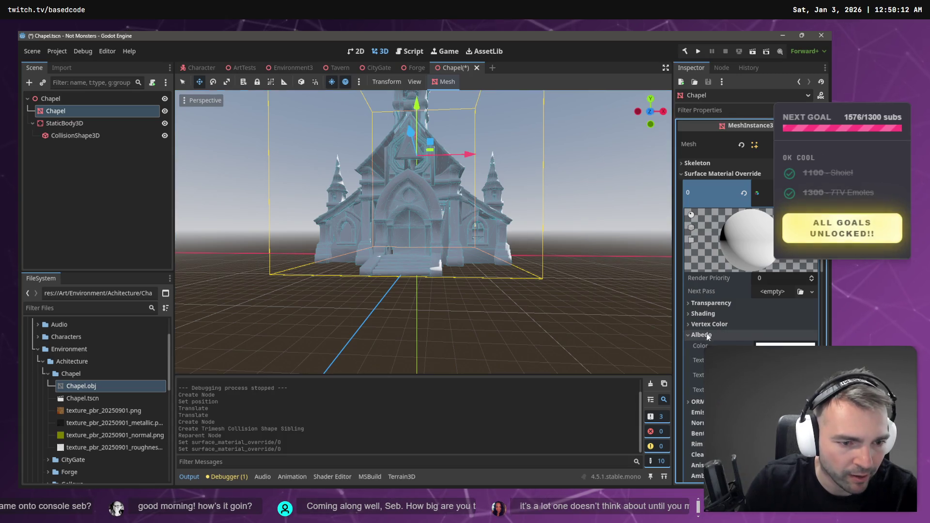
pyautogui.click(103, 411)
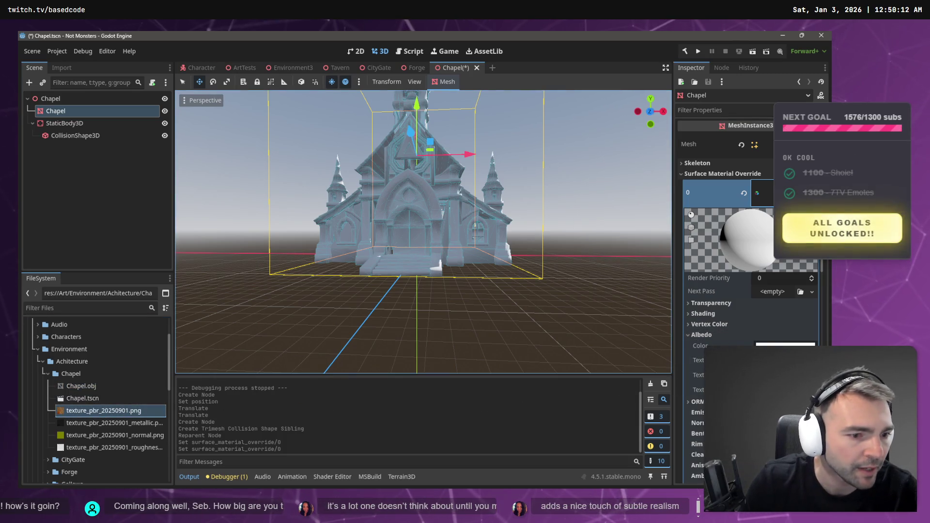
pyautogui.moveTo(104, 411); pyautogui.dragTo(785, 361)
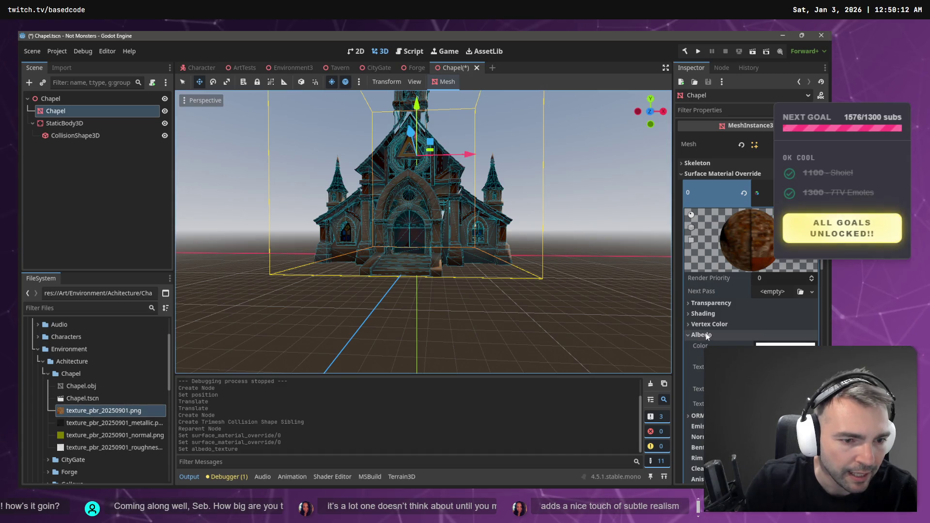
# Enable the normal map and assign the _normal.png texture to it
pyautogui.scroll(-2, 748, 242)
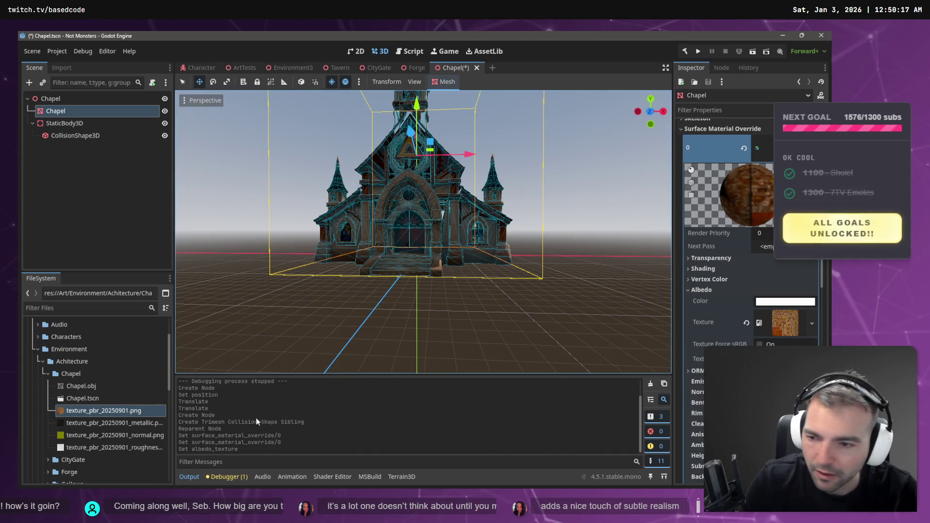
pyautogui.scroll(-2, 749, 242)
pyautogui.scroll(-4, 749, 242)
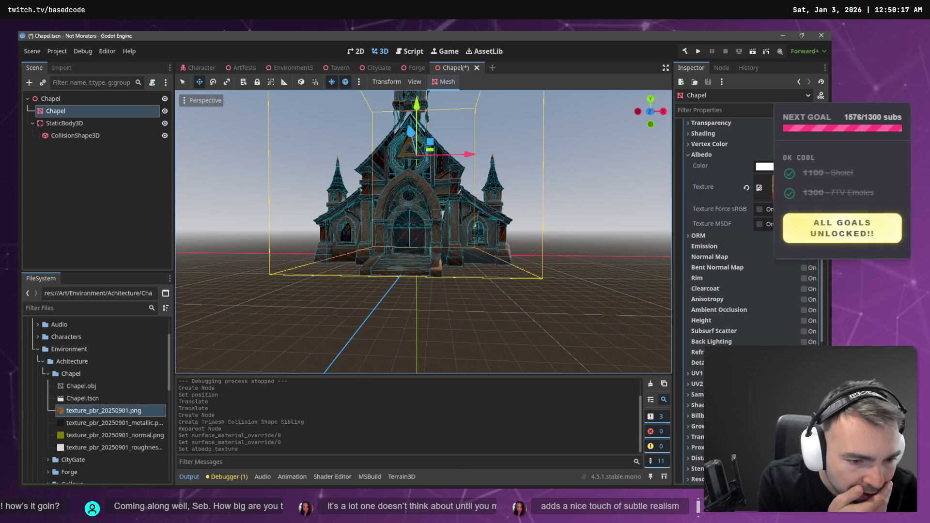
pyautogui.click(804, 257)
pyautogui.moveTo(110, 435)
pyautogui.mouseDown()
pyautogui.moveTo(601, 408)
pyautogui.moveTo(771, 284)
pyautogui.mouseUp()
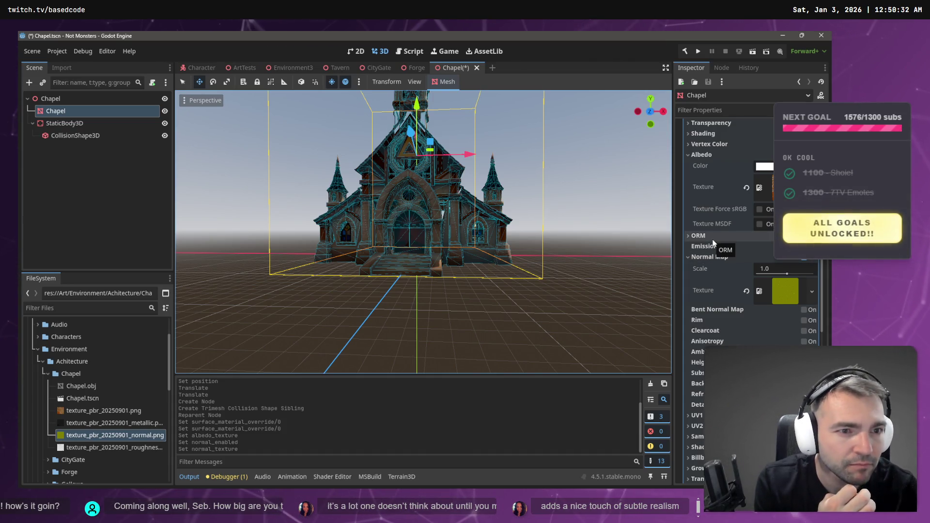
pyautogui.scroll(-5, 719, 237)
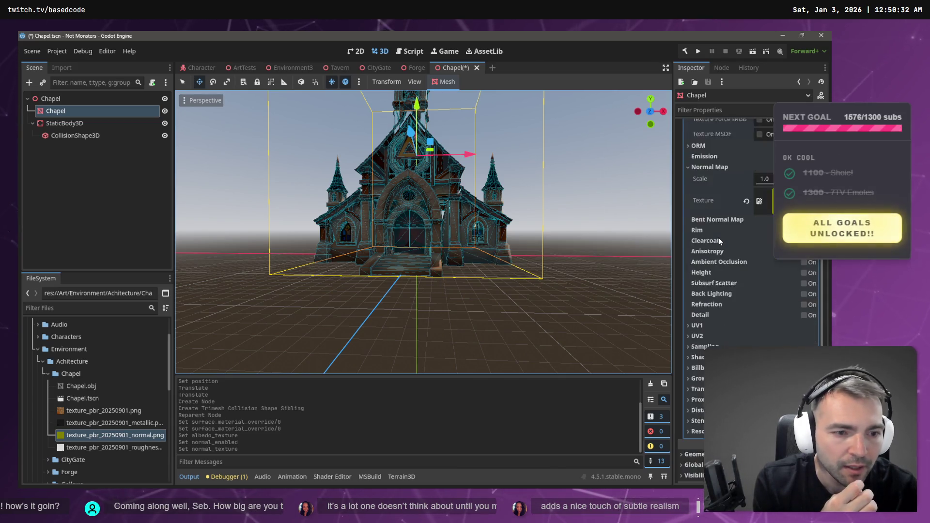
pyautogui.moveTo(109, 427)
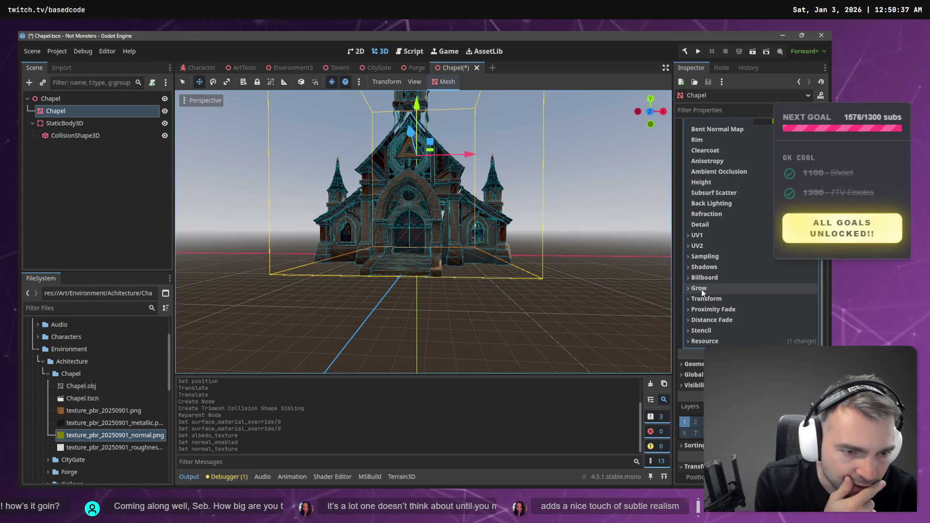
pyautogui.scroll(3, 714, 285)
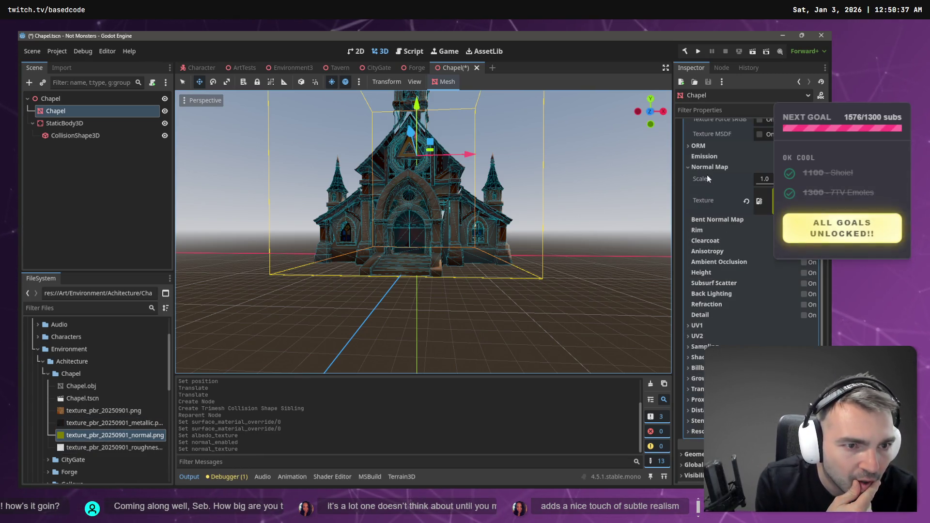
# Inspect the textured chapel in the viewport and save Chapel.tscn
pyautogui.click(559, 223)
pyautogui.scroll(5, 563, 213)
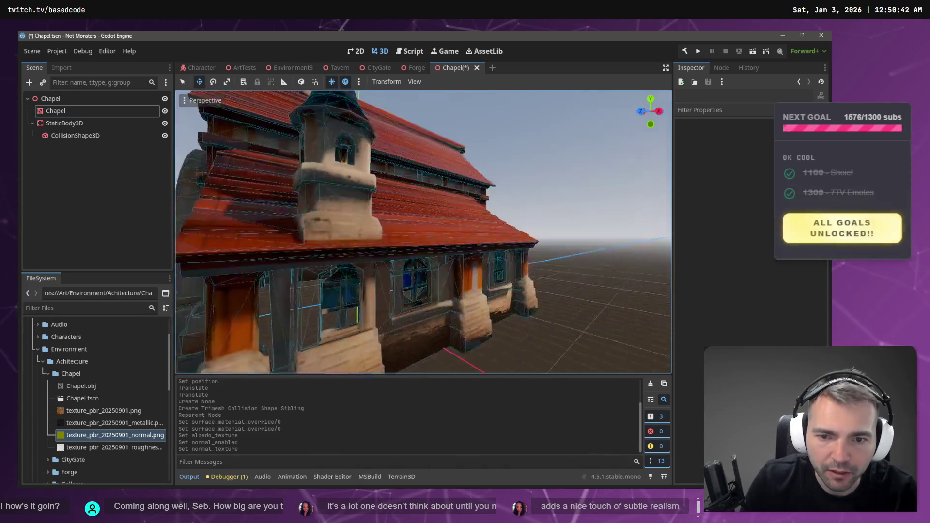
pyautogui.scroll(-3, 423, 232)
pyautogui.moveTo(423, 232)
pyautogui.mouseDown()
pyautogui.moveTo(204, 228)
pyautogui.moveTo(398, 231)
pyautogui.moveTo(329, 227)
pyautogui.mouseUp()
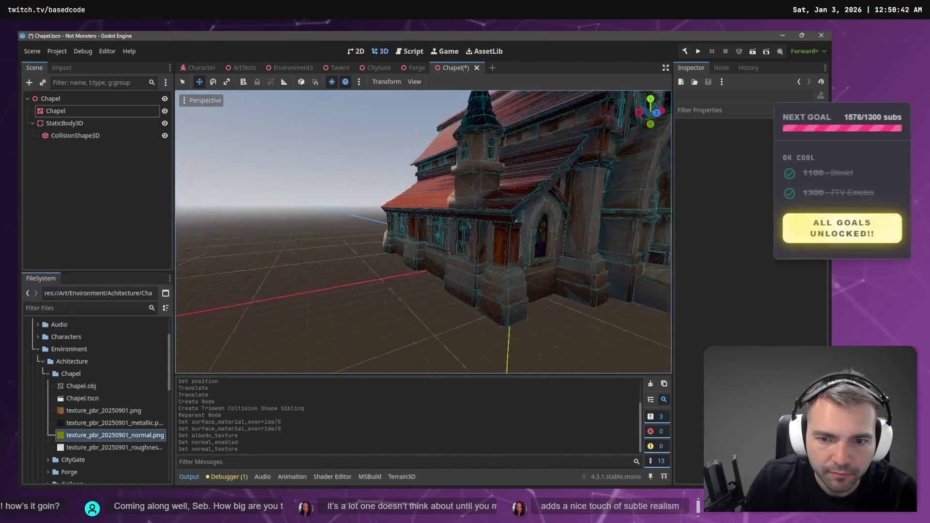
pyautogui.scroll(-2, 423, 231)
pyautogui.scroll(-5, 530, 153)
pyautogui.hotkey('ctrl', 's')
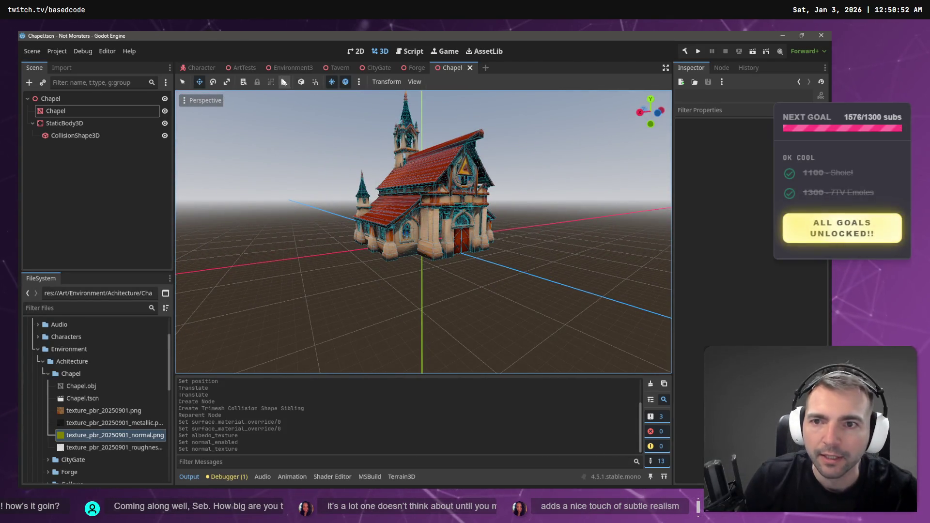
# Close the Tavern scene, check the chapel in ArtTests, and return to Chapel
pyautogui.click(339, 68)
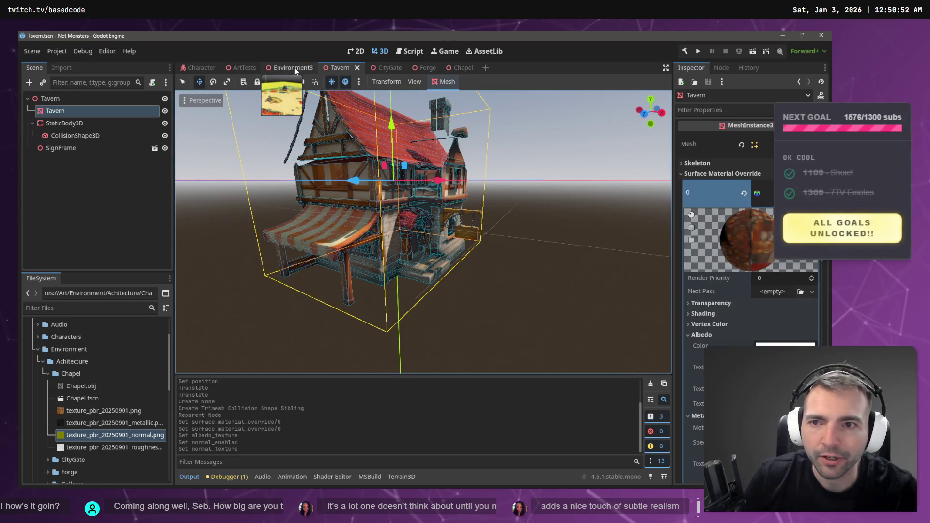
pyautogui.middleClick(342, 68)
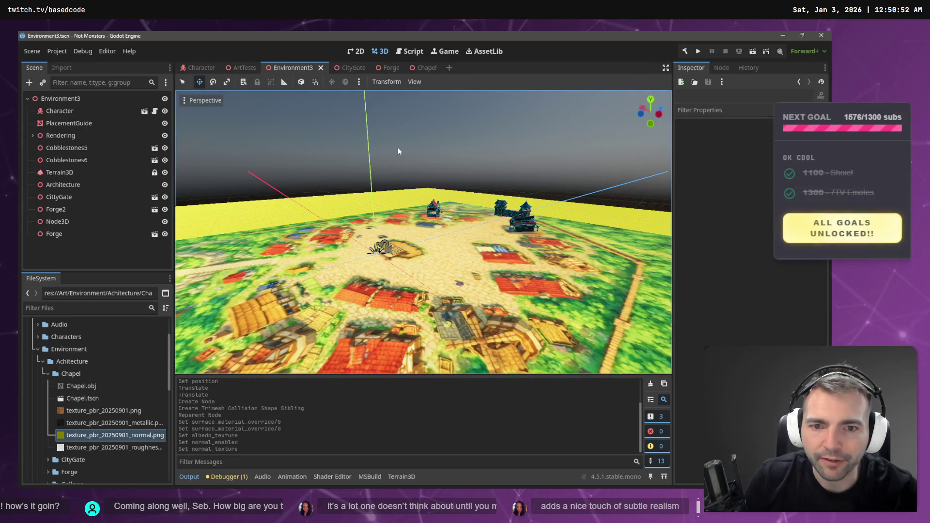
pyautogui.click(245, 66)
pyautogui.scroll(5, 424, 233)
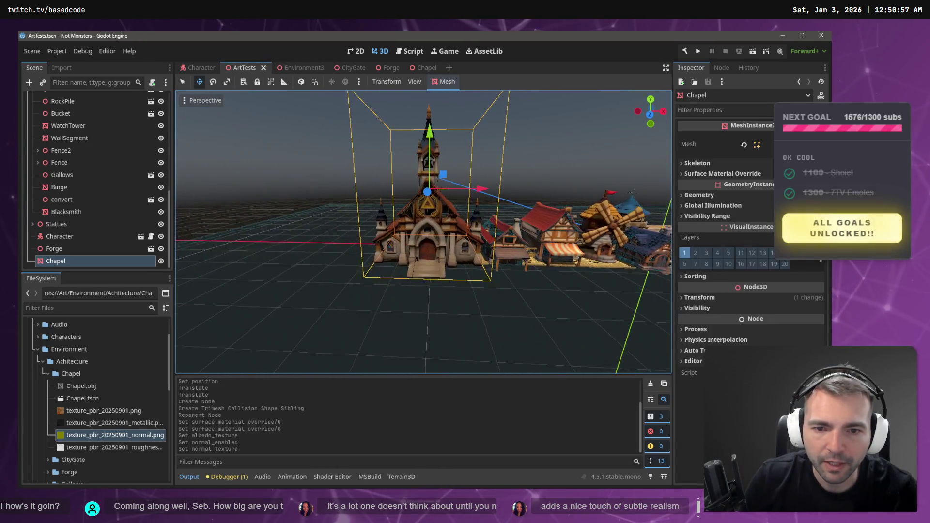
pyautogui.moveTo(424, 233); pyautogui.dragTo(193, 237)
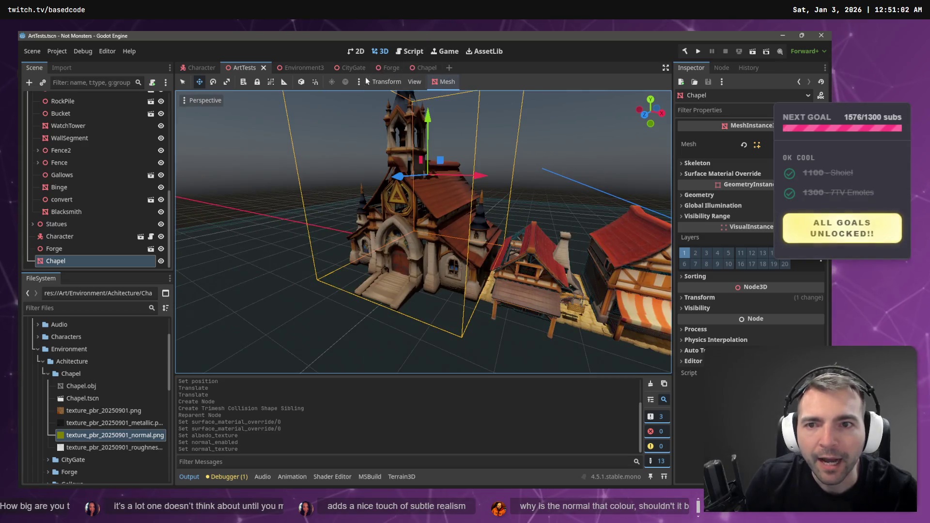
pyautogui.click(425, 67)
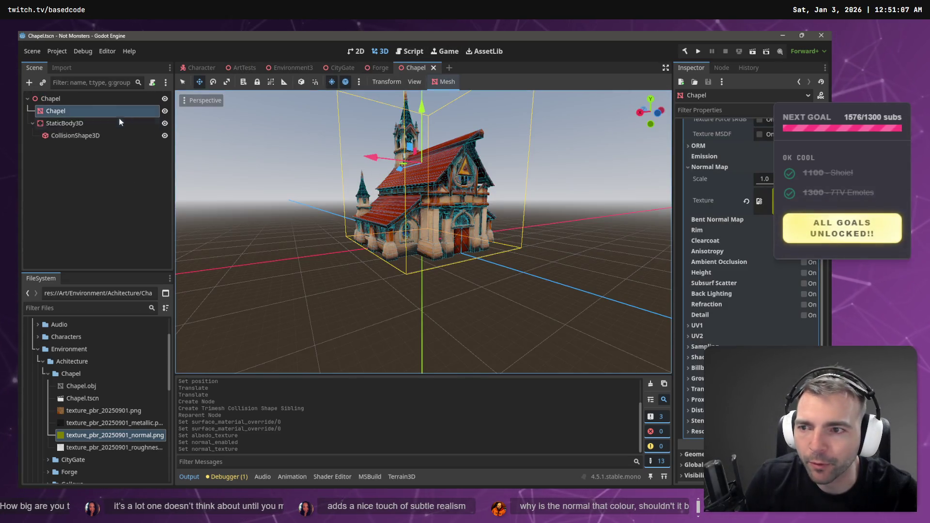
# Assign a new StandardMaterial3D to Surface Material Override 0 with normal map enabled
pyautogui.scroll(5, 749, 201)
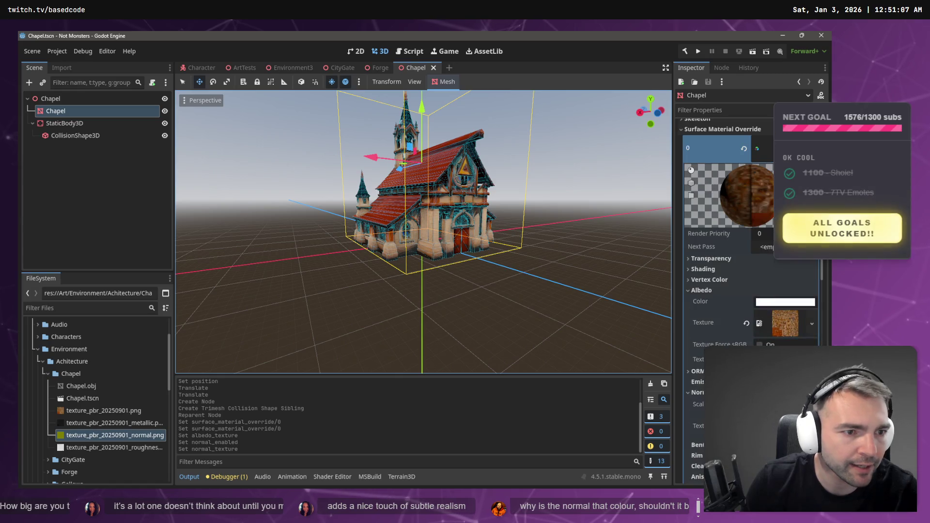
pyautogui.scroll(2, 748, 216)
pyautogui.click(814, 143)
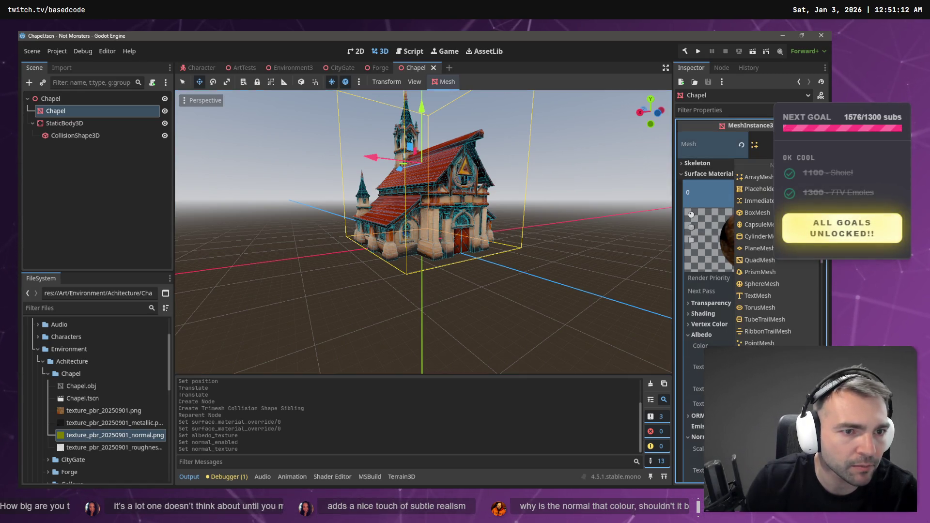
pyautogui.click(609, 46)
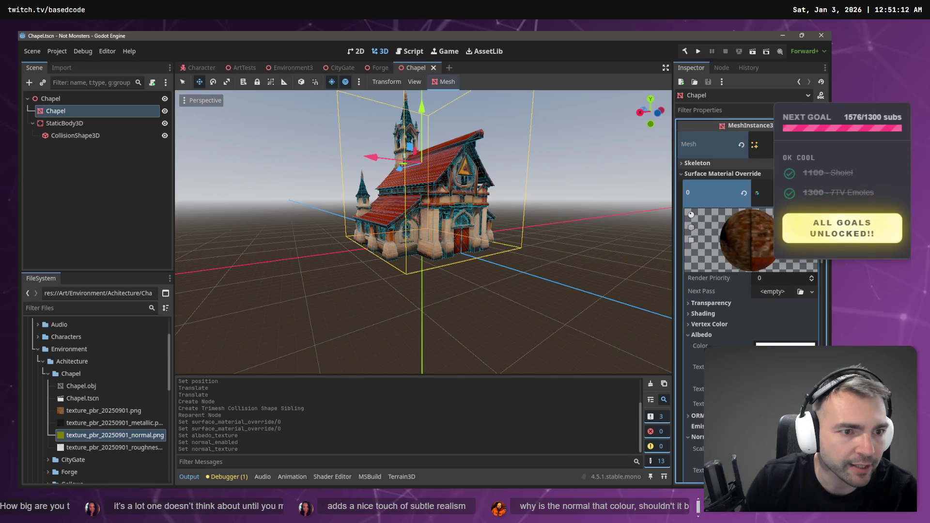
pyautogui.click(757, 192)
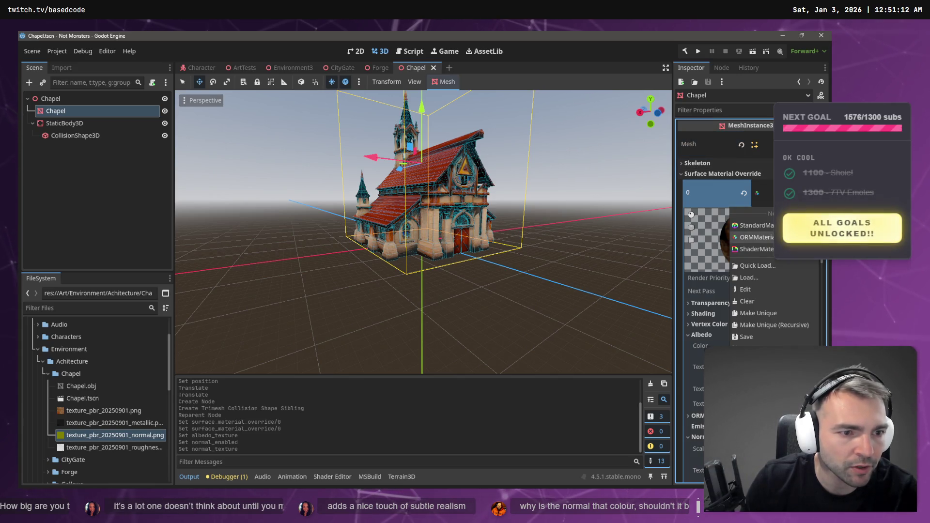
pyautogui.click(755, 225)
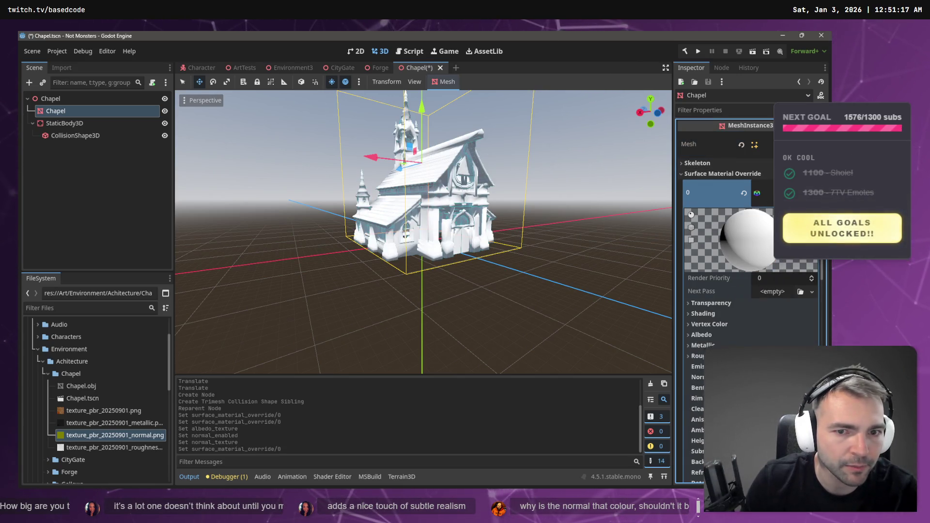
pyautogui.scroll(-2, 711, 306)
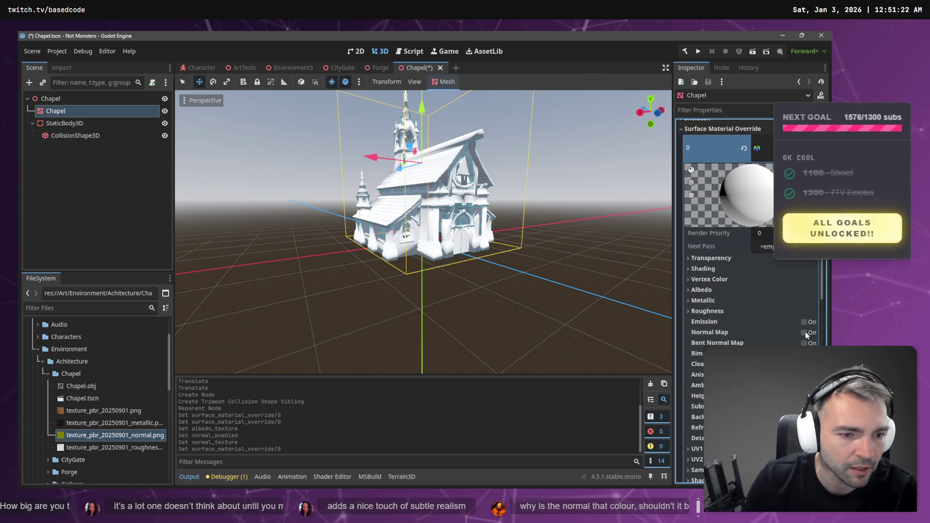
pyautogui.click(805, 331)
# Assign the metallic, albedo, normal and roughness PNG textures to their material slots
pyautogui.click(717, 302)
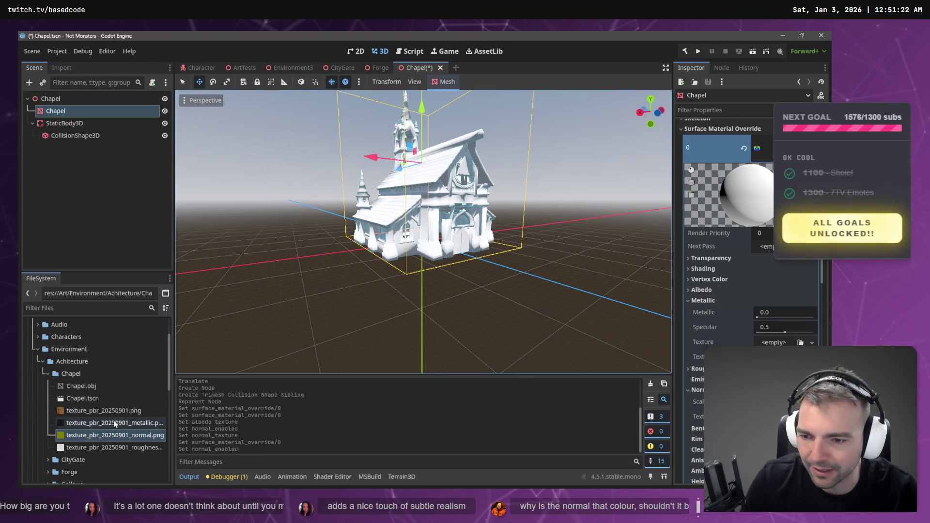
pyautogui.click(127, 422)
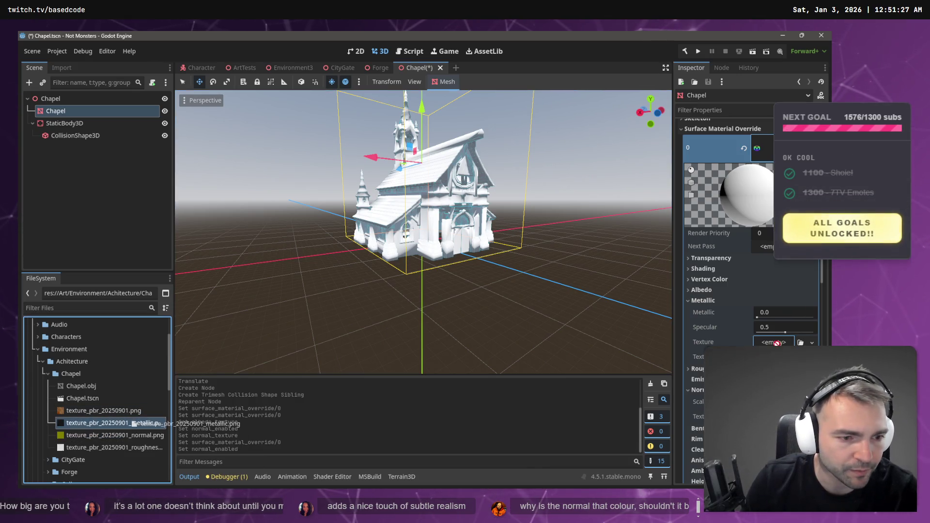
pyautogui.moveTo(776, 343); pyautogui.dragTo(777, 343)
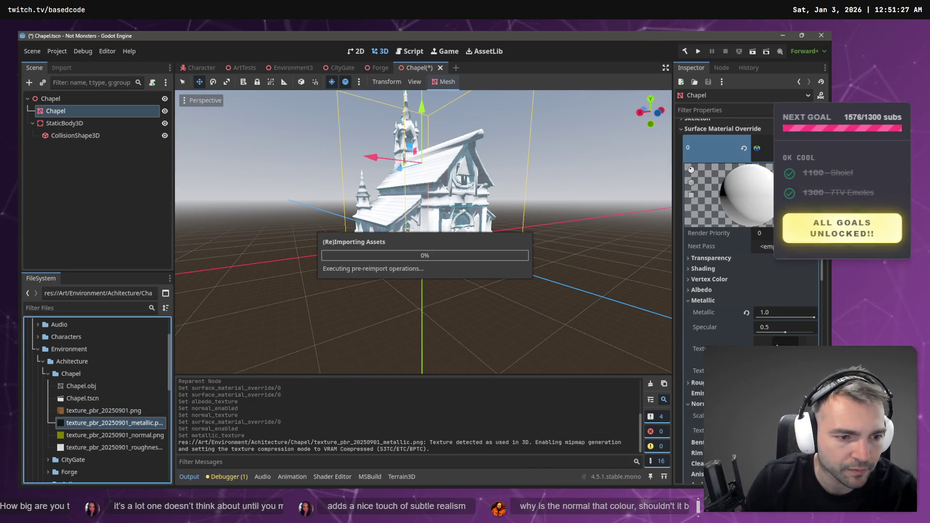
pyautogui.click(702, 290)
pyautogui.moveTo(104, 410)
pyautogui.mouseDown()
pyautogui.moveTo(587, 331)
pyautogui.moveTo(776, 321)
pyautogui.mouseUp()
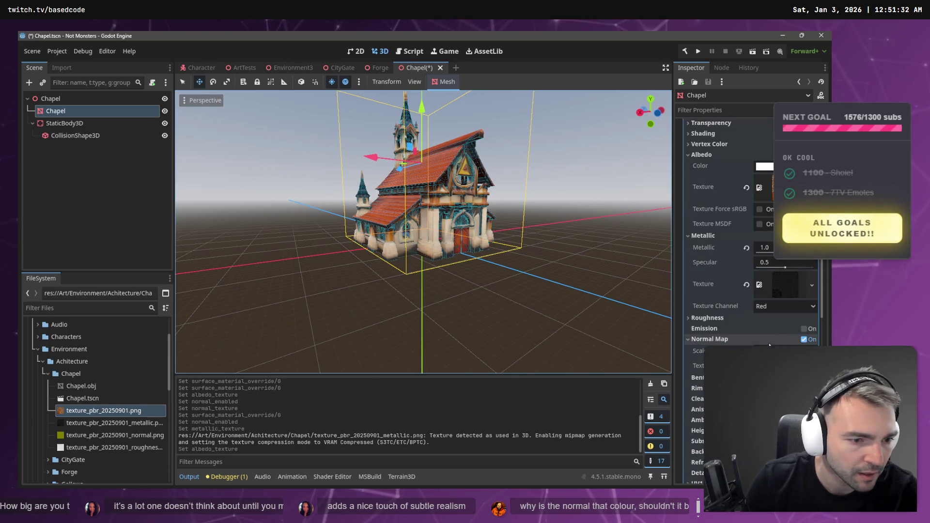
pyautogui.click(103, 437)
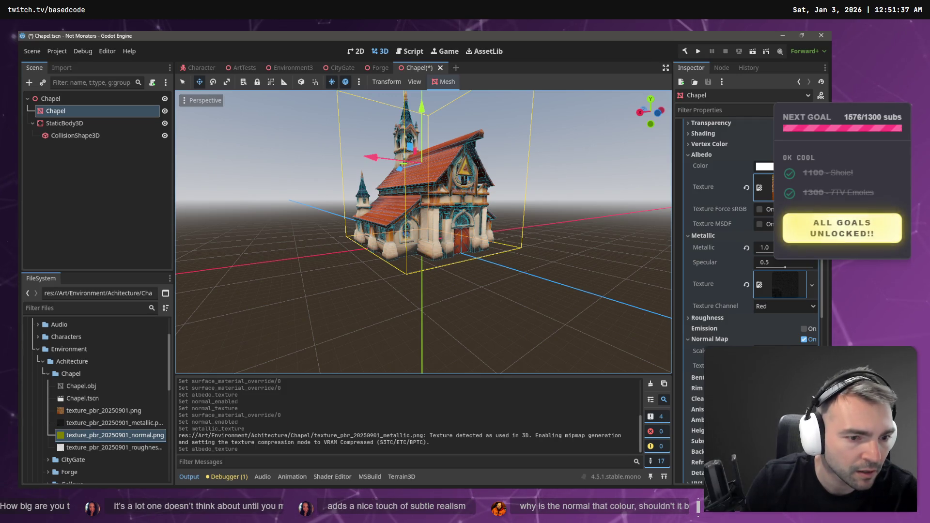
pyautogui.moveTo(104, 435); pyautogui.dragTo(780, 366)
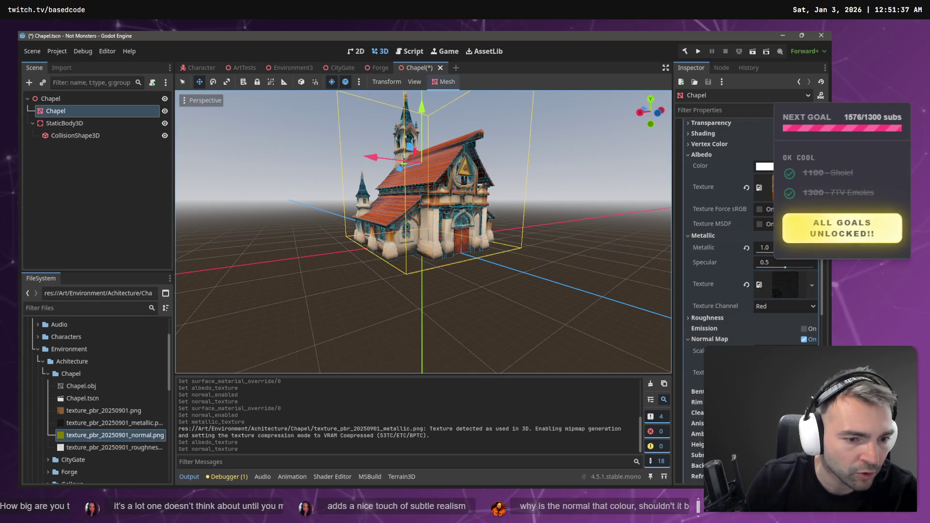
pyautogui.click(731, 319)
pyautogui.click(91, 448)
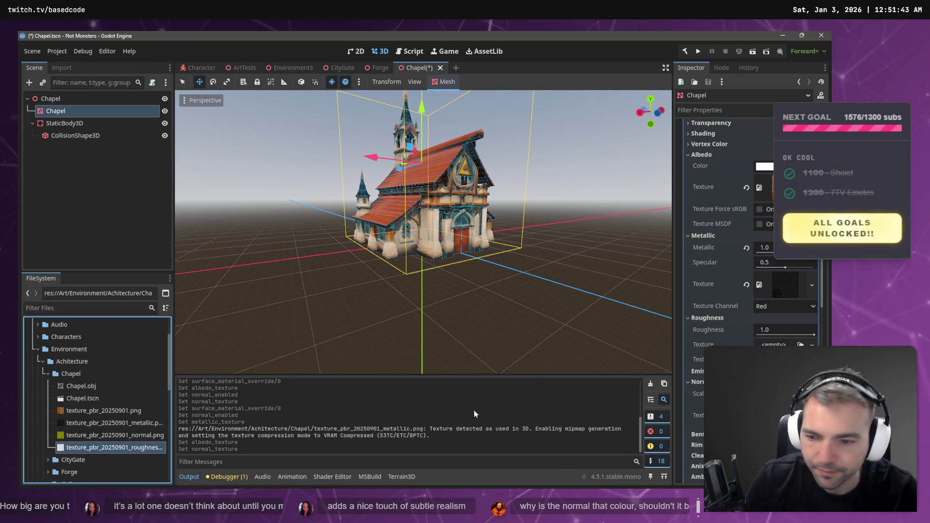
pyautogui.moveTo(779, 345); pyautogui.dragTo(780, 345)
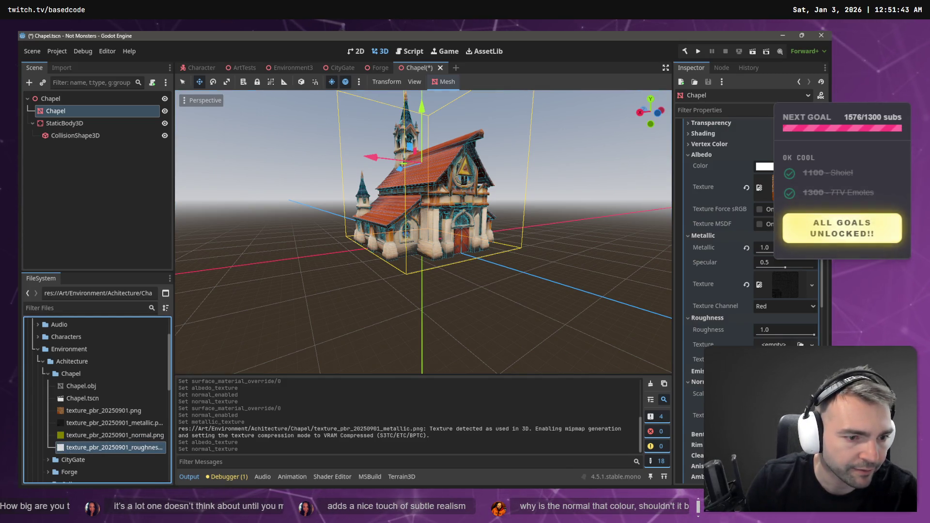
# Save the Chapel scene and view the chapel in the ArtTests scene
pyautogui.click(554, 187)
pyautogui.hotkey('ctrl', 's')
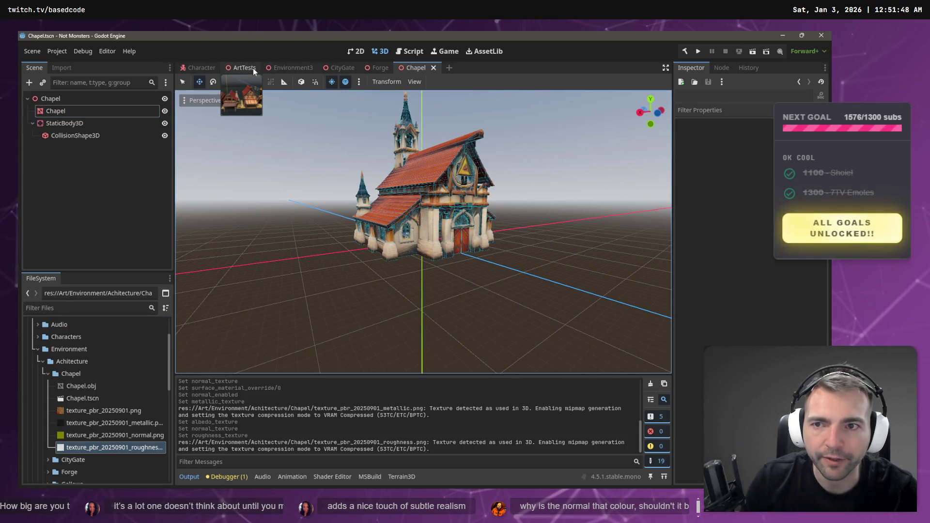
pyautogui.click(240, 68)
pyautogui.click(525, 158)
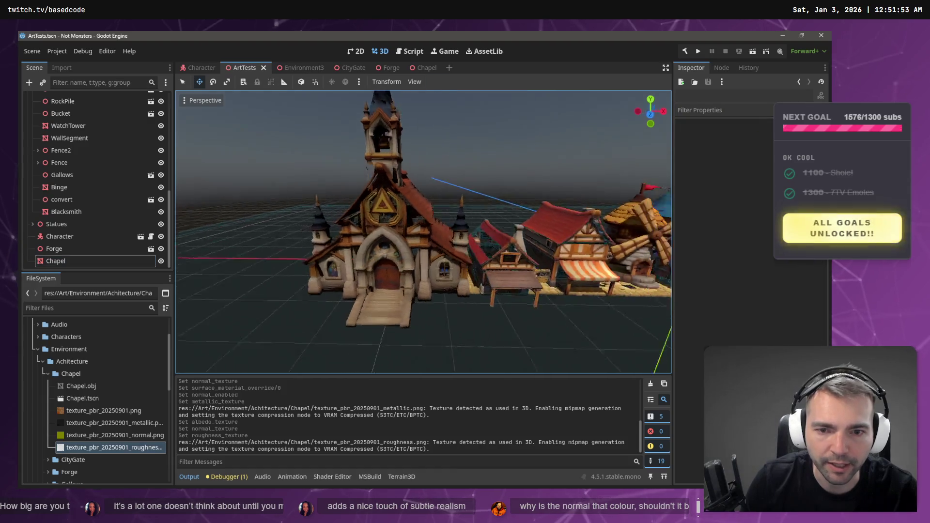